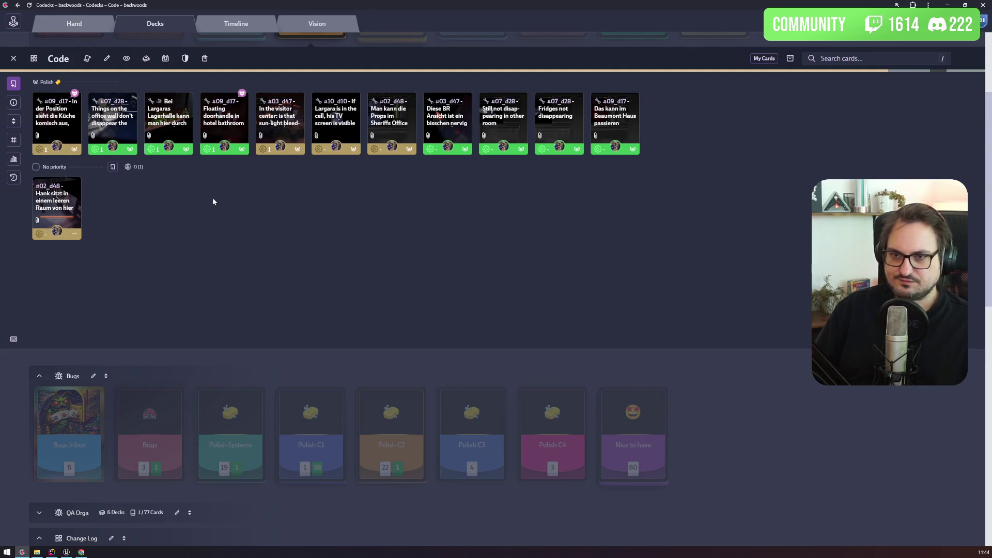
# Glance at Unreal, then return to Codecks and open the Bugs Inbox deck
pyautogui.click(67, 552)
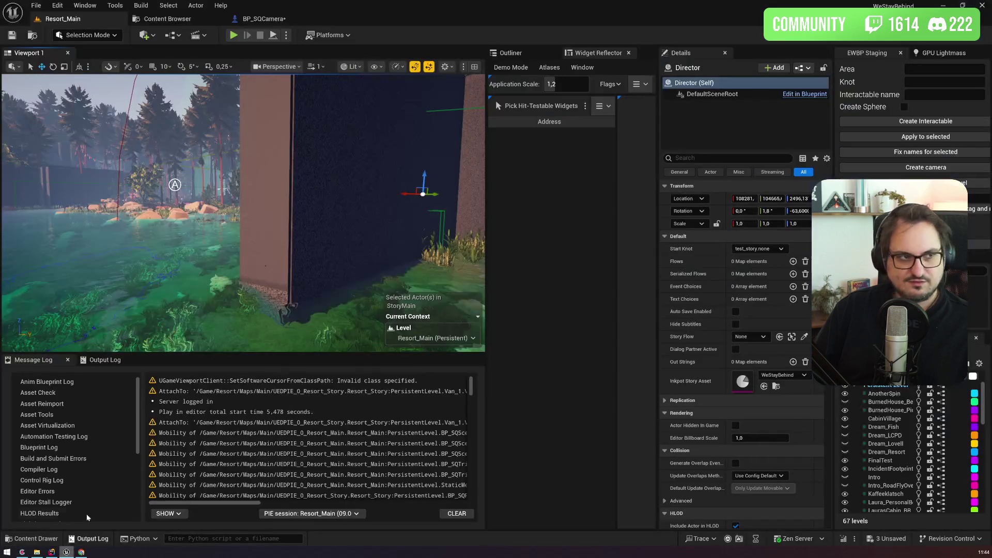
pyautogui.click(22, 552)
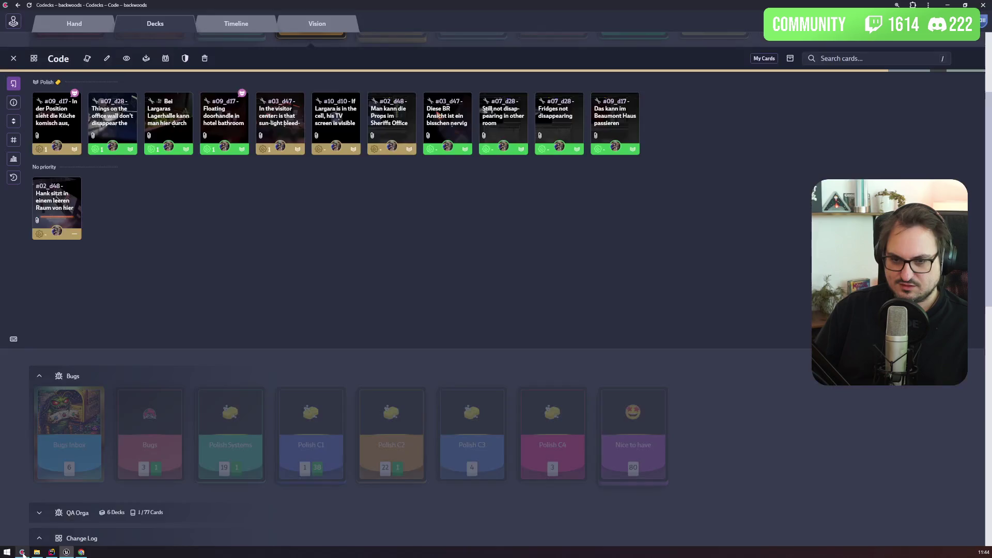
pyautogui.click(69, 434)
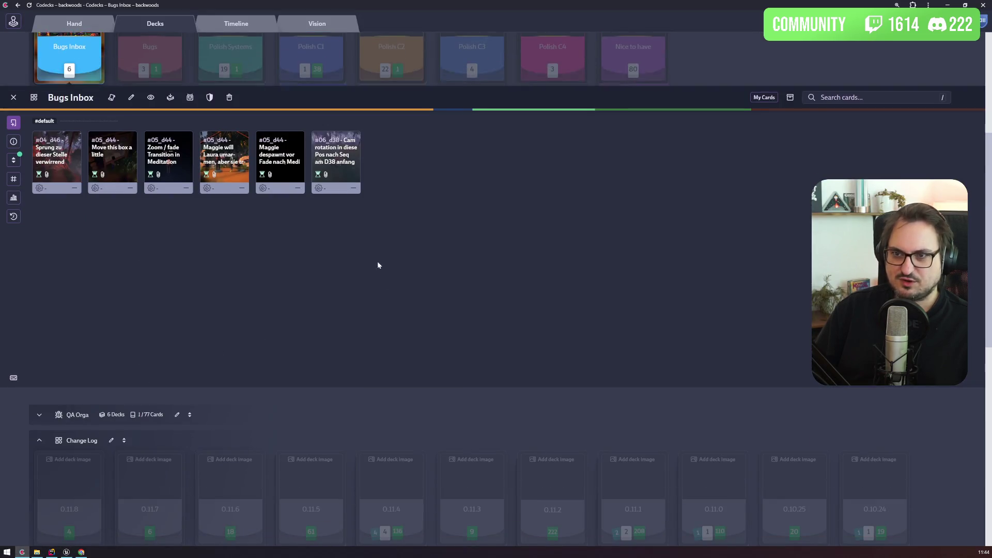
# Enlarge the page and assign all Bugs Inbox cards to yourself
pyautogui.hotkey('ctrl', '+')
pyautogui.hotkey('ctrl', '+')
pyautogui.hotkey('ctrl', 'a')
pyautogui.press('o')
pyautogui.press('Escape')
# Move the six inbox cards, #06_d38 through #04_d46, into Polish C2, then open Polish Systems
pyautogui.click(458, 366)
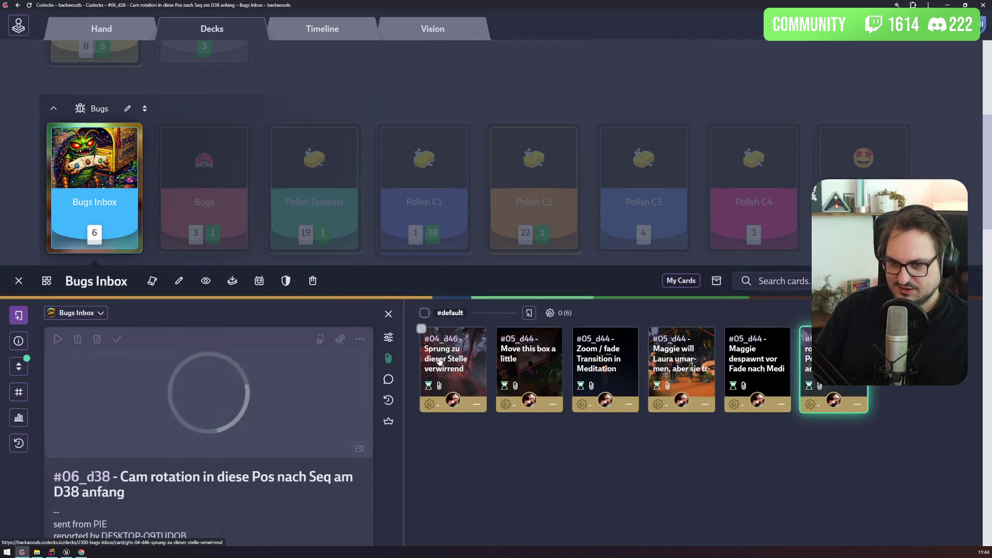
pyautogui.moveTo(833, 370)
pyautogui.mouseDown()
pyautogui.moveTo(641, 279)
pyautogui.moveTo(631, 207)
pyautogui.moveTo(625, 235)
pyautogui.mouseUp()
pyautogui.click(759, 367)
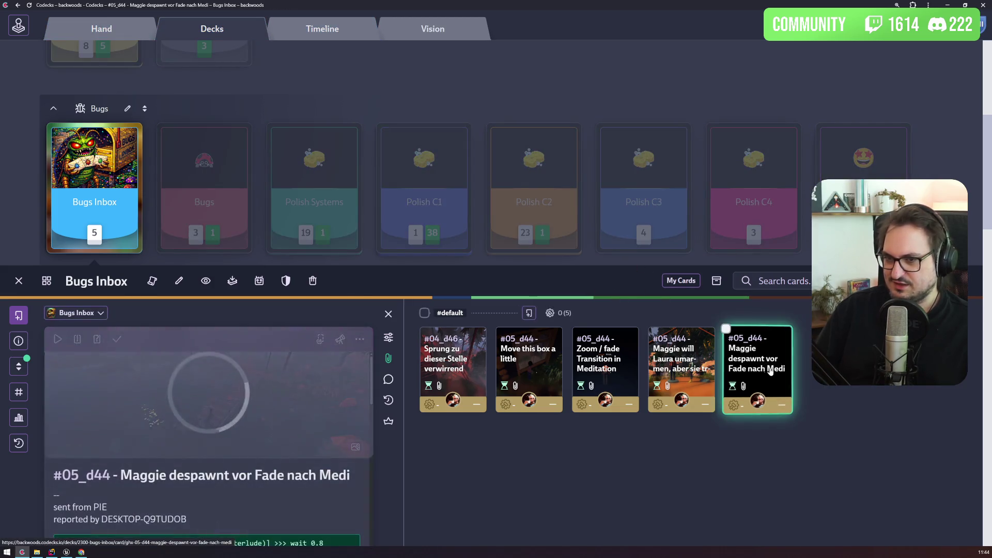
pyautogui.moveTo(768, 368); pyautogui.dragTo(560, 207)
pyautogui.click(682, 367)
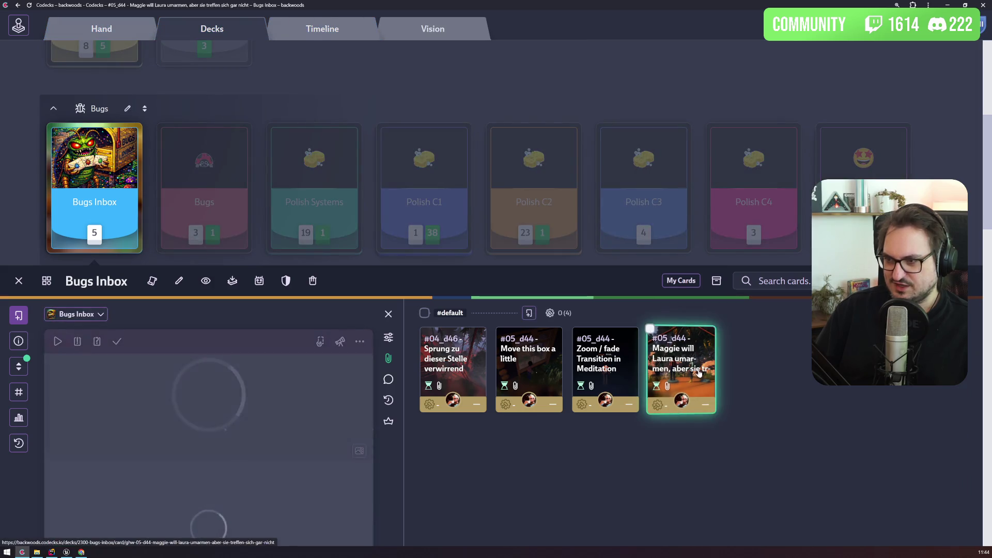
pyautogui.moveTo(681, 367); pyautogui.dragTo(538, 205)
pyautogui.click(604, 362)
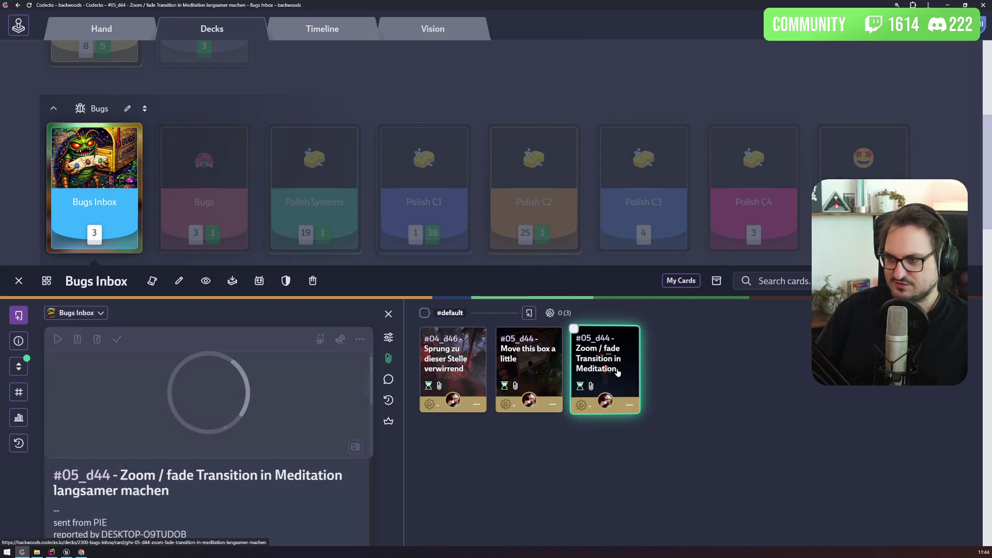
pyautogui.moveTo(605, 362); pyautogui.dragTo(536, 221)
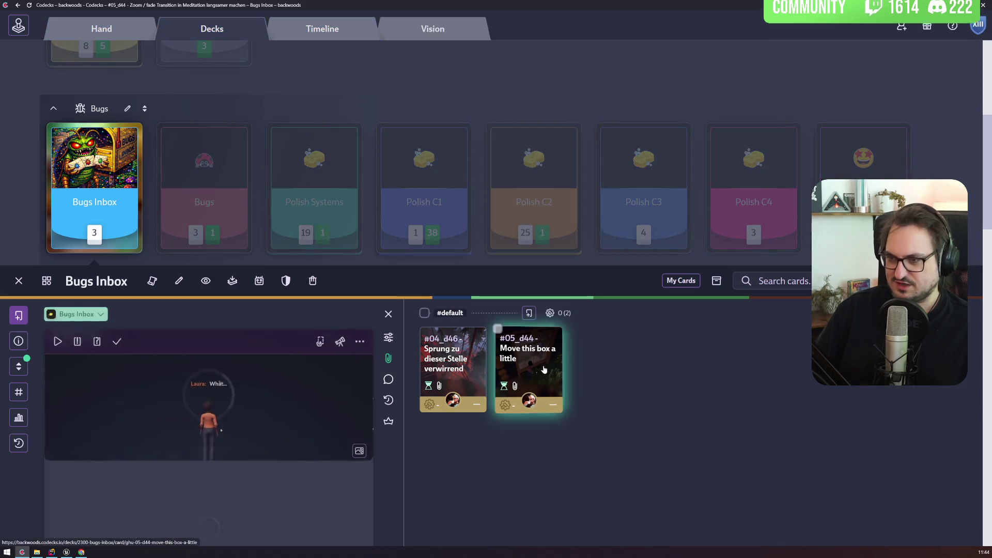
pyautogui.moveTo(528, 362); pyautogui.dragTo(533, 208)
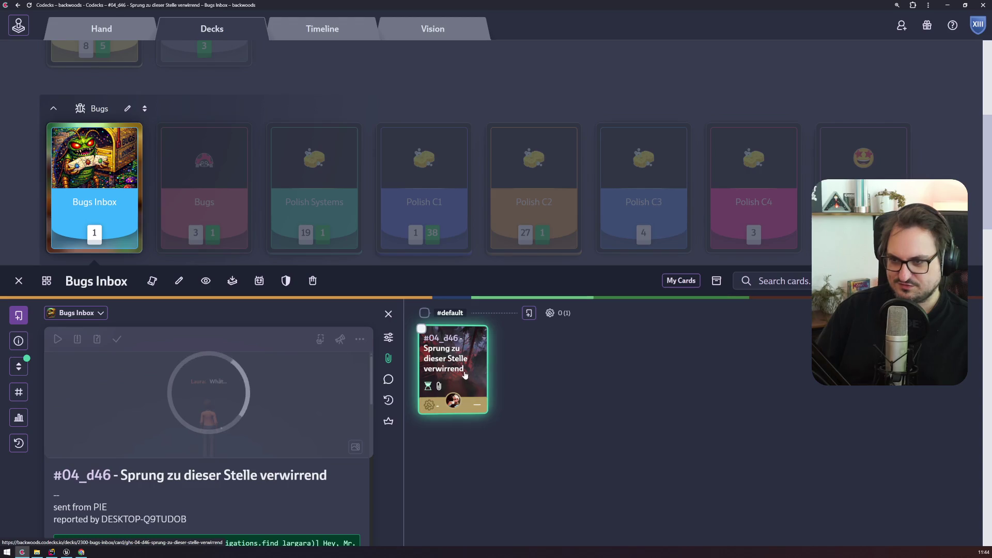
pyautogui.moveTo(451, 400); pyautogui.dragTo(532, 207)
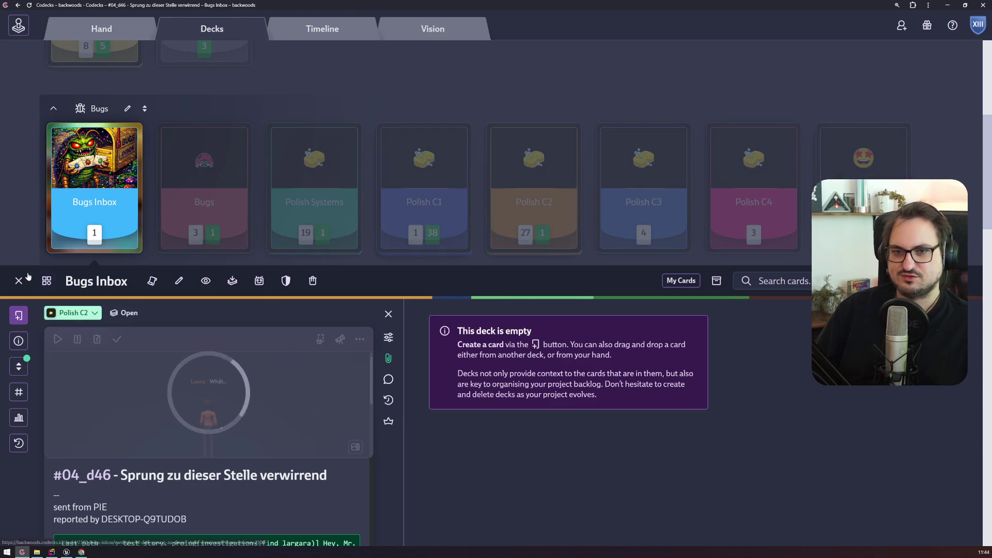
pyautogui.click(19, 280)
pyautogui.click(305, 183)
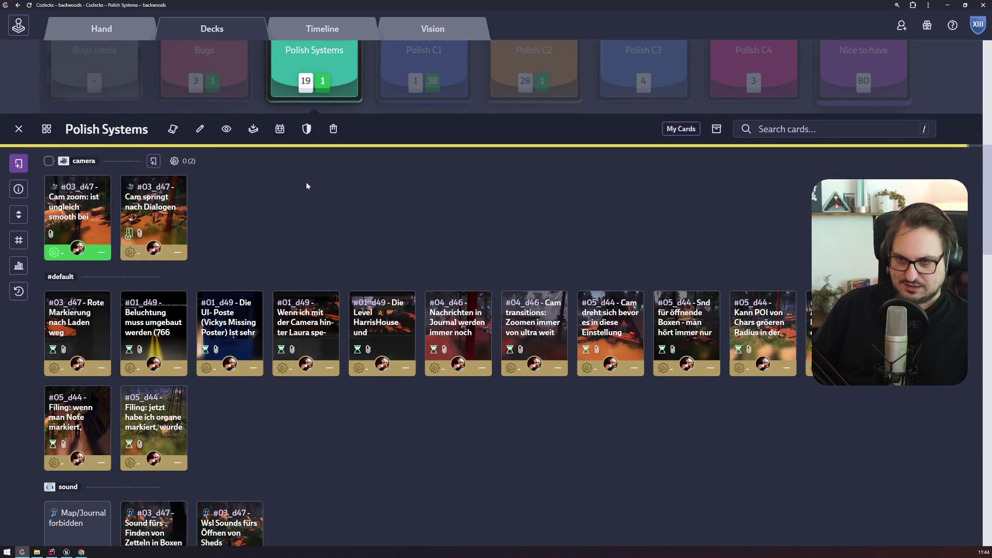
# Zoom the page out and open the Polish C2 deck
pyautogui.scroll(-2, 257, 328)
pyautogui.hotkey('ctrl', '-')
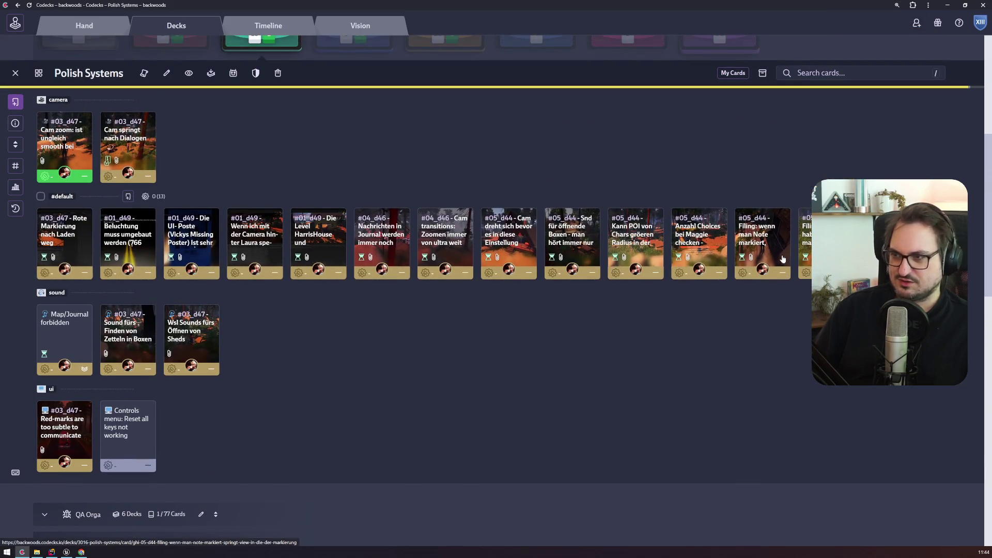
pyautogui.scroll(3, 454, 242)
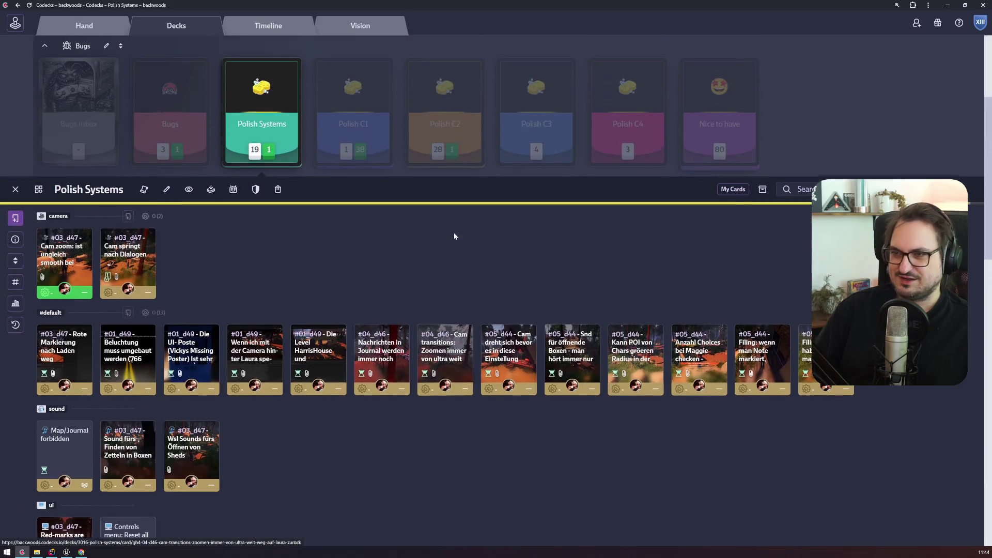
pyautogui.click(460, 134)
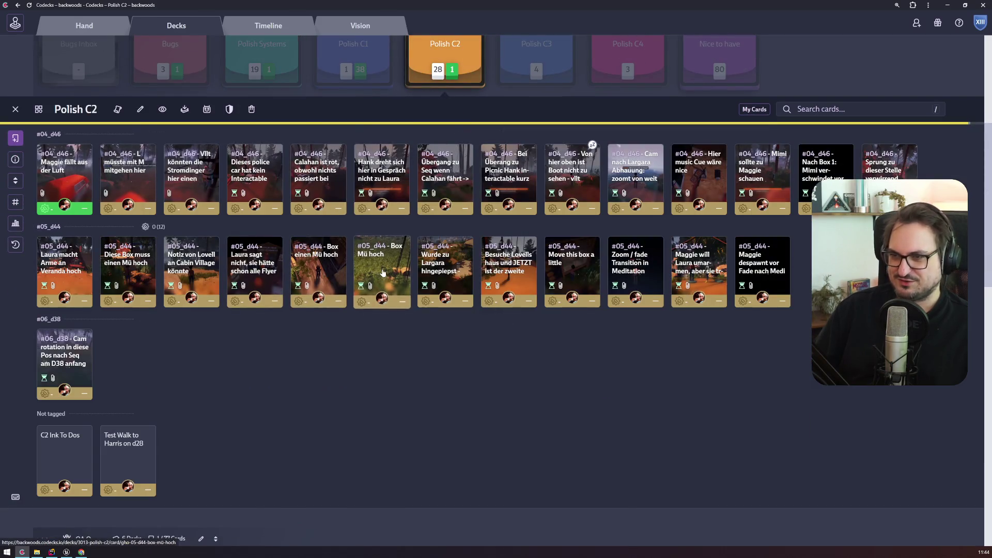
# Review card #05_d44 - Box Mü hoch and its attached screenshot, then go to Unreal
pyautogui.click(381, 279)
pyautogui.click(188, 225)
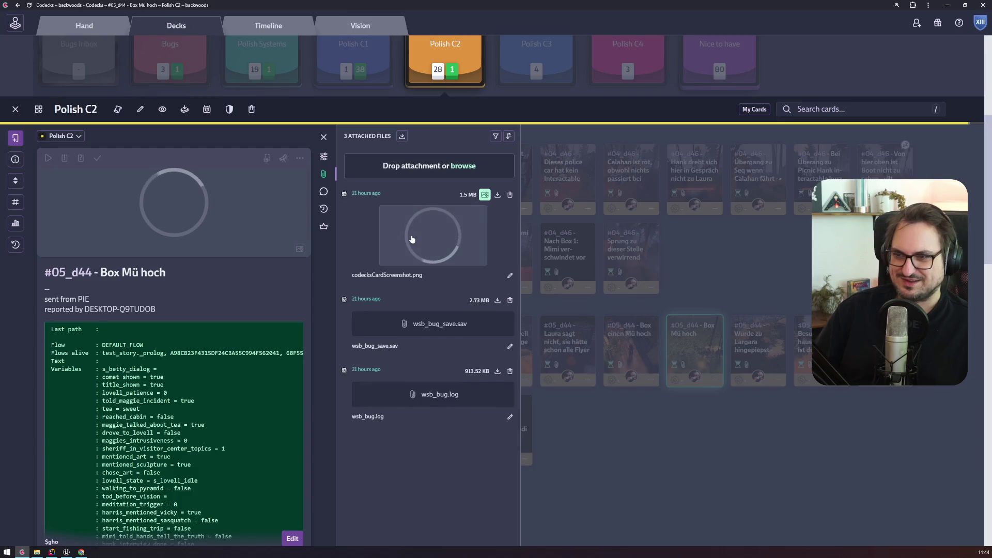
pyautogui.click(447, 230)
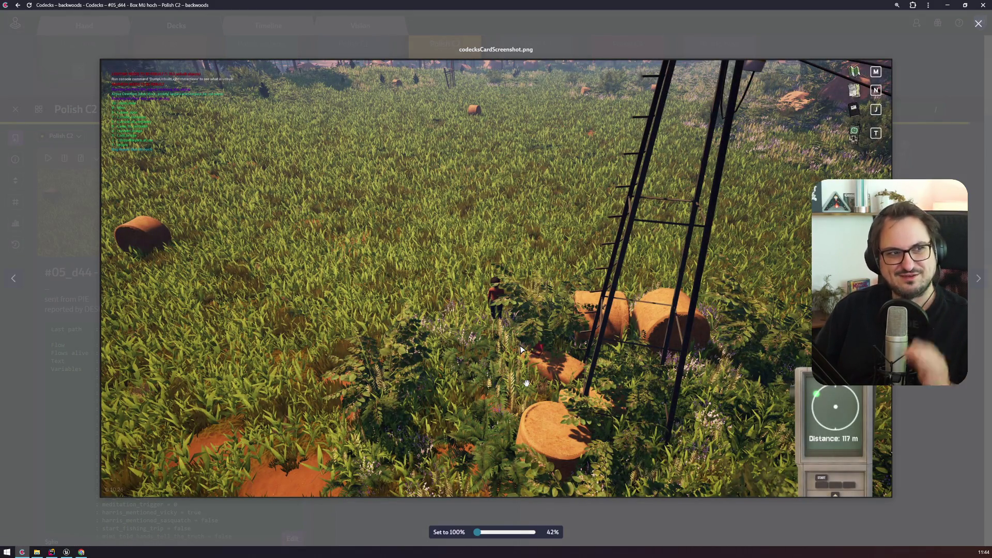
pyautogui.press('Escape')
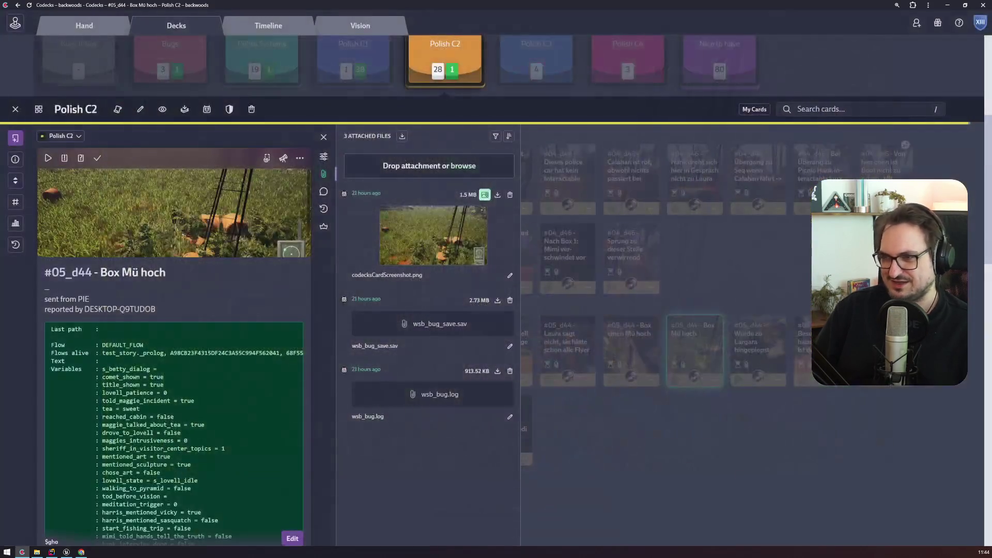
pyautogui.click(65, 551)
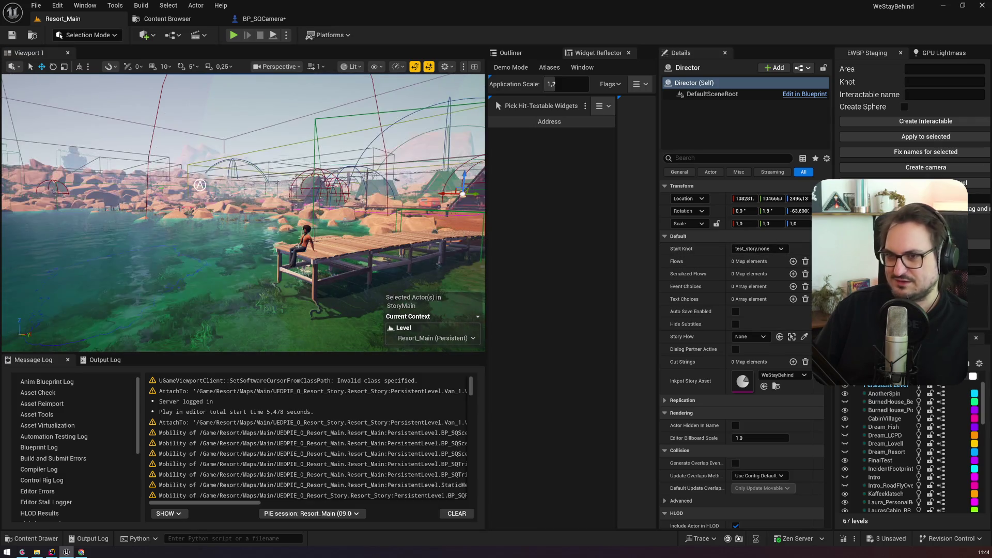
# Frame the lakeside pier with the seated character in a fullscreen viewport
pyautogui.scroll(-1, 243, 212)
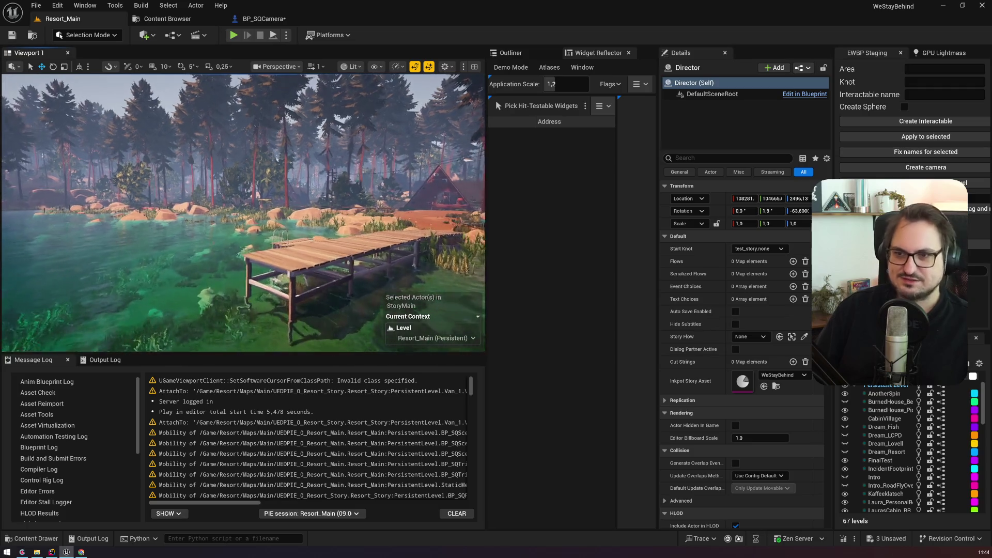
pyautogui.scroll(-1, 243, 212)
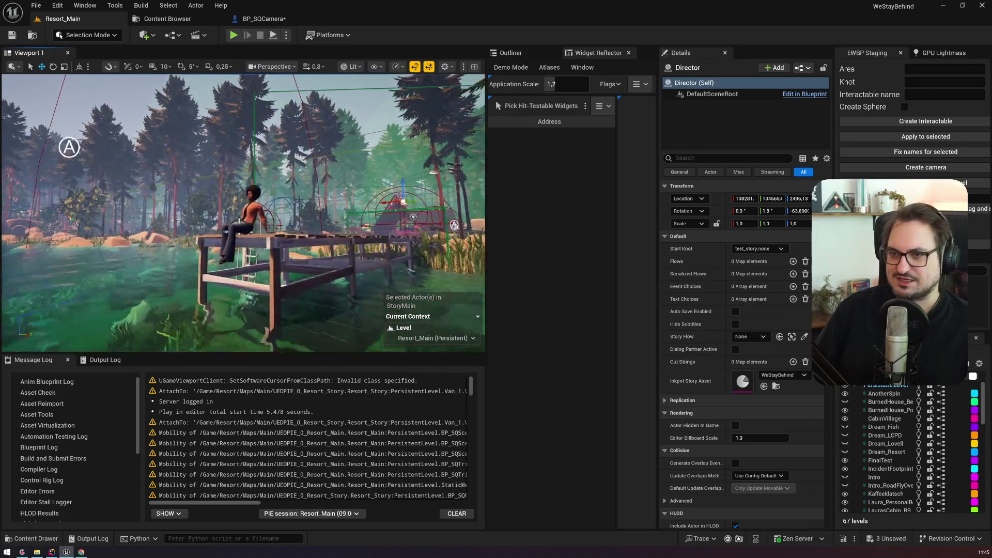
pyautogui.press('F11')
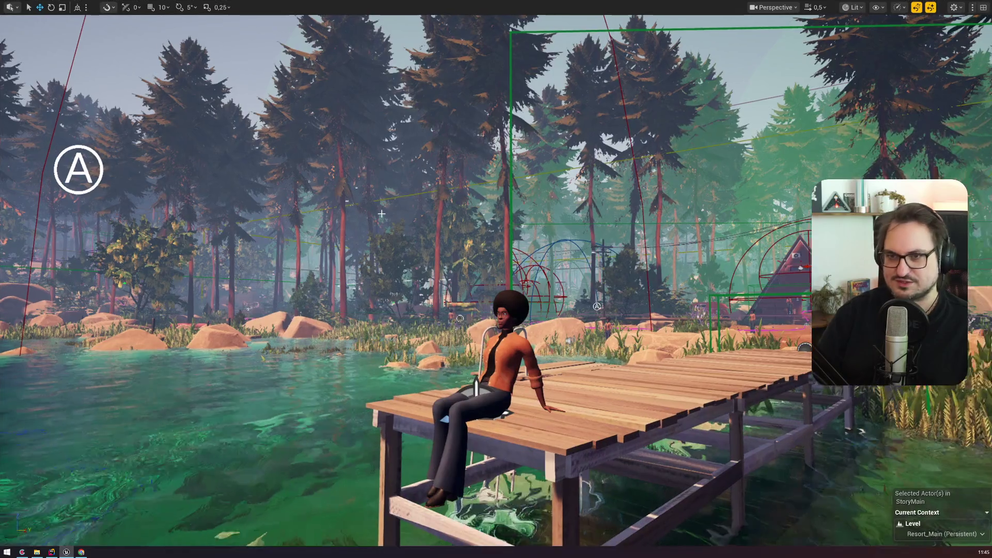
pyautogui.scroll(-2, 381, 213)
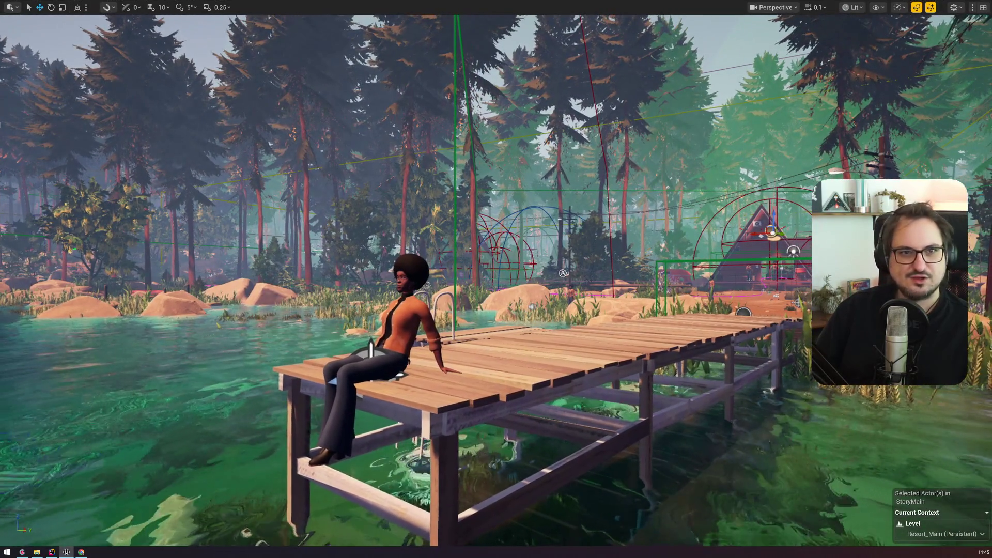
pyautogui.moveTo(386, 217); pyautogui.dragTo(380, 217)
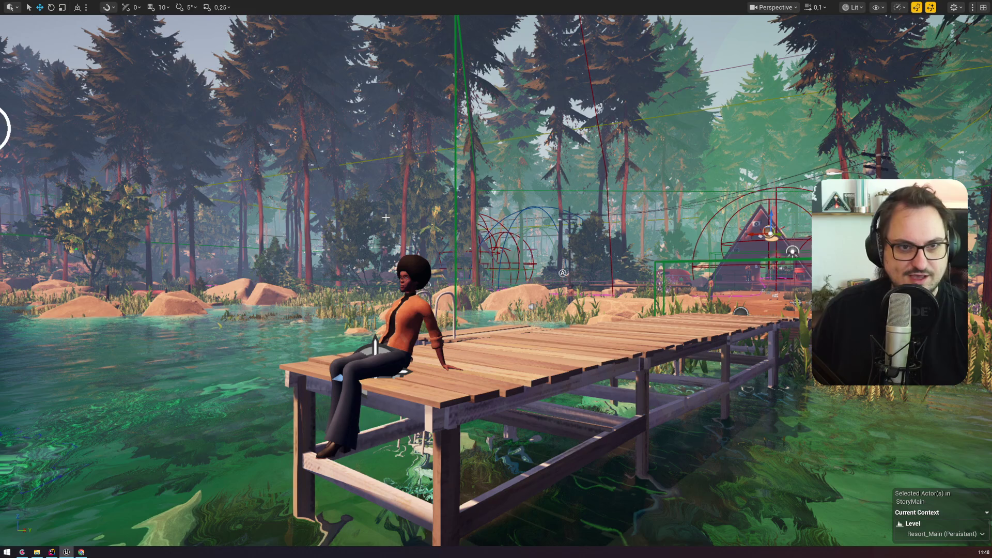
# Exit fullscreen so the details, outliner and log panels surround the viewport again
pyautogui.press('F11')
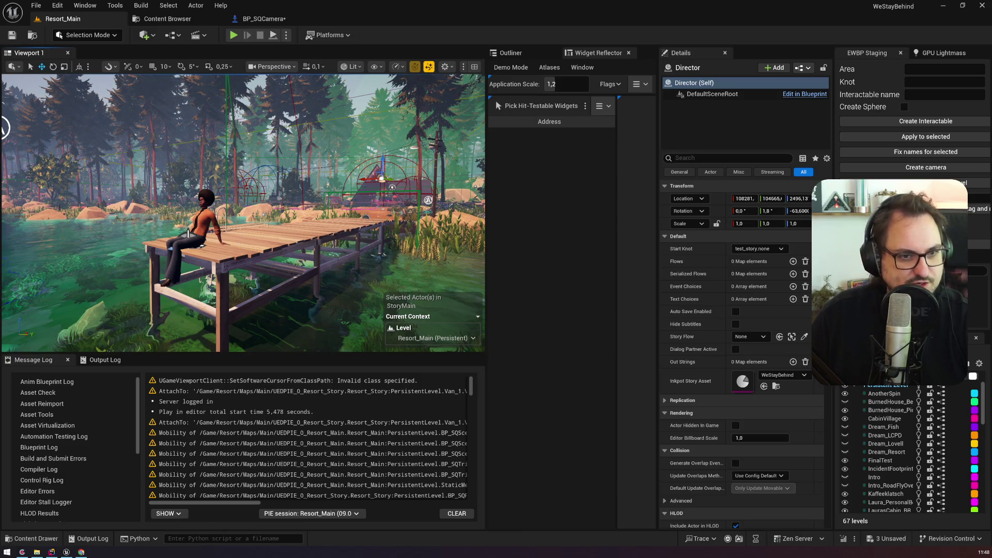
# Bring the Games Ground ticket shop page in Chrome over the editor
pyautogui.hotkey('alt', 'Tab')
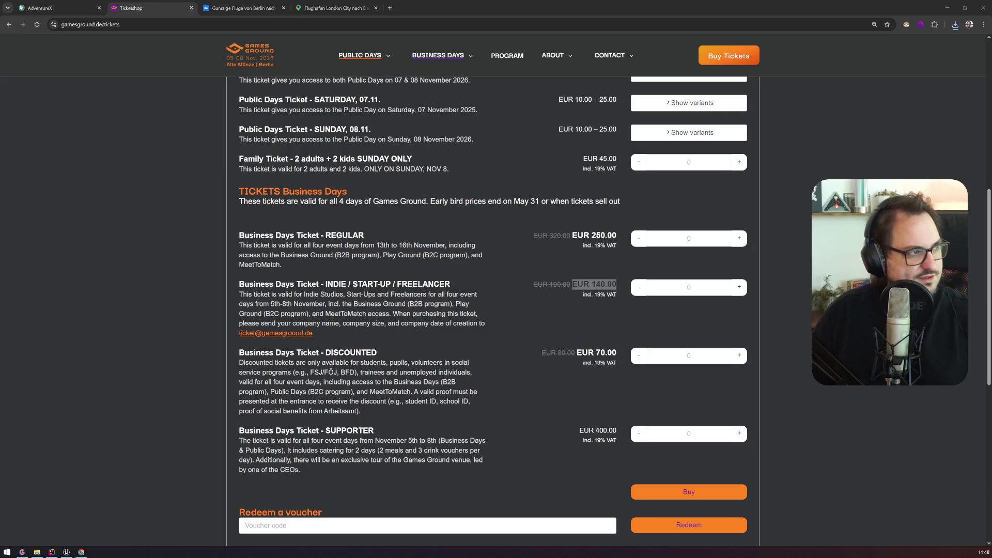
pyautogui.hotkey('alt', 'Tab')
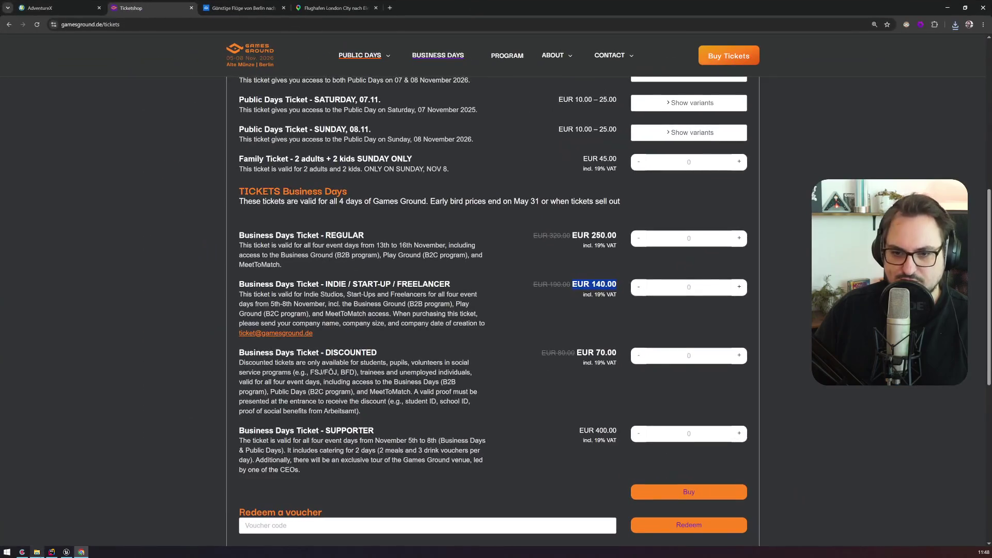
# Open the Resort-Ink folder in File Explorer and locate the two localisation files
pyautogui.click(37, 552)
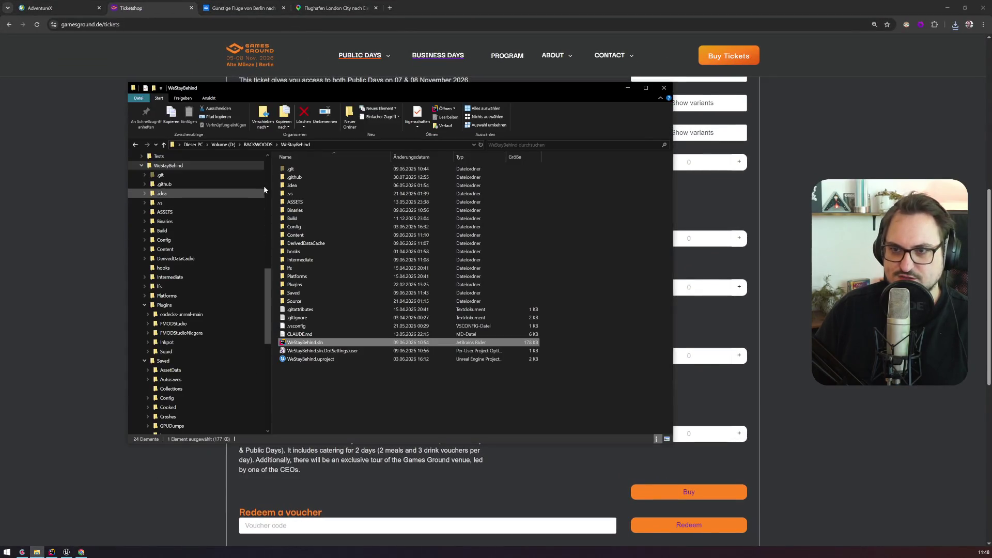
pyautogui.scroll(5, 207, 258)
pyautogui.click(186, 238)
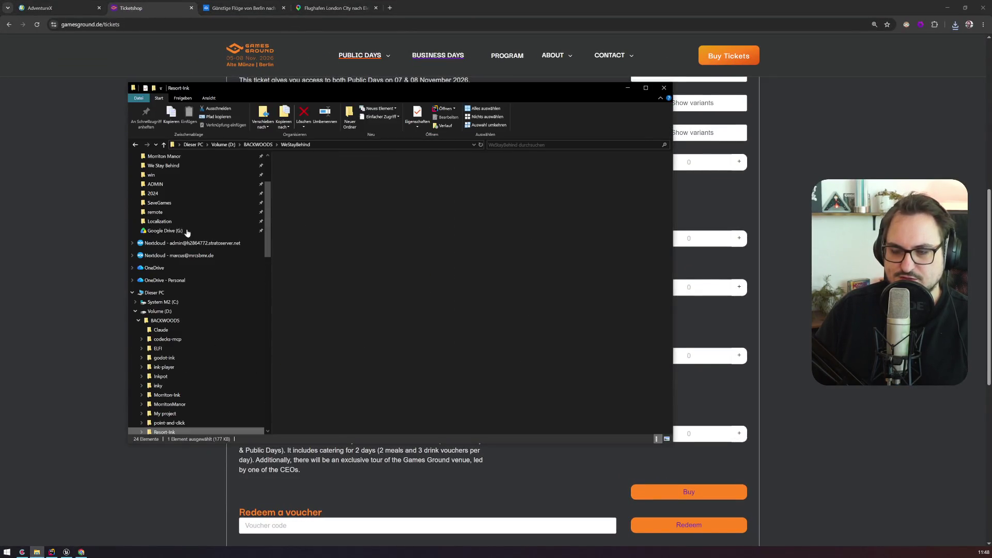
pyautogui.moveTo(281, 425); pyautogui.dragTo(324, 391)
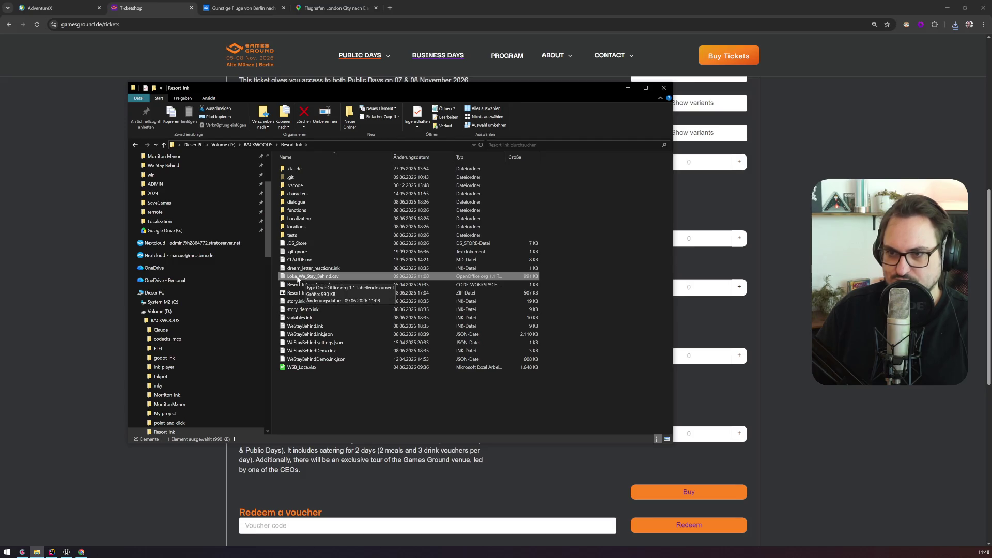
pyautogui.click(310, 219)
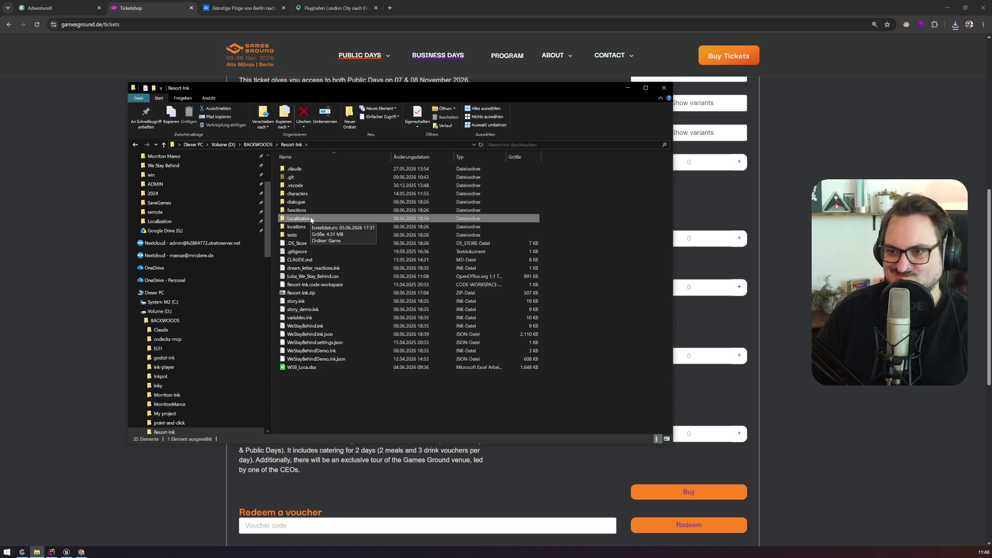
pyautogui.click(306, 385)
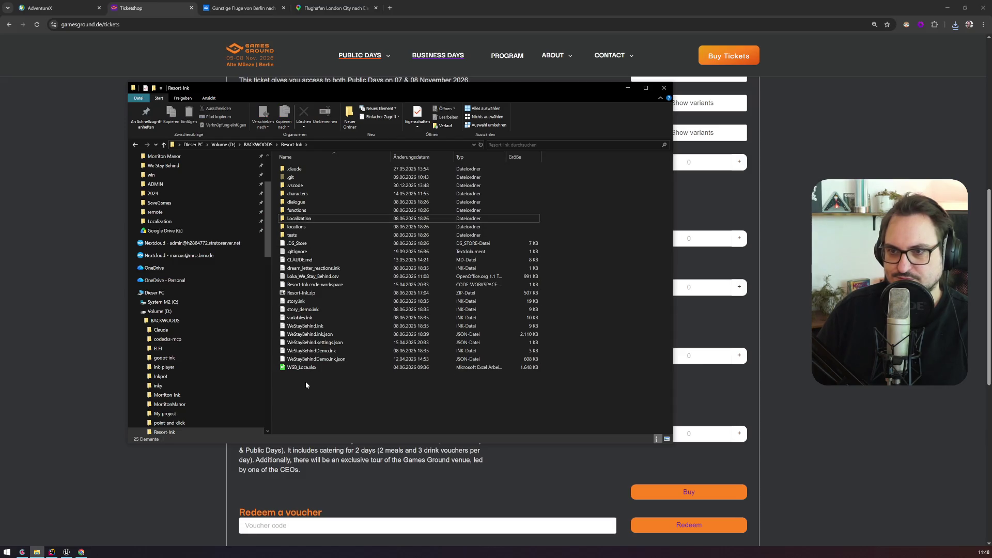
pyautogui.click(306, 279)
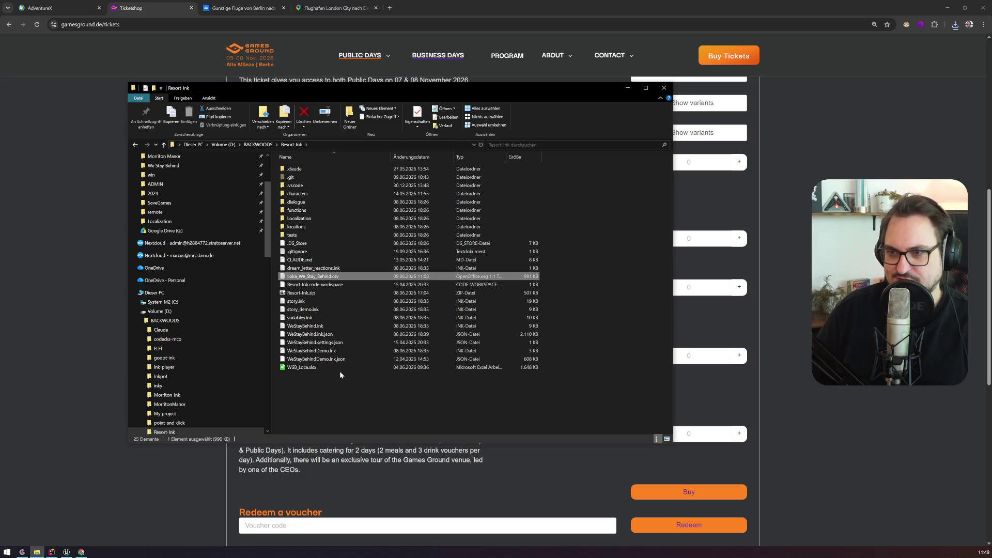
pyautogui.click(304, 368)
# Create a new folder in Resort-Ink named _LocaInk
pyautogui.click(298, 388)
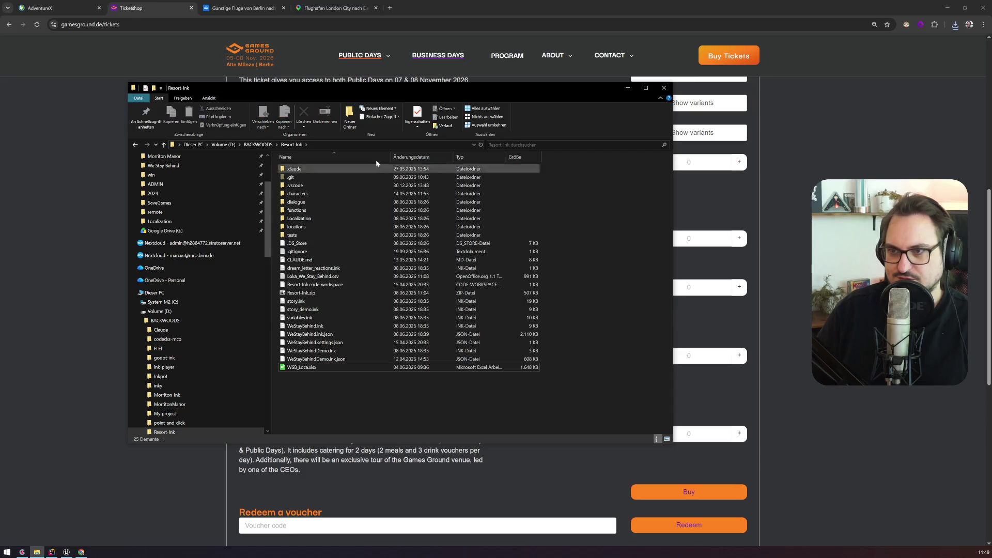
pyautogui.click(350, 127)
pyautogui.write('ink Loca')
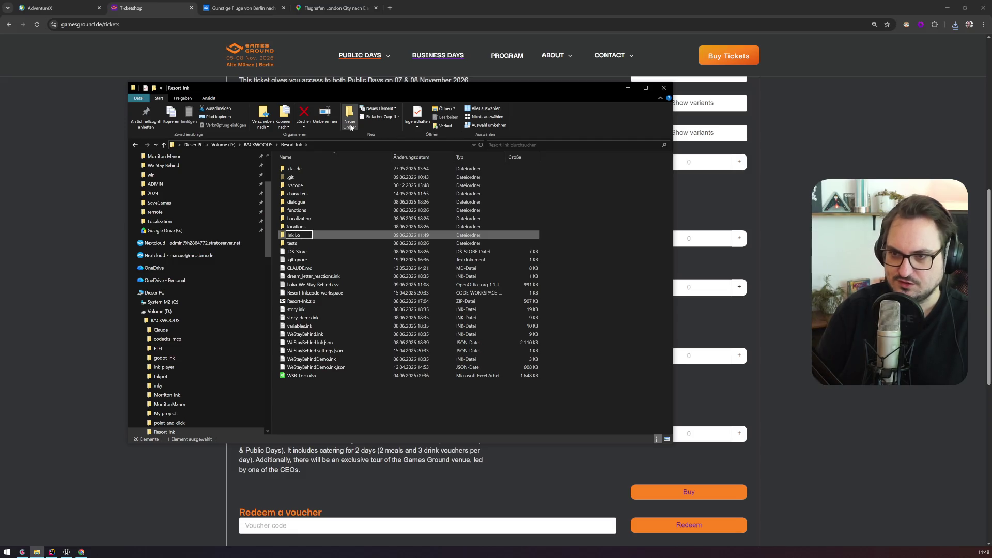
pyautogui.press('Return')
pyautogui.click(299, 219)
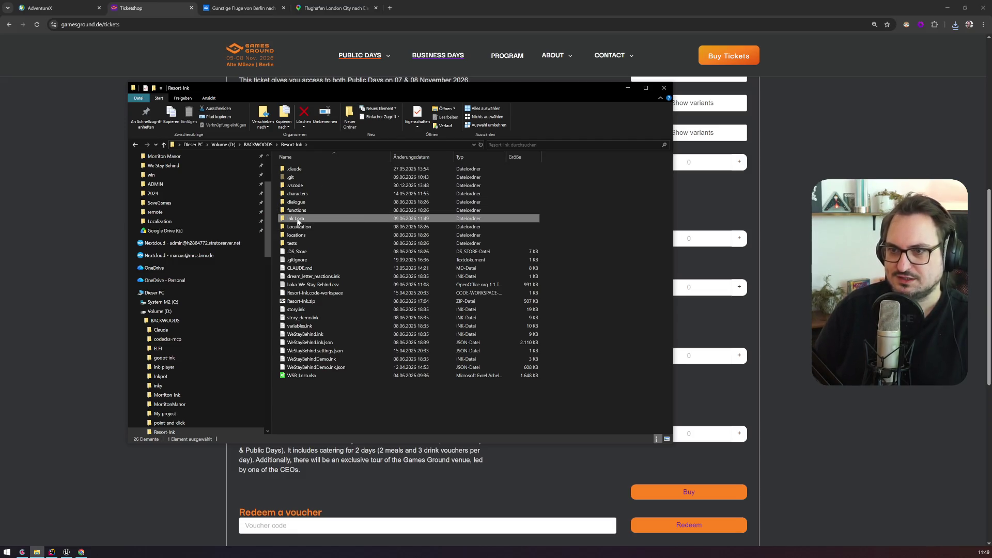
pyautogui.write('_ink')
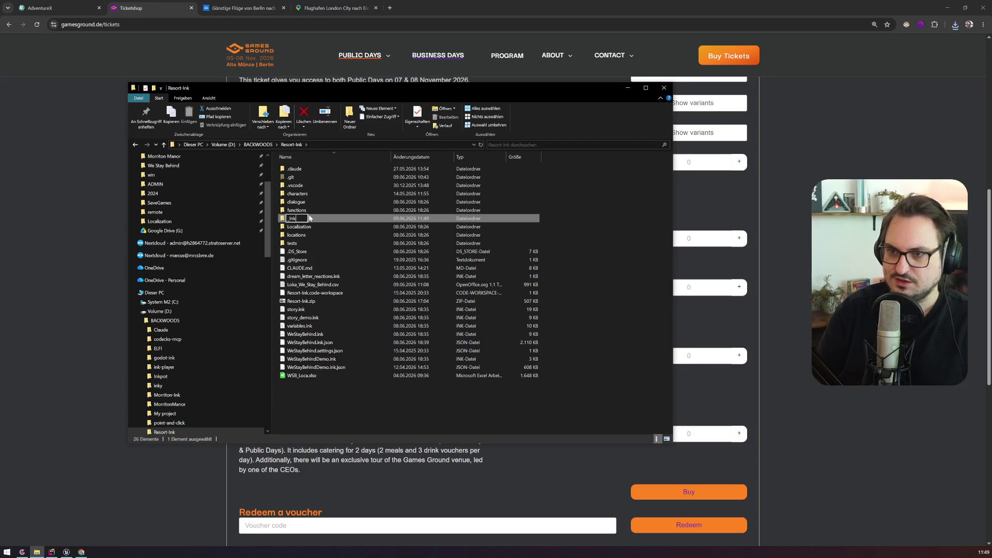
pyautogui.press('BackSpace')
pyautogui.press('BackSpace')
pyautogui.press('BackSpace')
pyautogui.write('LocaInk')
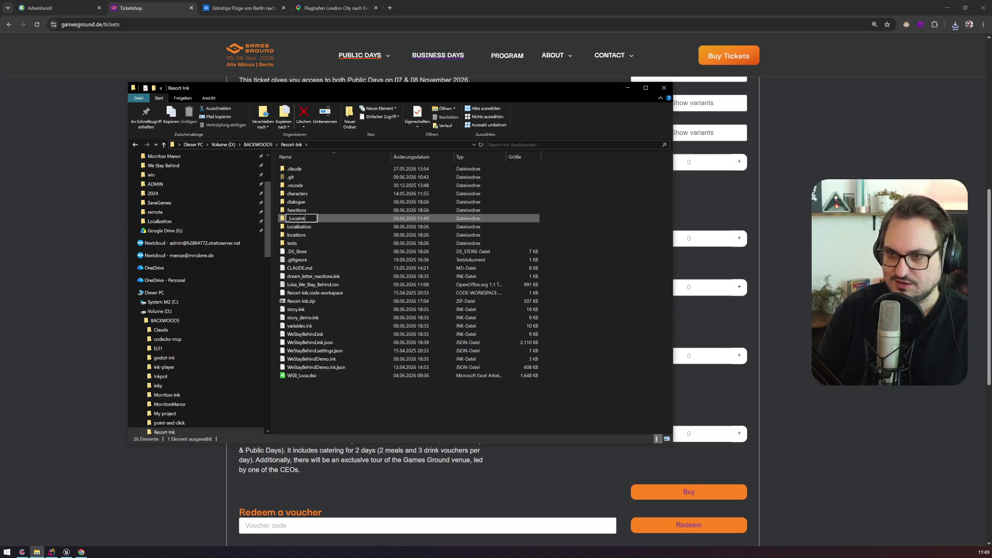
pyautogui.press('Return')
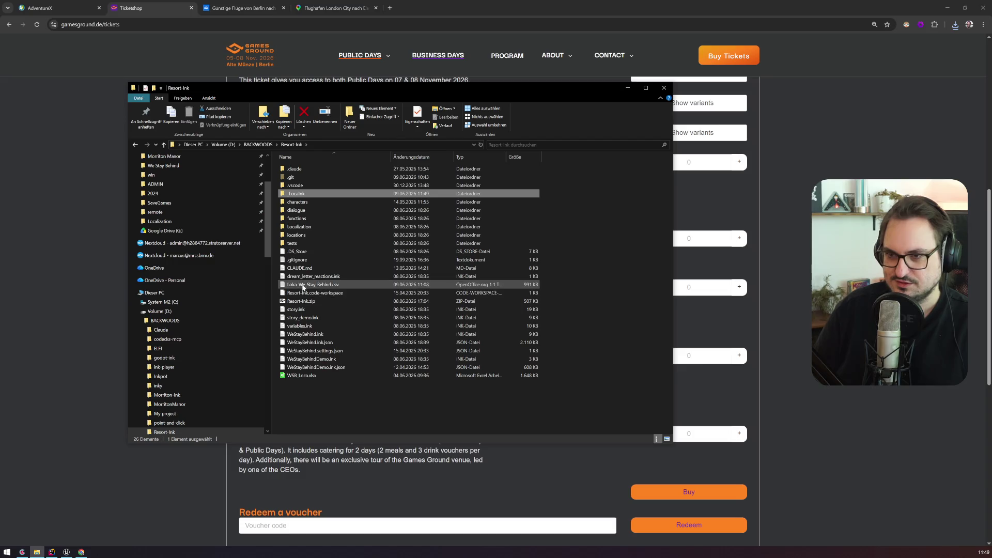
# Move Loka_We_Stay_Behind.csv and WSB_Loca.xlsx into _LocaInk
pyautogui.click(297, 284)
pyautogui.keyDown('ctrl'); pyautogui.click(290, 375); pyautogui.keyUp('ctrl')
pyautogui.moveTo(290, 376)
pyautogui.mouseDown()
pyautogui.moveTo(315, 305)
pyautogui.moveTo(321, 178)
pyautogui.moveTo(320, 195)
pyautogui.mouseUp()
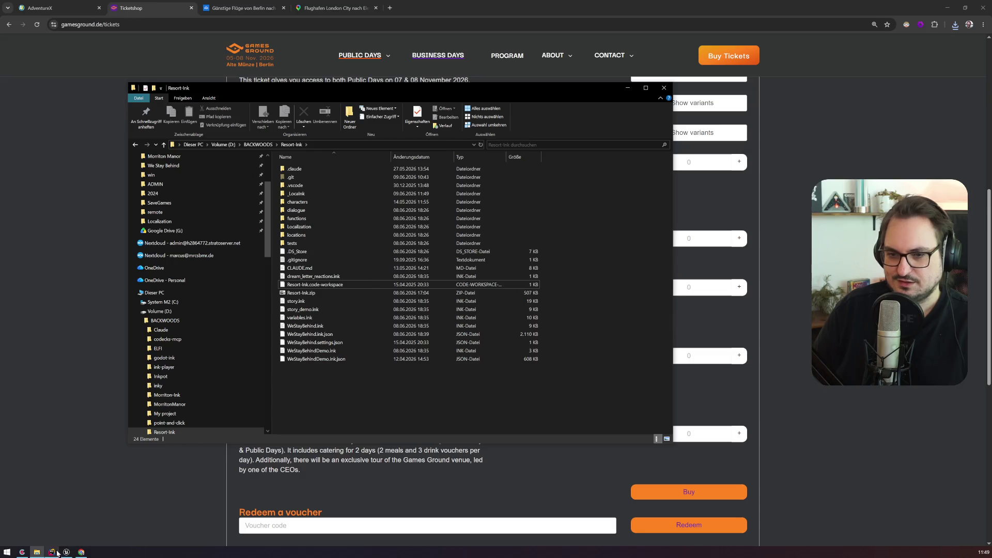
# In Unreal's Content Browser, find DT_DialogueLoca through the Ctrl+P asset search
pyautogui.click(66, 552)
pyautogui.click(186, 21)
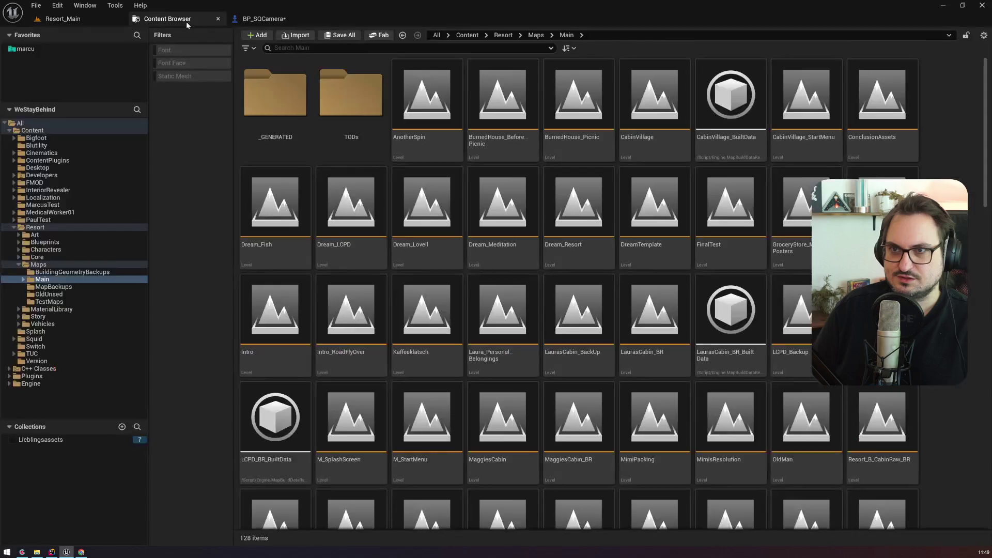
pyautogui.click(41, 439)
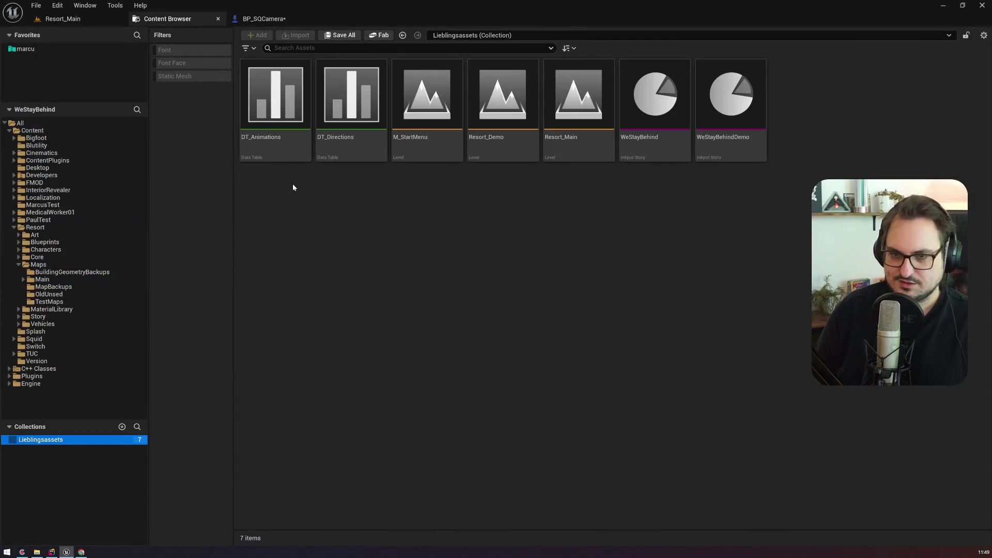
pyautogui.hotkey('ctrl', 'p')
pyautogui.write('dt_')
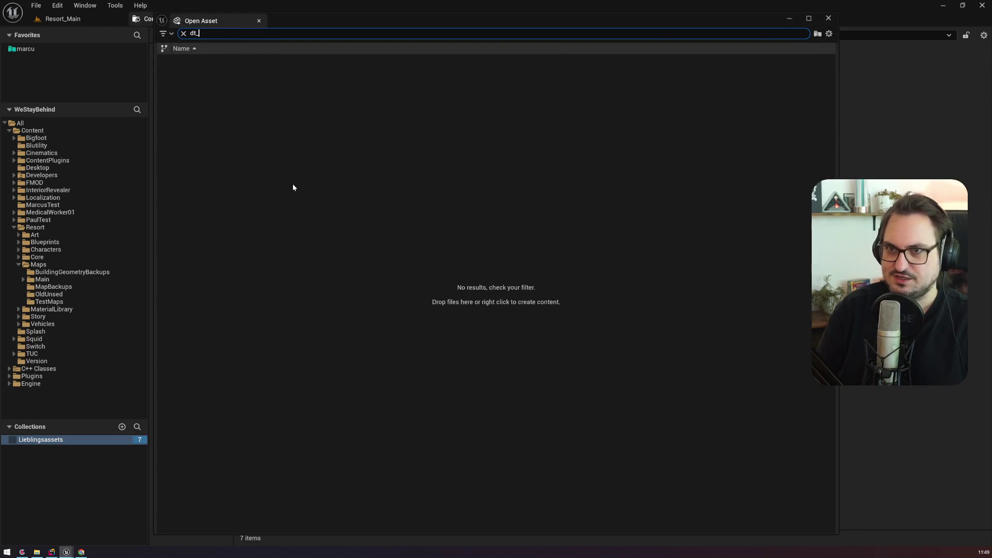
pyautogui.write('local')
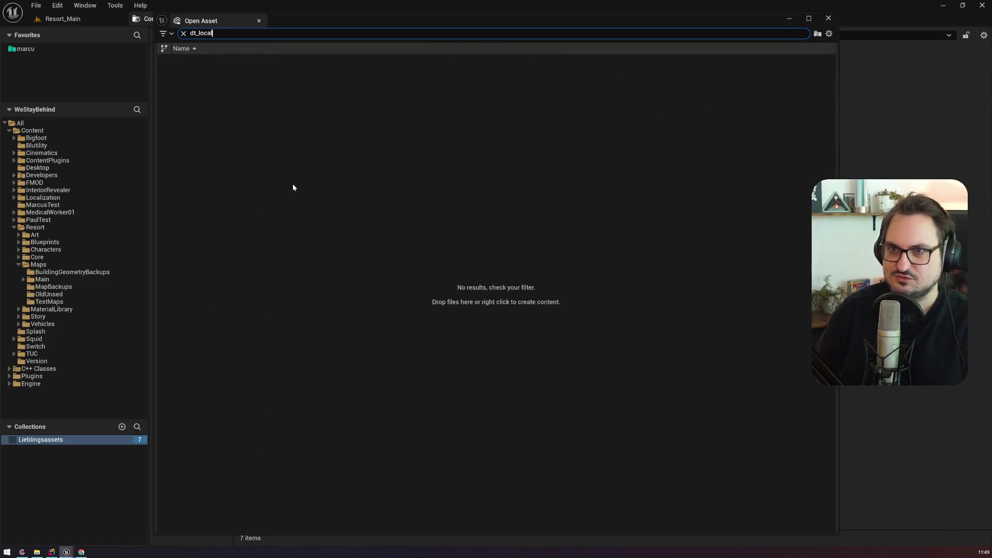
pyautogui.press('BackSpace')
pyautogui.press('BackSpace')
pyautogui.press('BackSpace')
pyautogui.press('BackSpace')
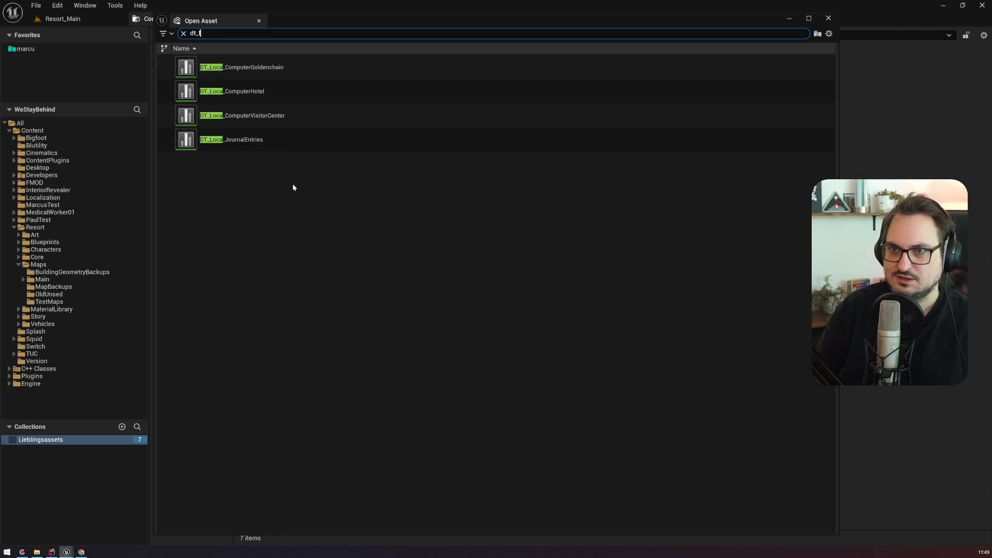
pyautogui.write('dialo')
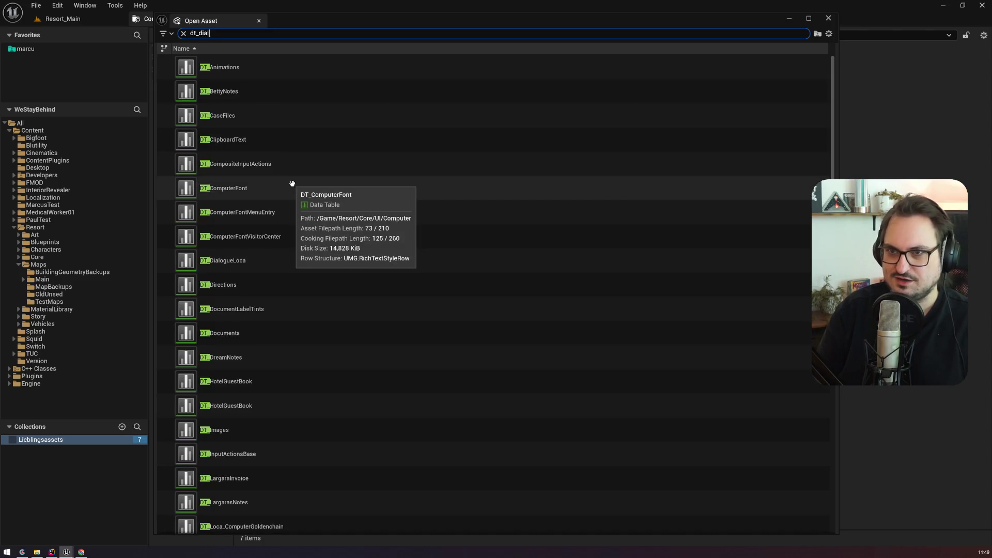
pyautogui.click(224, 70)
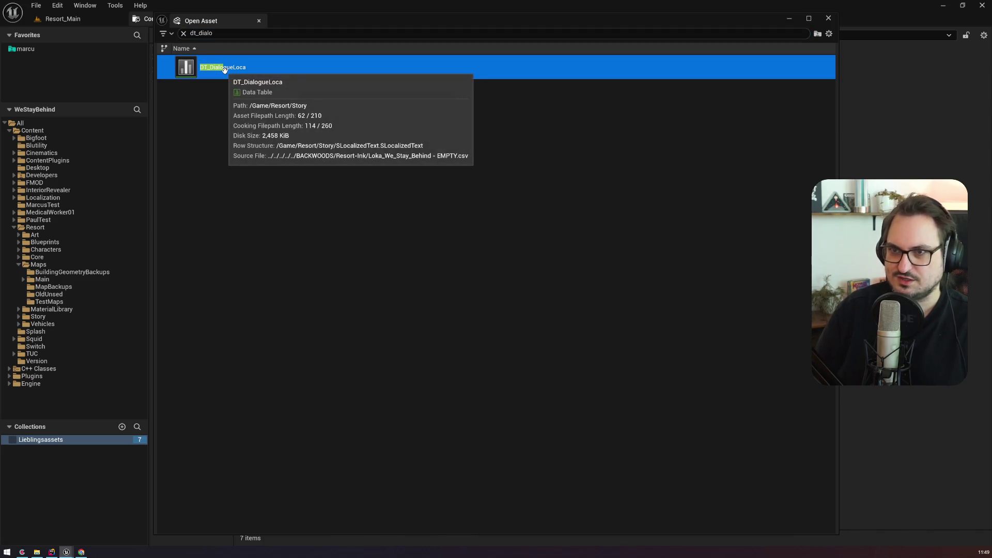
# Add DT_DialogueLoca to the Lieblingsassets collection and open the data table
pyautogui.hotkey('ctrl', 'b')
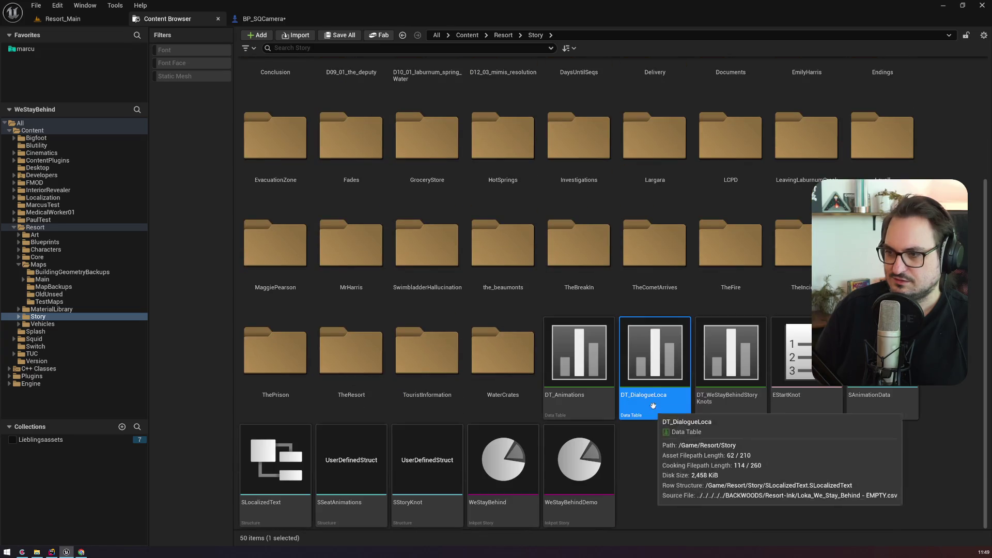
pyautogui.moveTo(652, 406)
pyautogui.mouseDown()
pyautogui.moveTo(111, 473)
pyautogui.moveTo(117, 441)
pyautogui.moveTo(47, 439)
pyautogui.mouseUp()
pyautogui.click(41, 439)
pyautogui.doubleClick(368, 142)
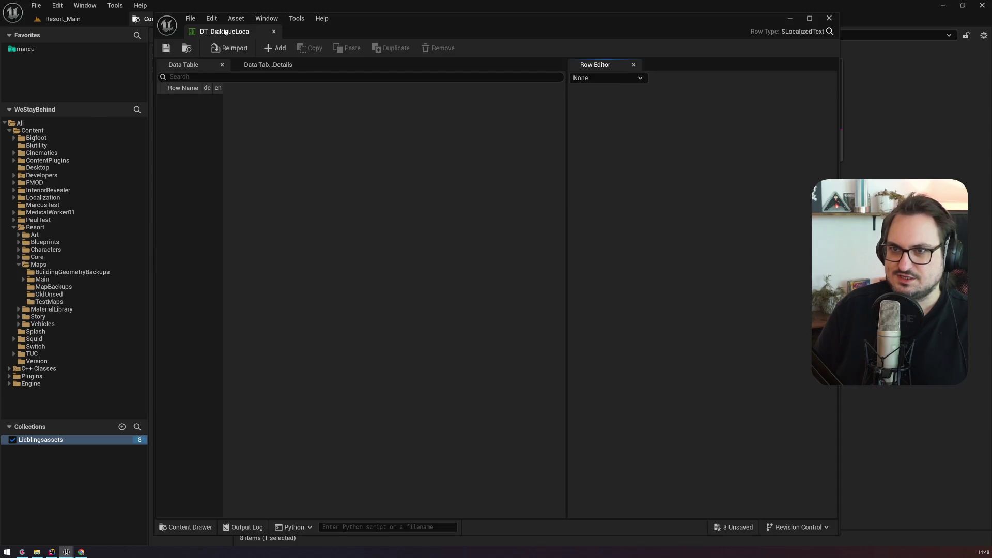
# Point DT_DialogueLoca's source file to _LocaInk/Loka_We_Stay_Behind.csv and reimport it
pyautogui.moveTo(227, 30)
pyautogui.mouseDown()
pyautogui.moveTo(241, 61)
pyautogui.moveTo(316, 18)
pyautogui.mouseUp()
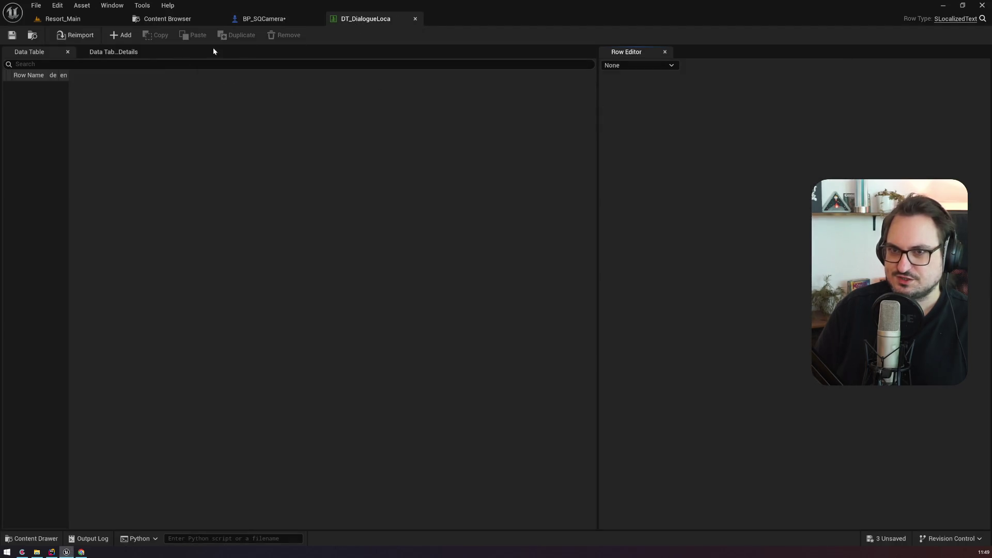
pyautogui.click(96, 52)
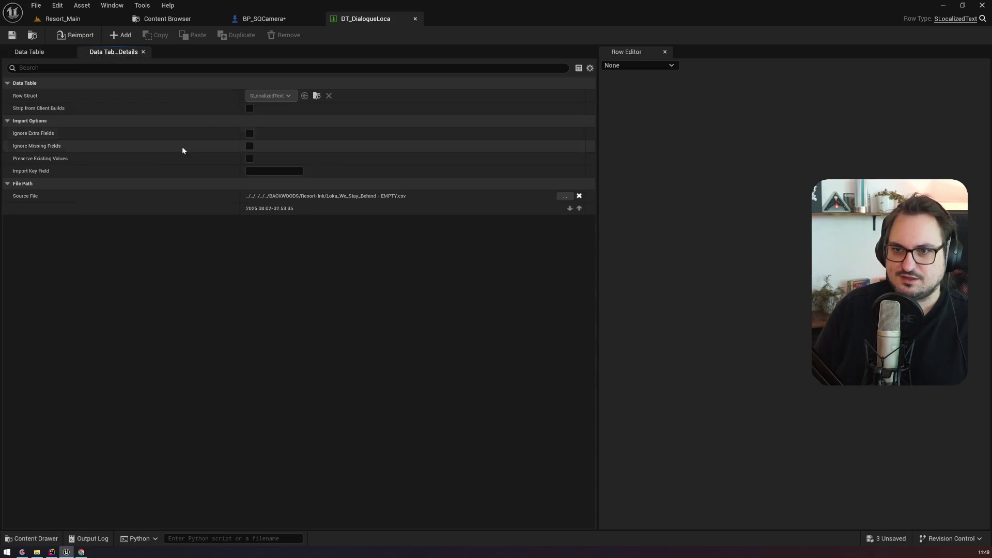
pyautogui.click(566, 197)
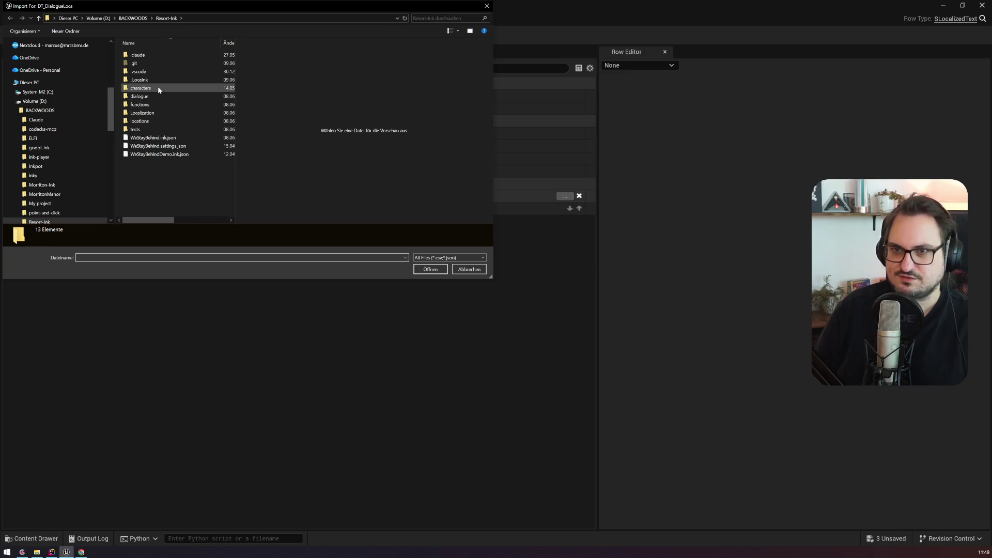
pyautogui.doubleClick(153, 76)
pyautogui.doubleClick(151, 55)
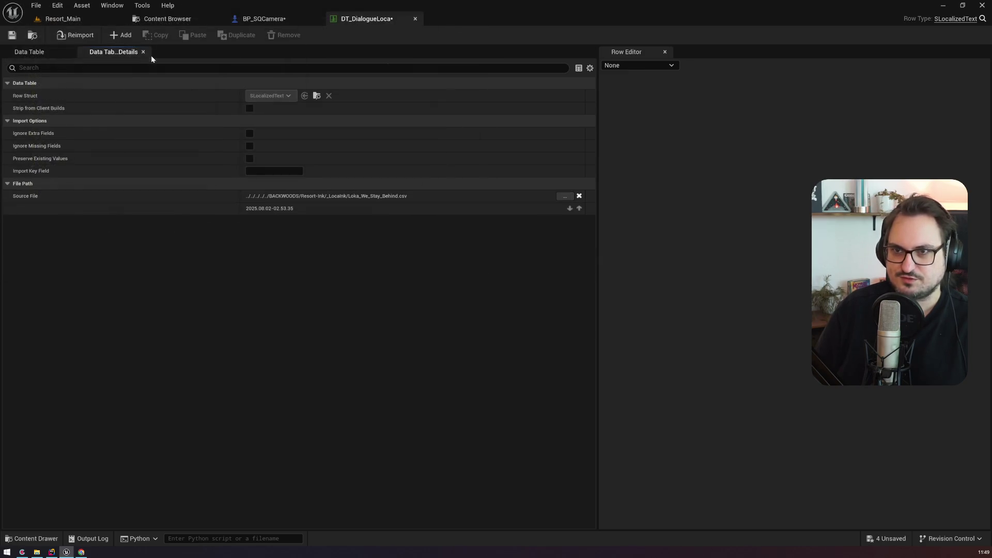
pyautogui.click(75, 35)
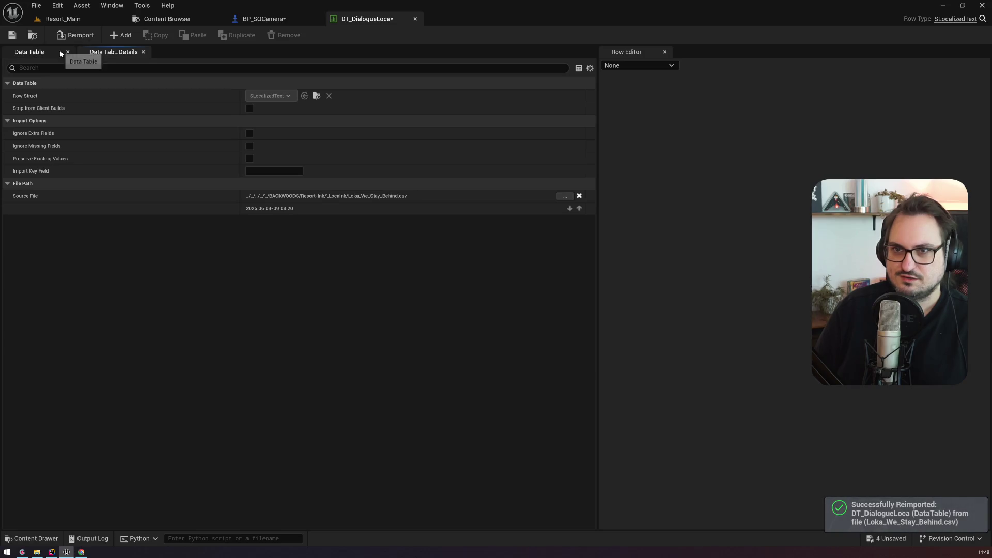
# Check the reimported dialogue rows, save the table, and return to Resort_Main
pyautogui.click(60, 52)
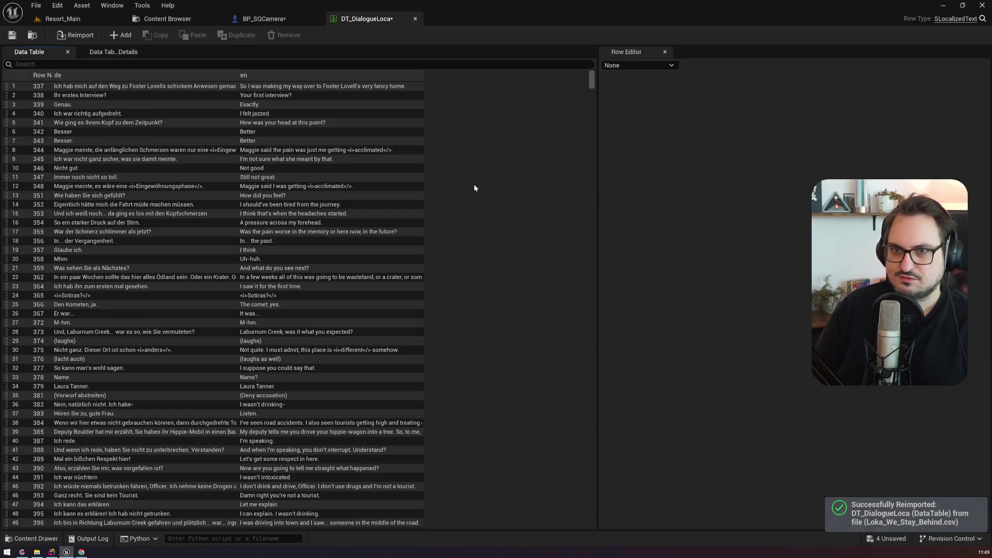
pyautogui.moveTo(592, 81)
pyautogui.mouseDown()
pyautogui.moveTo(584, 335)
pyautogui.moveTo(593, 539)
pyautogui.mouseUp()
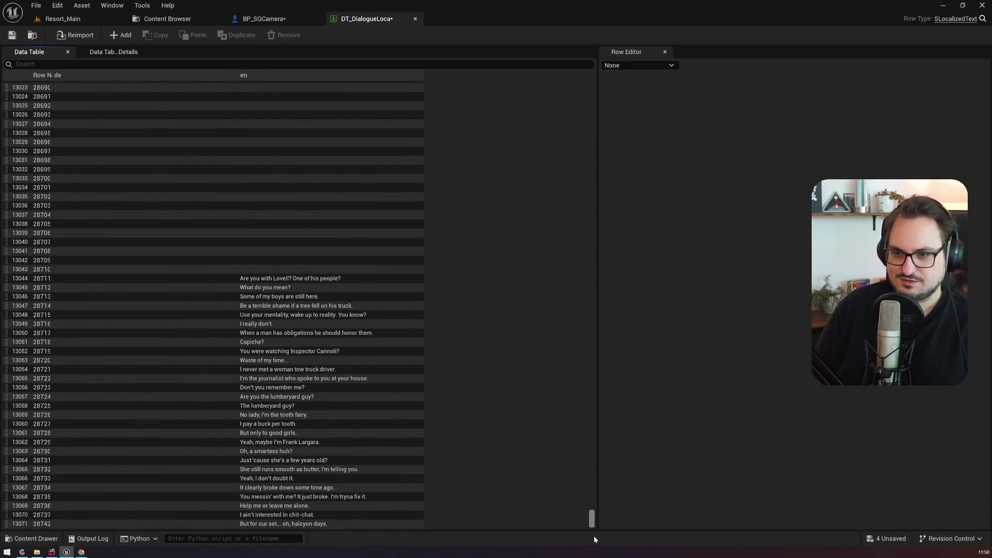
pyautogui.moveTo(594, 535)
pyautogui.mouseDown()
pyautogui.moveTo(601, 494)
pyautogui.moveTo(602, 502)
pyautogui.mouseUp()
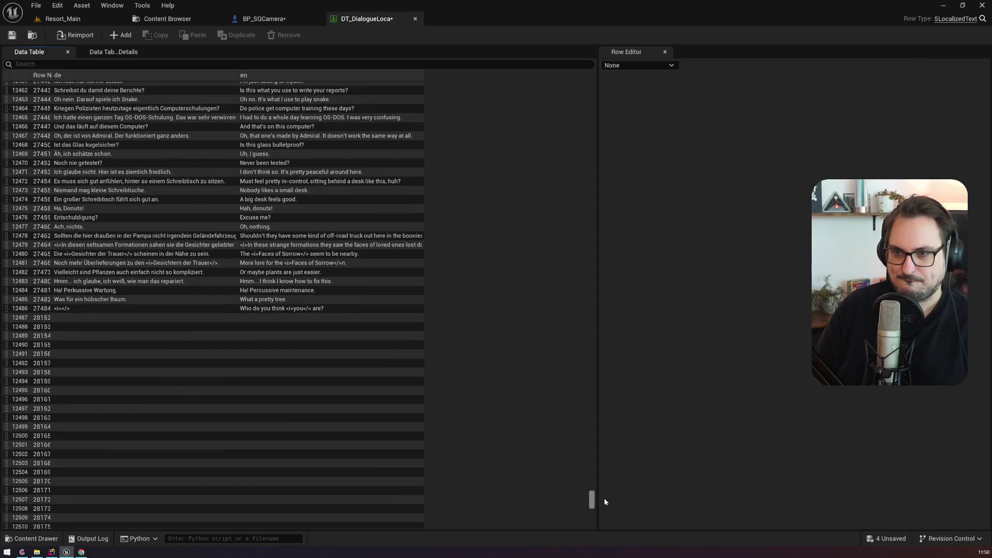
pyautogui.moveTo(604, 502); pyautogui.dragTo(609, 70)
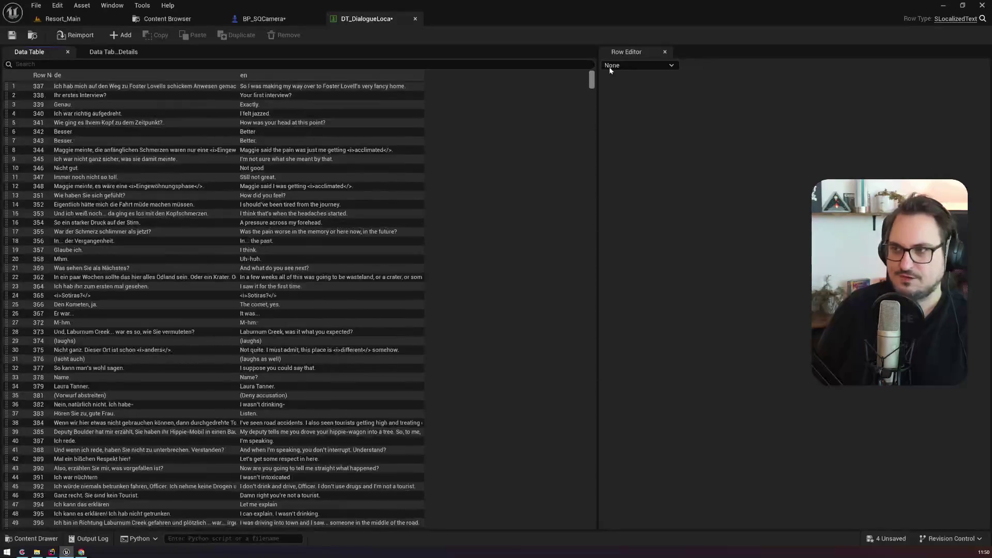
pyautogui.click(12, 35)
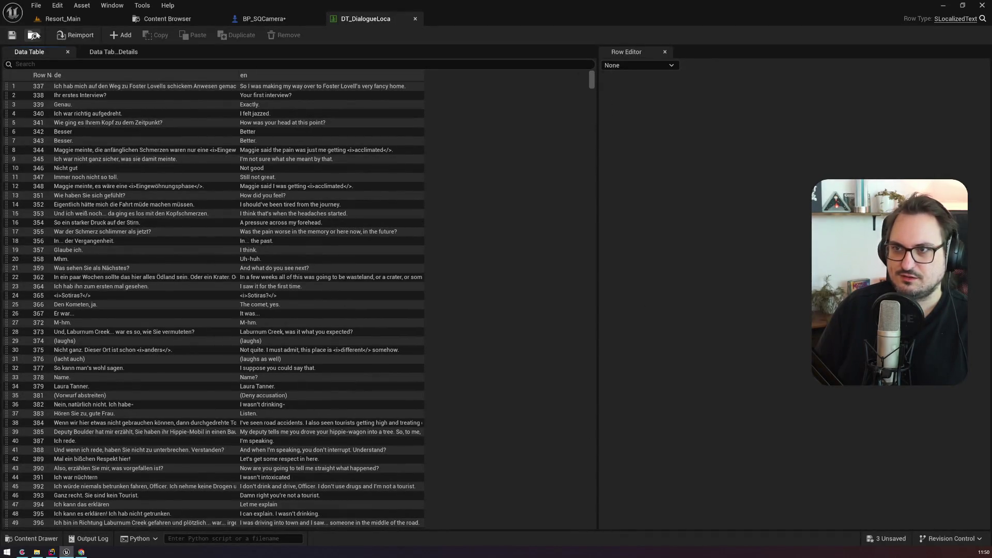
pyautogui.click(62, 20)
# Launch a Standalone Game session after saving BP_SQCamera, Resort_Landscape and StoryMain
pyautogui.click(288, 36)
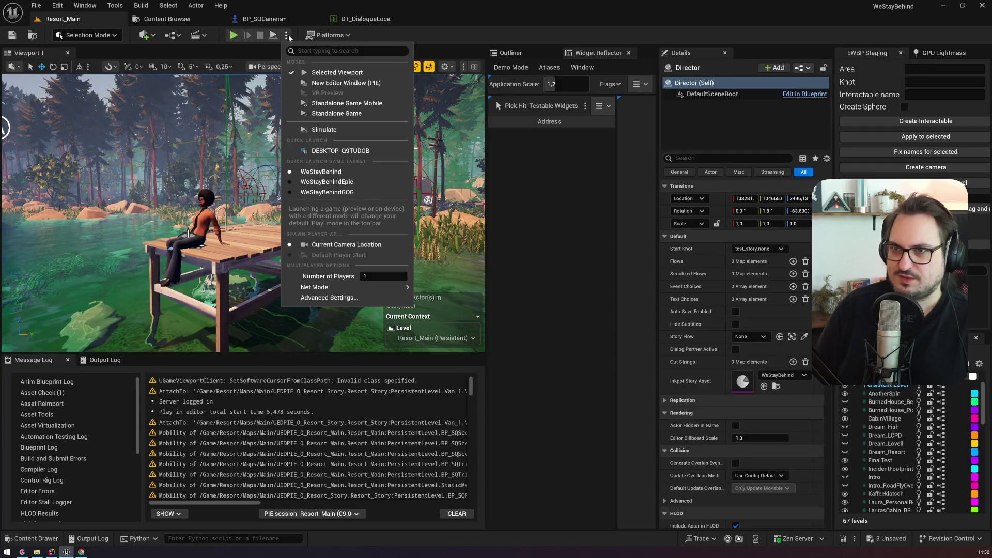
pyautogui.click(330, 113)
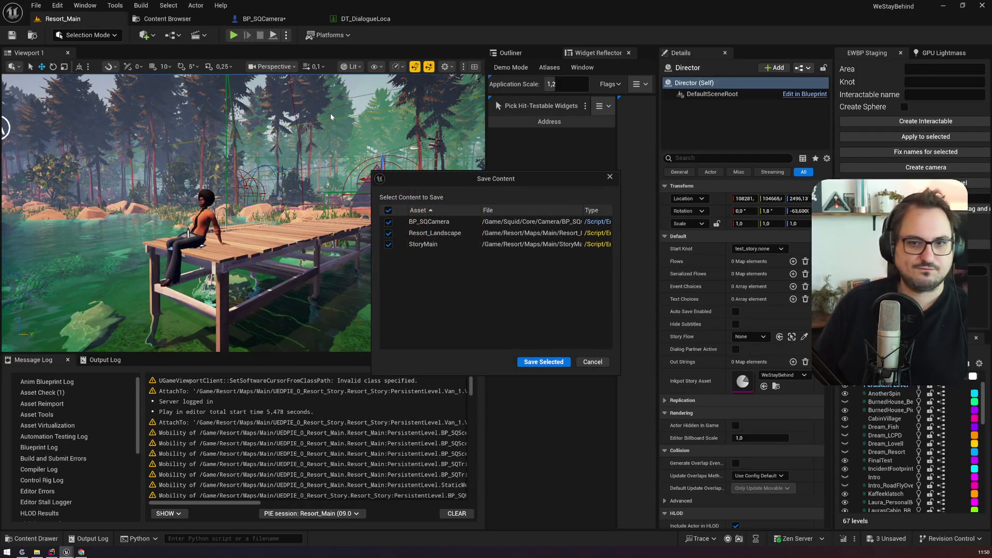
pyautogui.click(542, 361)
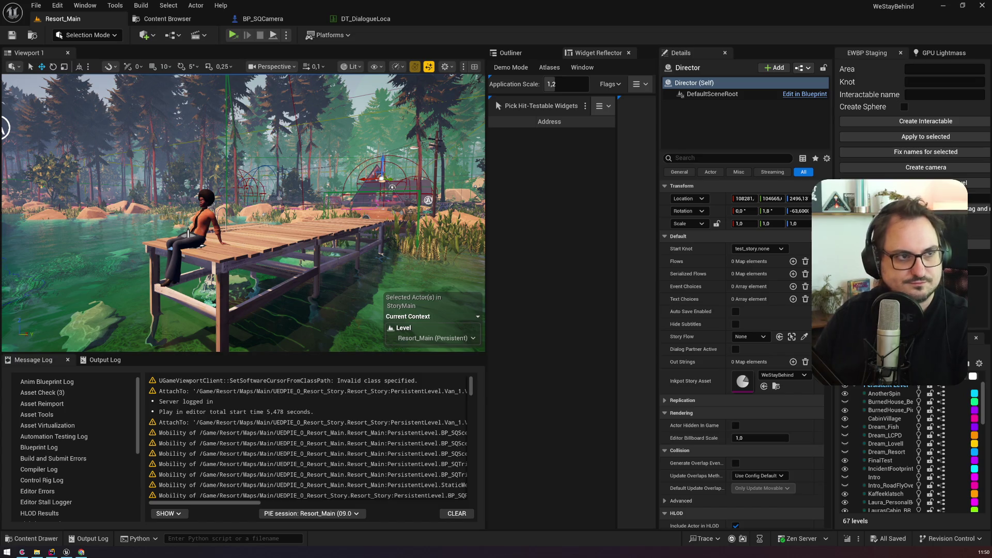
pyautogui.moveTo(395, 271)
pyautogui.mouseDown()
pyautogui.moveTo(548, 307)
pyautogui.moveTo(673, 302)
pyautogui.moveTo(678, 316)
pyautogui.mouseUp()
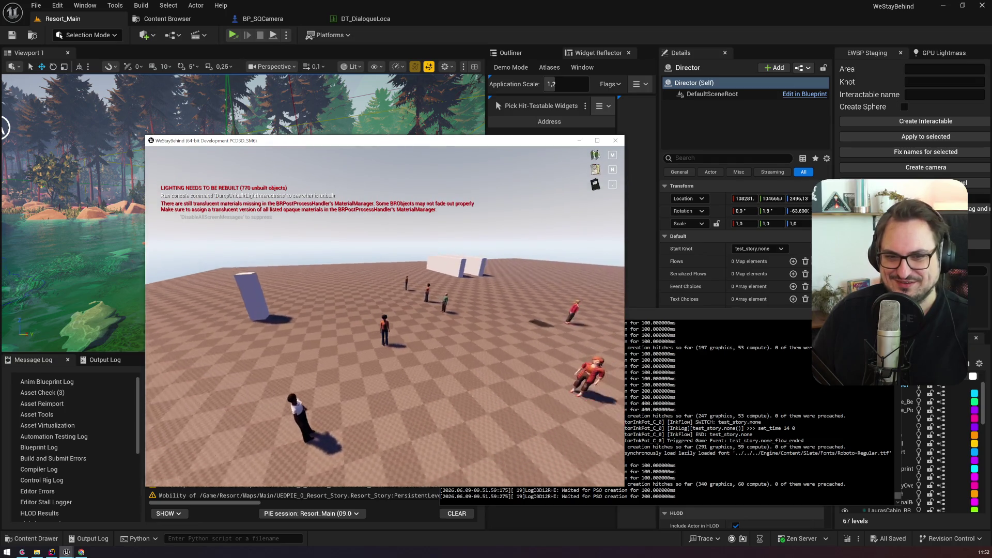
# Load the day38 save with the 'ce load day38' console command, then pause the game
pyautogui.press('`')
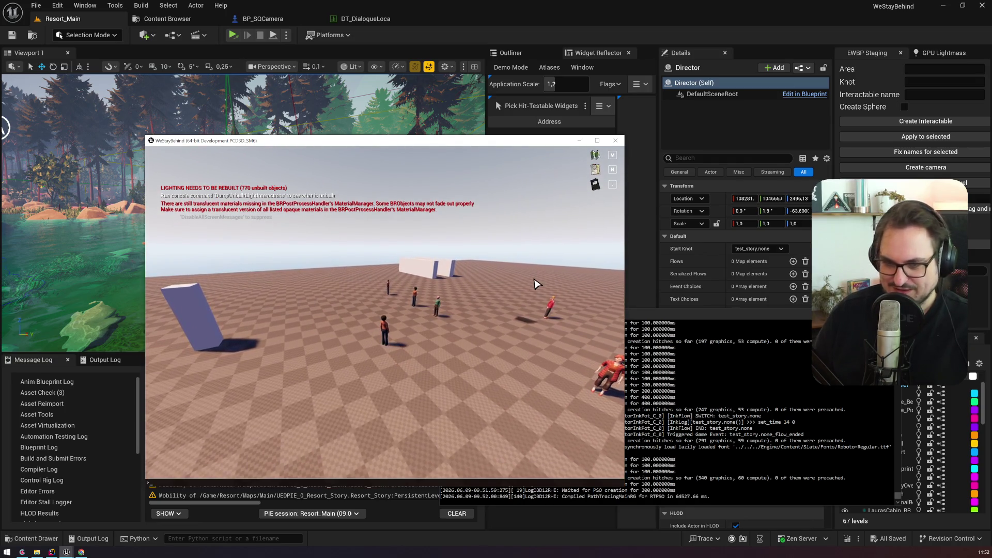
pyautogui.press('Up')
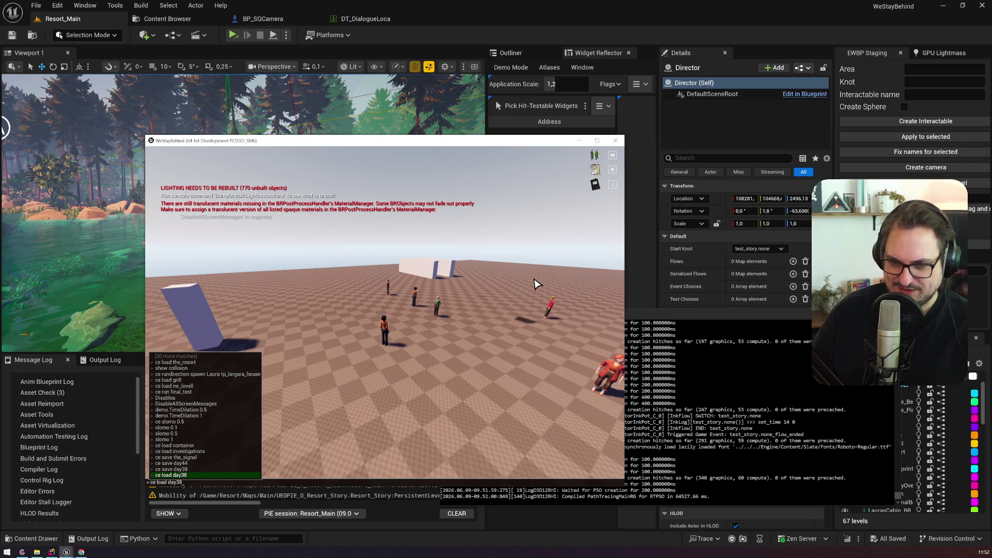
pyautogui.press('Return')
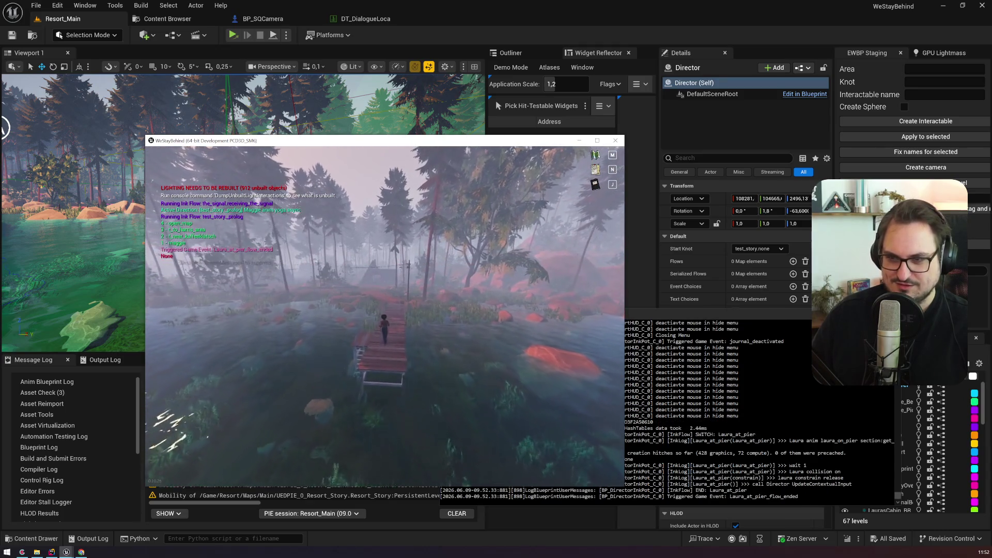
pyautogui.press('Escape')
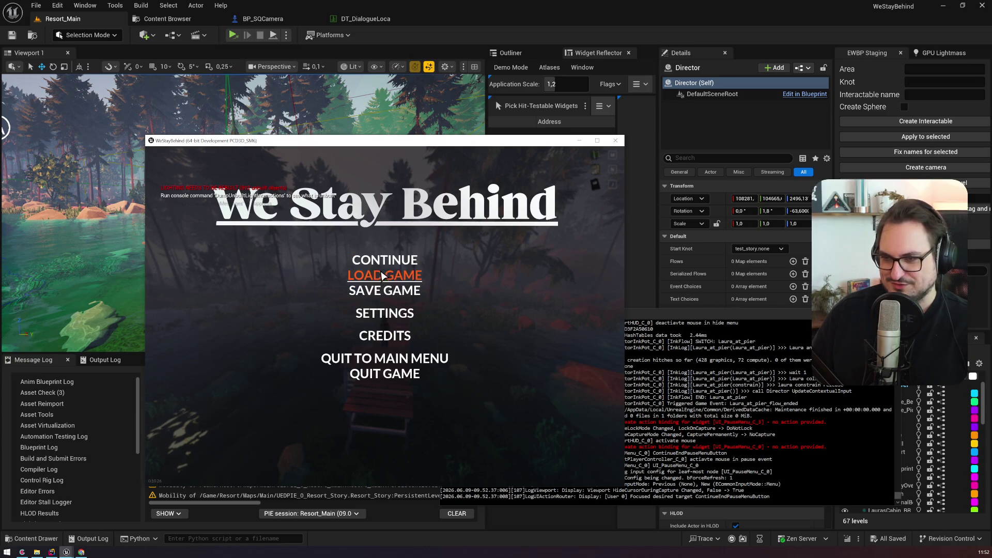
# In the game settings, set both Language and Subtitle Language to DEUTSCH
pyautogui.click(386, 319)
pyautogui.click(448, 346)
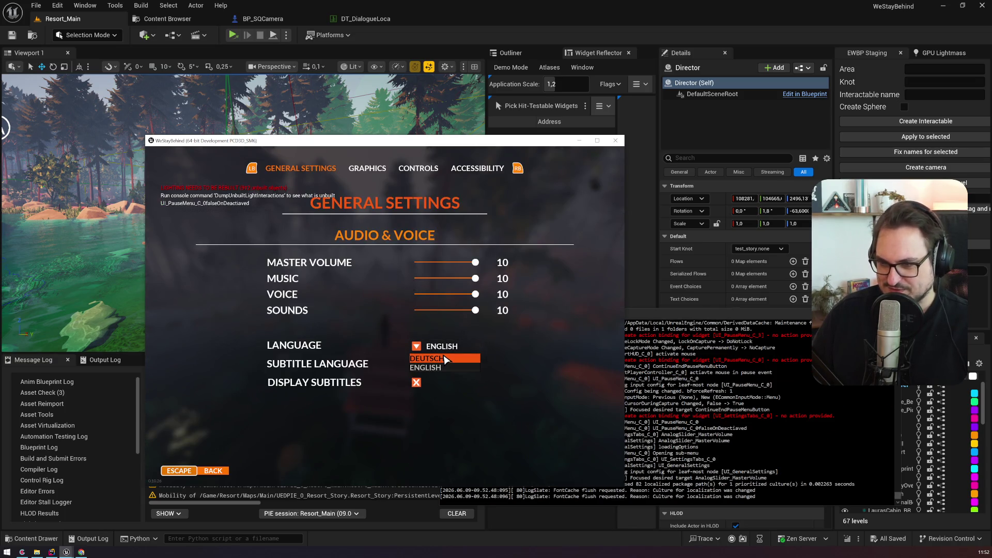
pyautogui.click(446, 359)
pyautogui.click(444, 371)
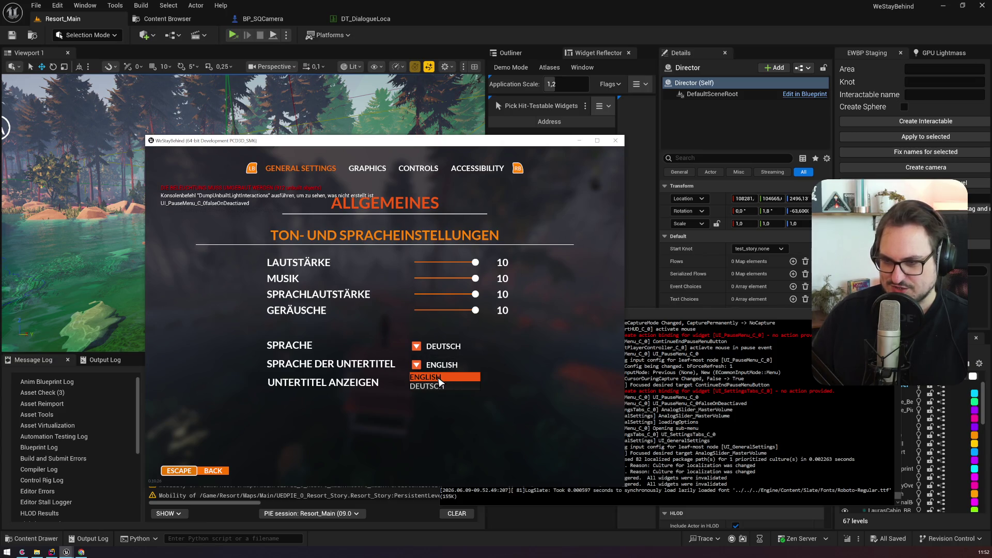
pyautogui.click(437, 385)
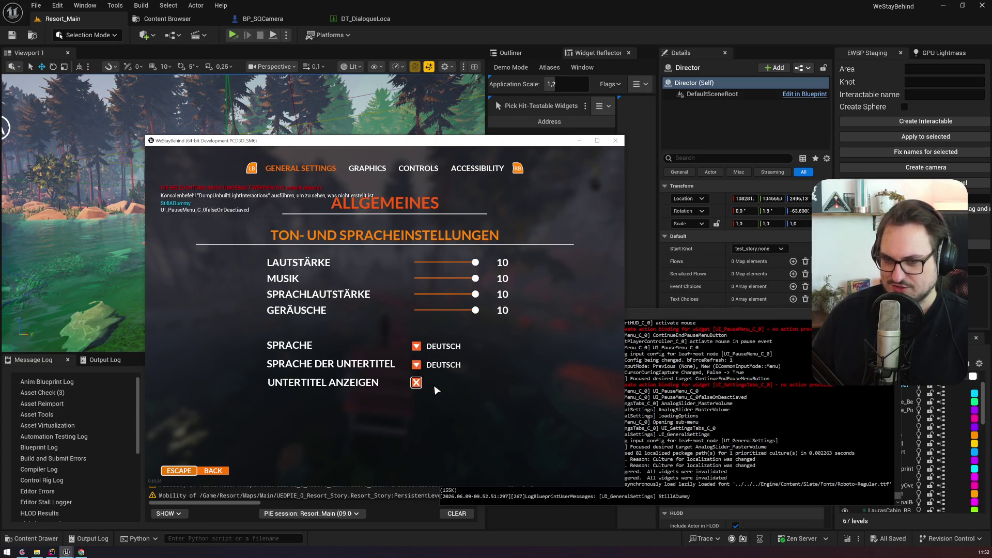
# Leave settings and resume the game from the pause menu
pyautogui.click(222, 471)
pyautogui.press('Up')
pyautogui.press('Up')
pyautogui.press('Up')
pyautogui.press('Return')
# Walk off the pier along the forest path to Maggie at her yoga mat
pyautogui.press('w')
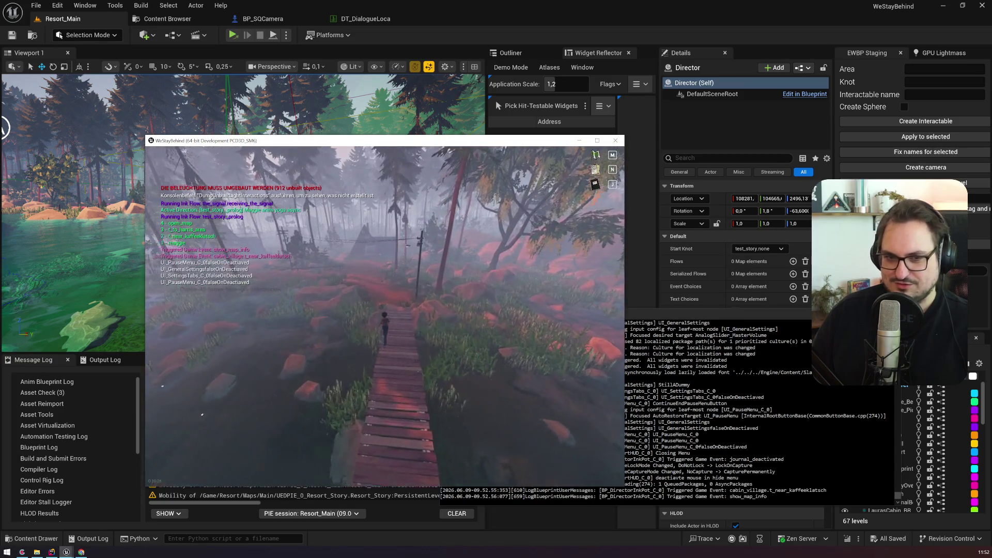
pyautogui.press('w')
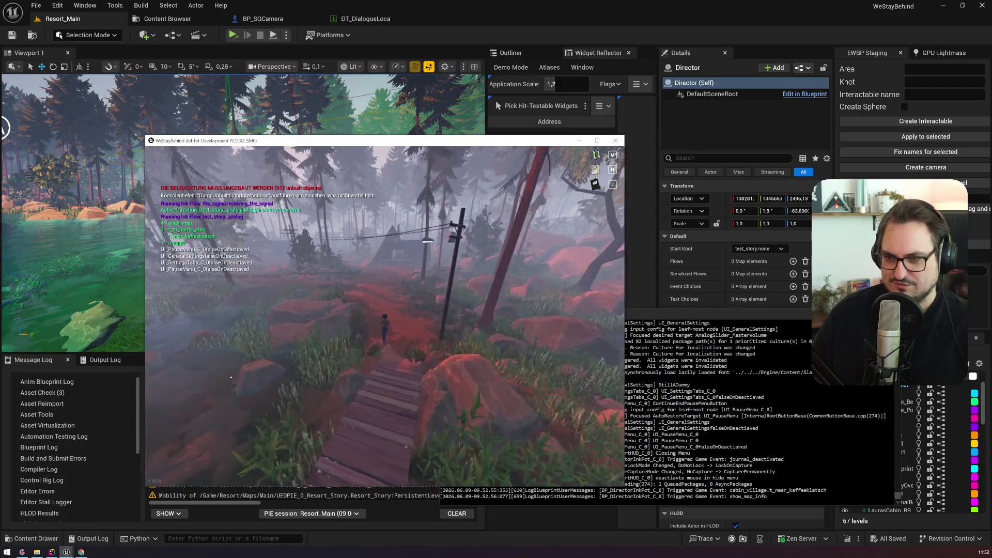
pyautogui.press('w')
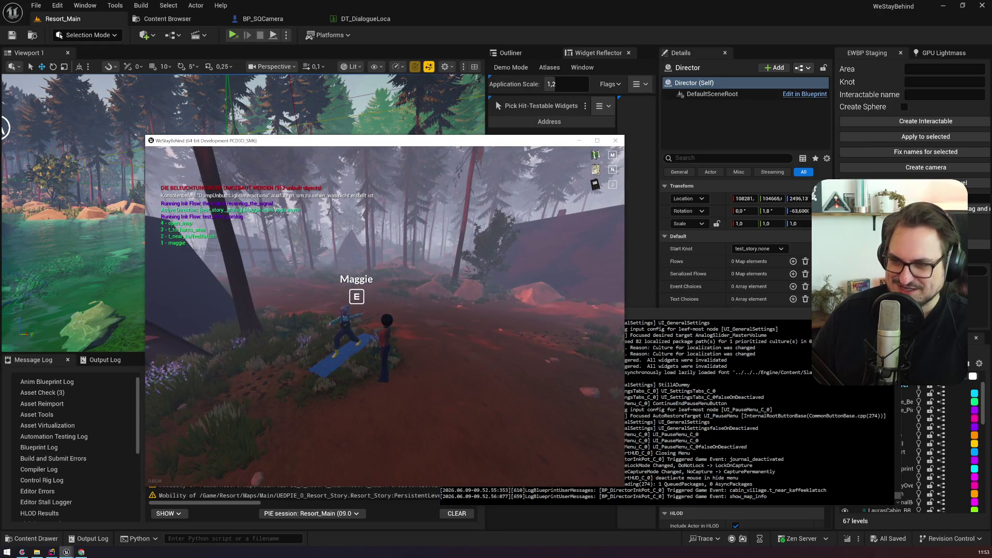
pyautogui.press('w')
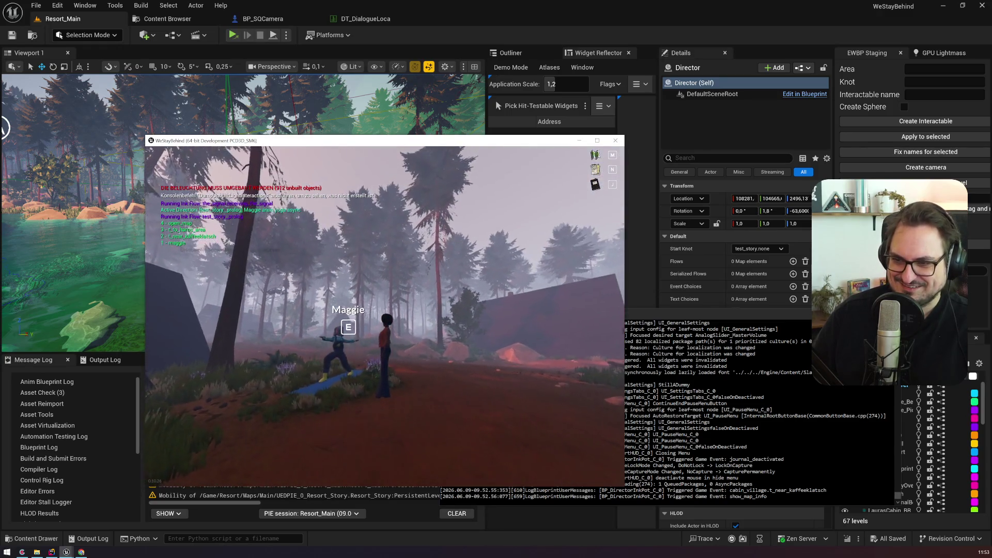
pyautogui.press('w')
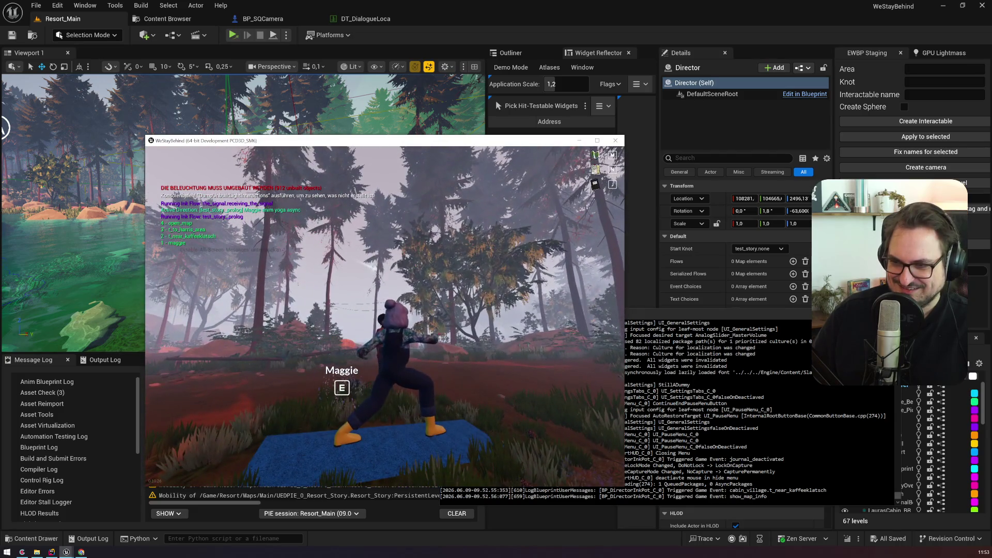
pyautogui.press('a')
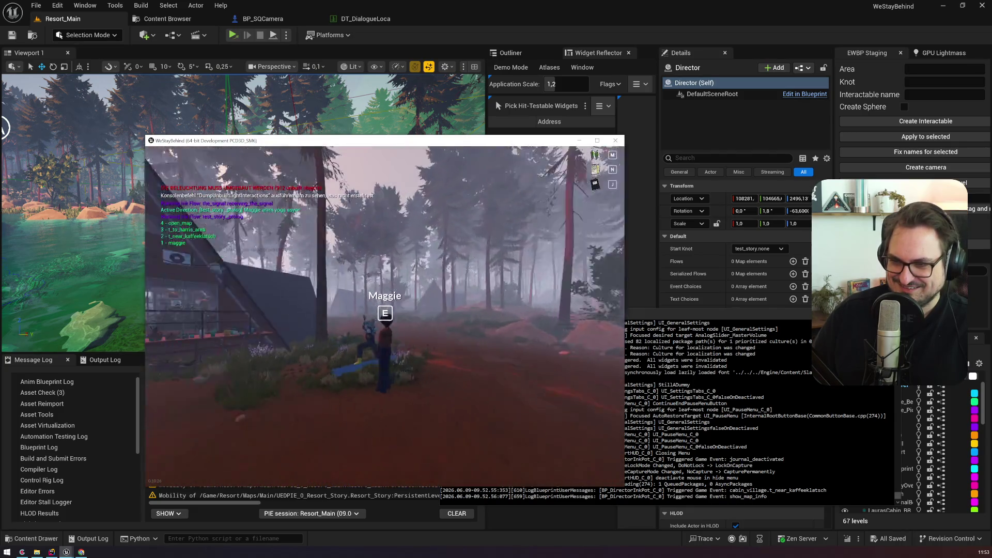
# Talk to Maggie, choose VERABSCHIEDEN to say goodbye, then start a second conversation
pyautogui.press('e')
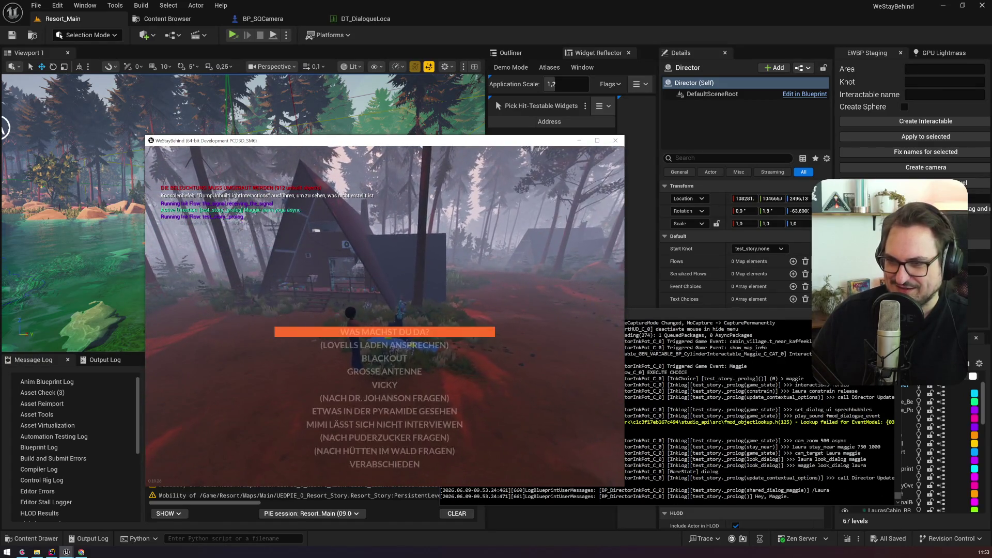
pyautogui.press('Down')
pyautogui.press('Down')
pyautogui.press('Down')
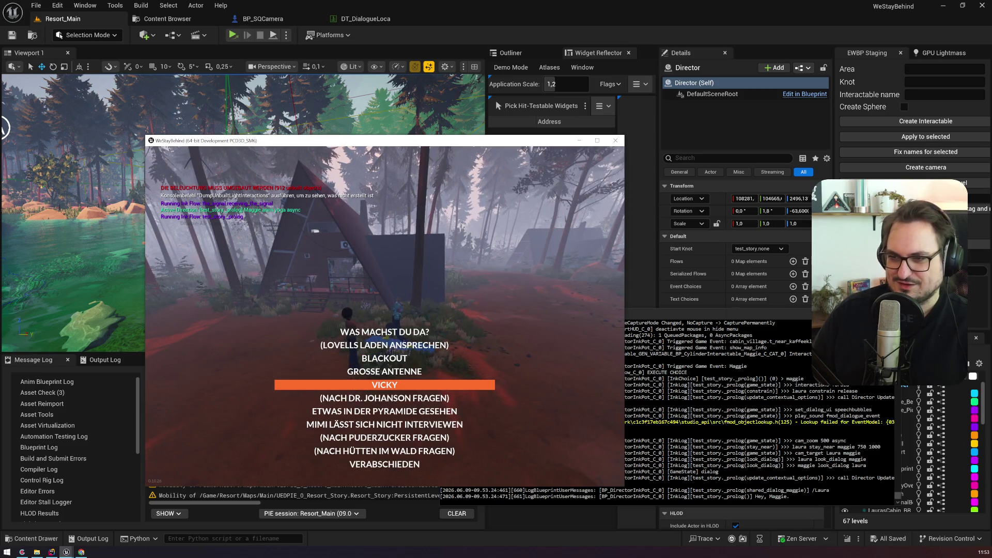
pyautogui.press('Up')
pyautogui.press('Up')
pyautogui.press('Up')
pyautogui.press('Up')
pyautogui.press('Up')
pyautogui.press('Up')
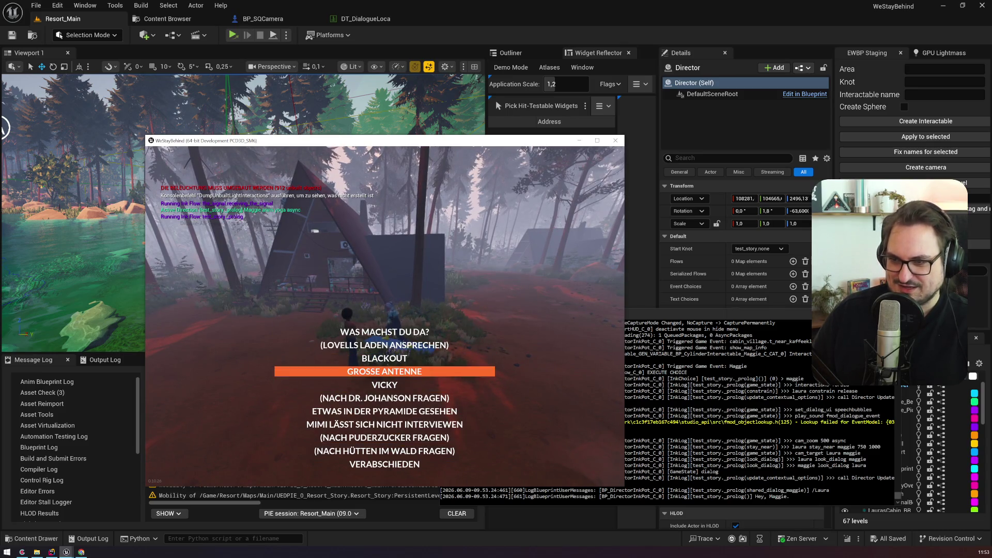
pyautogui.press('Down')
pyautogui.press('Down')
pyautogui.press('Down')
pyautogui.press('Return')
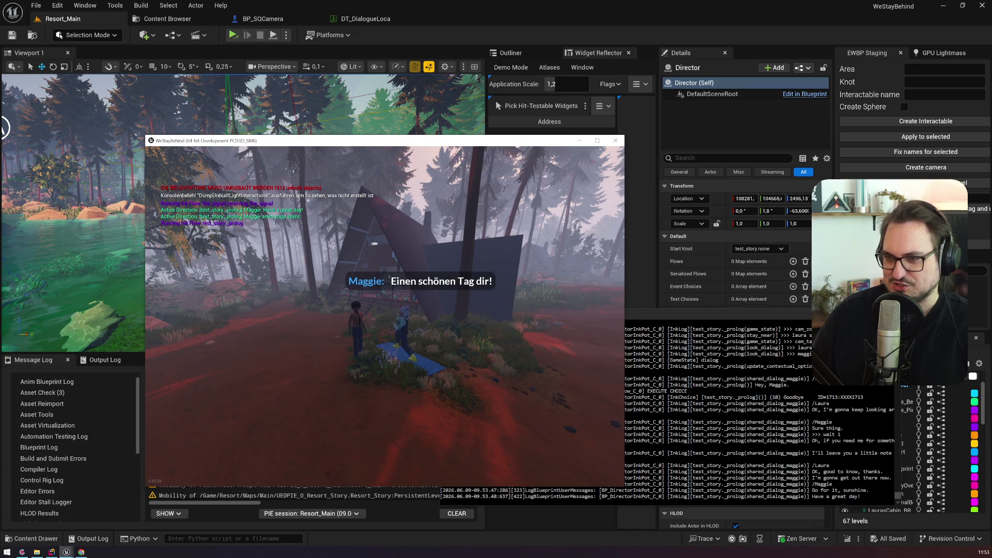
pyautogui.press('e')
pyautogui.press('Down')
pyautogui.press('Down')
pyautogui.press('Down')
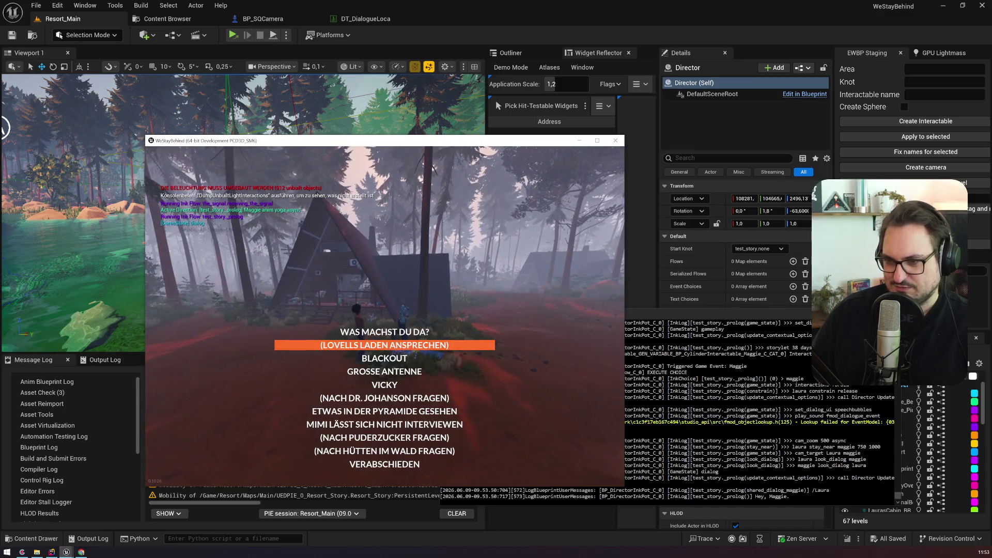
# Ask Maggie about GROSSE ANTENNE, then about VICKY
pyautogui.press('Down')
pyautogui.press('Up')
pyautogui.press('Return')
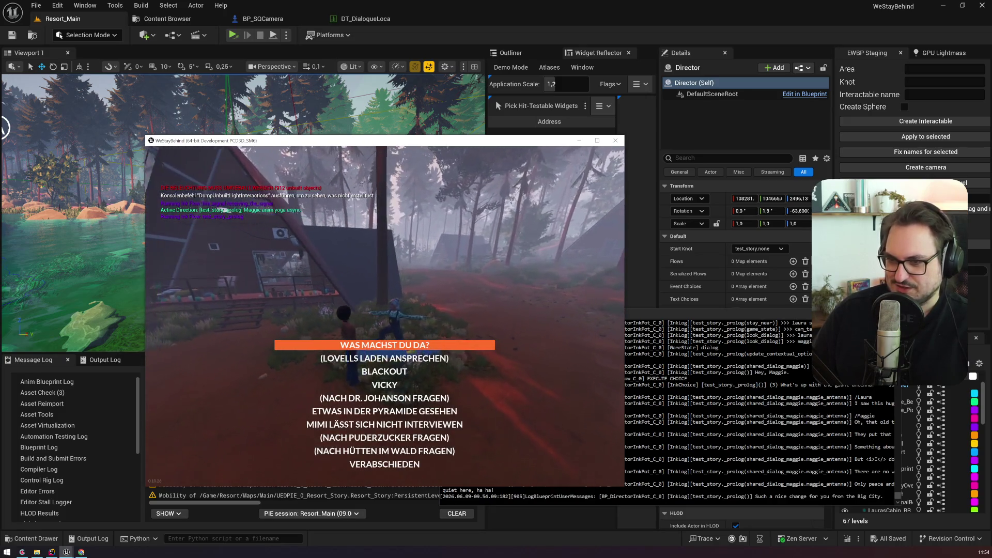
pyautogui.press('Up')
pyautogui.press('Return')
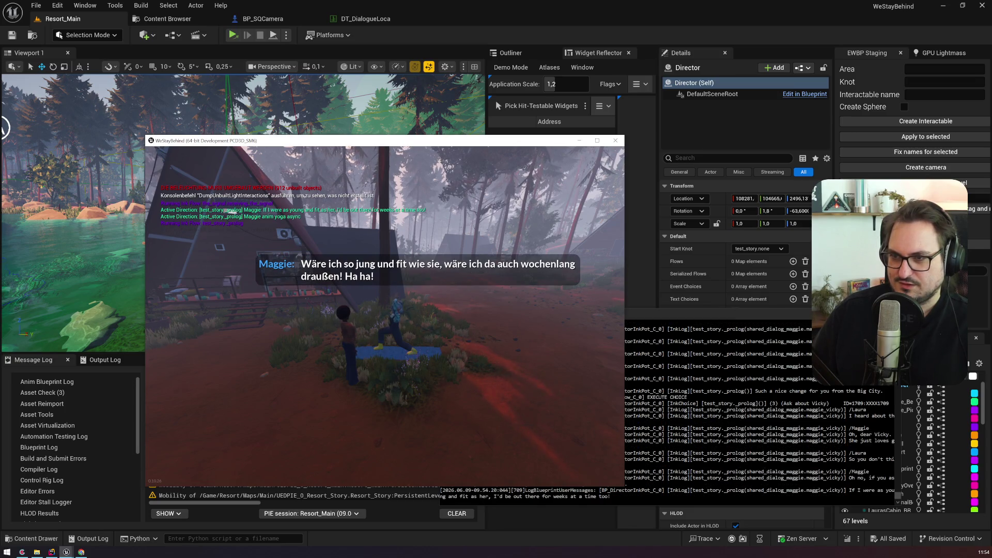
# Choose NACH PUDERZUCKER FRAGEN, end with VERABSCHIEDEN, and open the pause menu
pyautogui.press('Down')
pyautogui.press('Down')
pyautogui.press('Down')
pyautogui.press('Down')
pyautogui.press('Down')
pyautogui.press('Down')
pyautogui.press('Up')
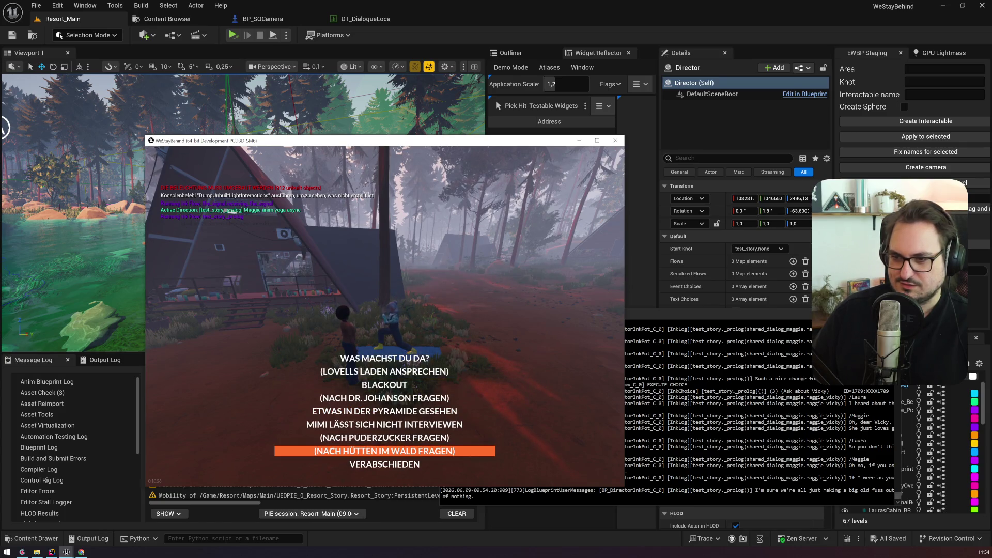
pyautogui.press('Up')
pyautogui.press('Return')
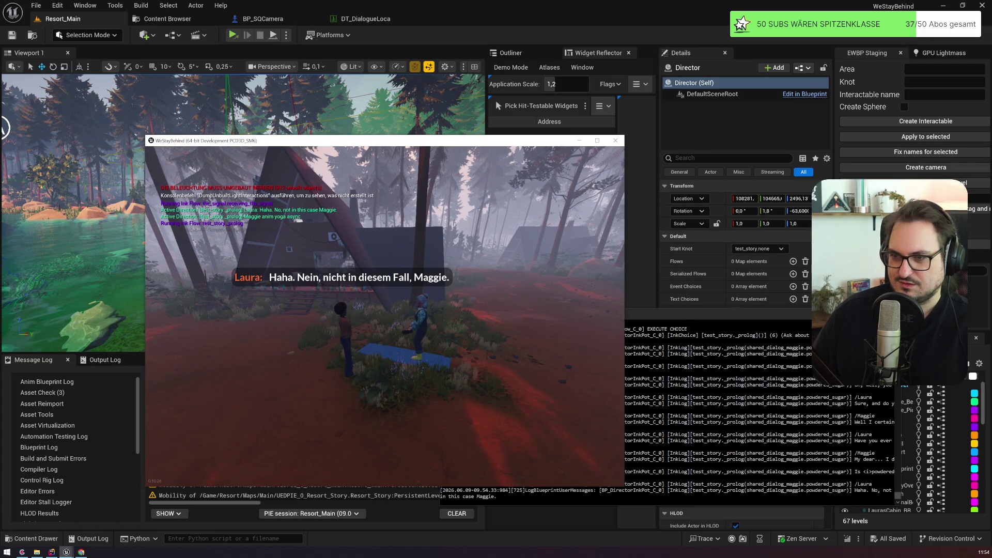
pyautogui.press('Down')
pyautogui.press('Down')
pyautogui.press('Down')
pyautogui.press('Down')
pyautogui.press('Down')
pyautogui.press('Return')
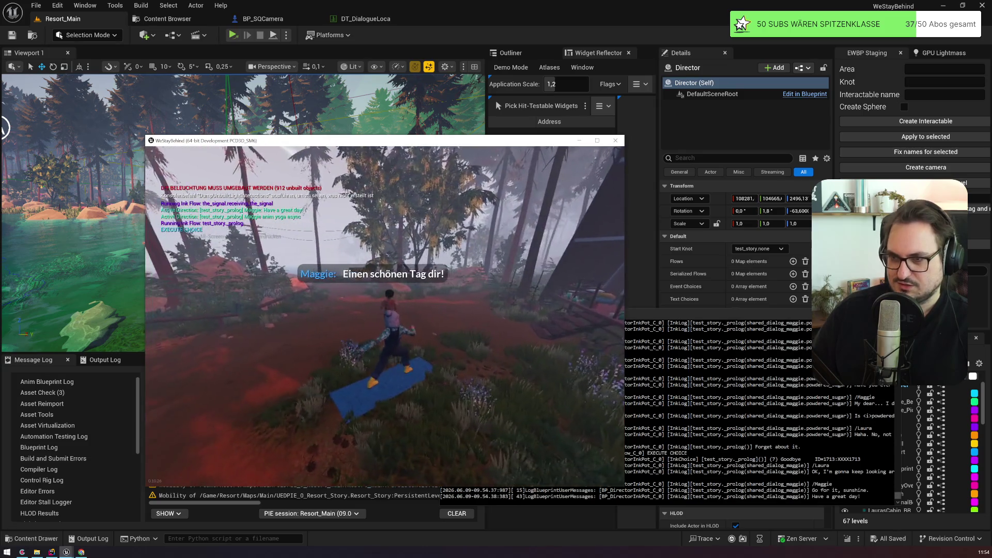
pyautogui.press('Escape')
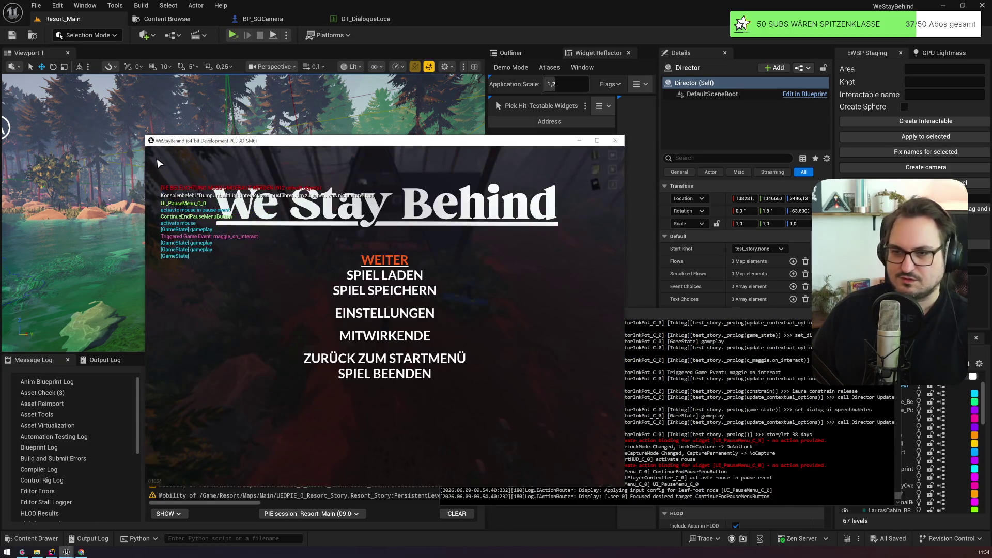
# Quit the game with SPIEL BEENDEN and close the game window
pyautogui.click(411, 378)
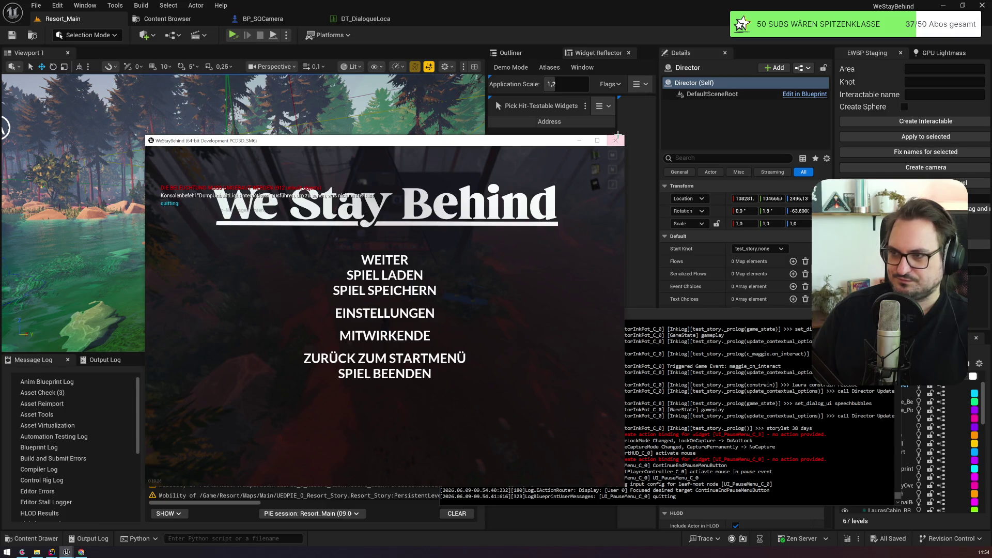
pyautogui.click(616, 139)
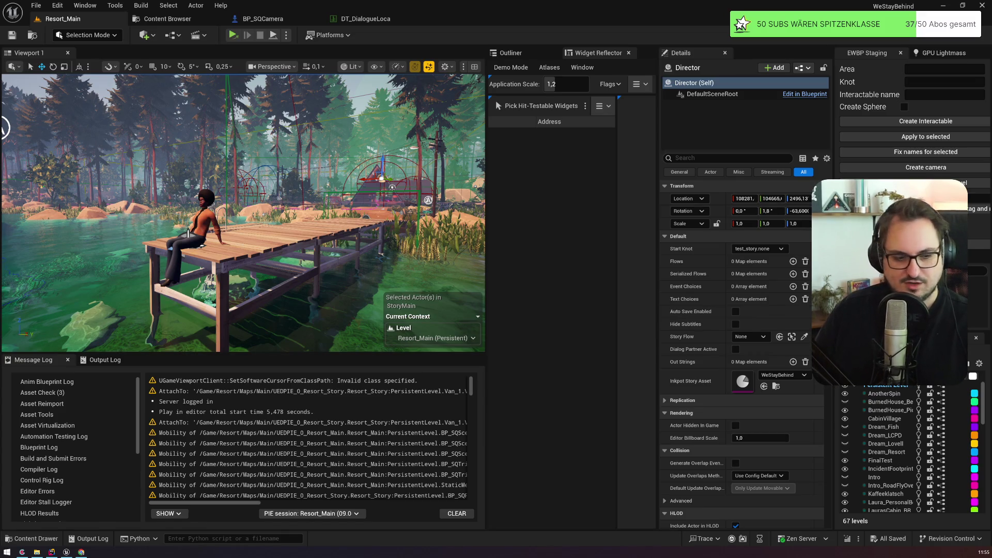
pyautogui.hotkey('alt', 'Tab')
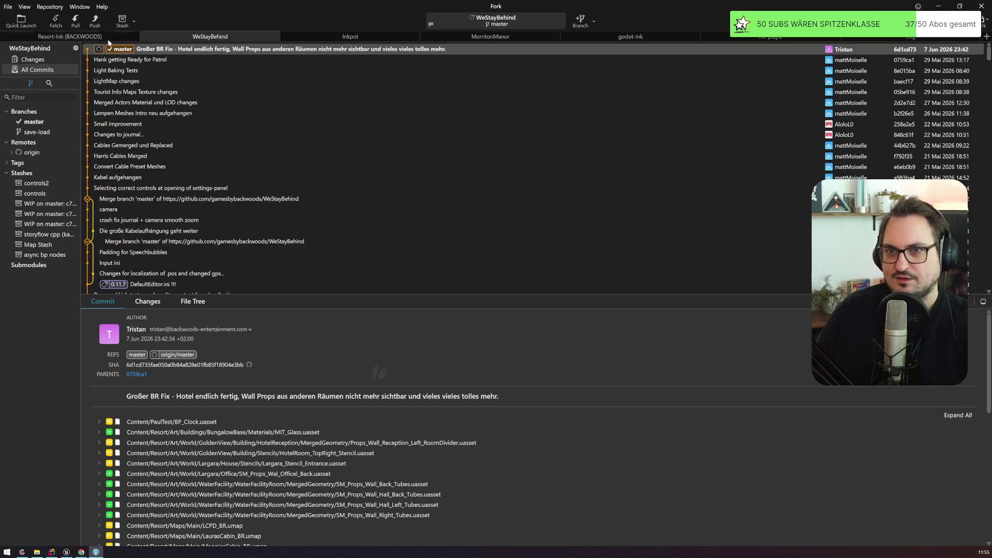
# Stage DT_DialogueLoca.uasset and commit it as the german dialog import
pyautogui.click(52, 61)
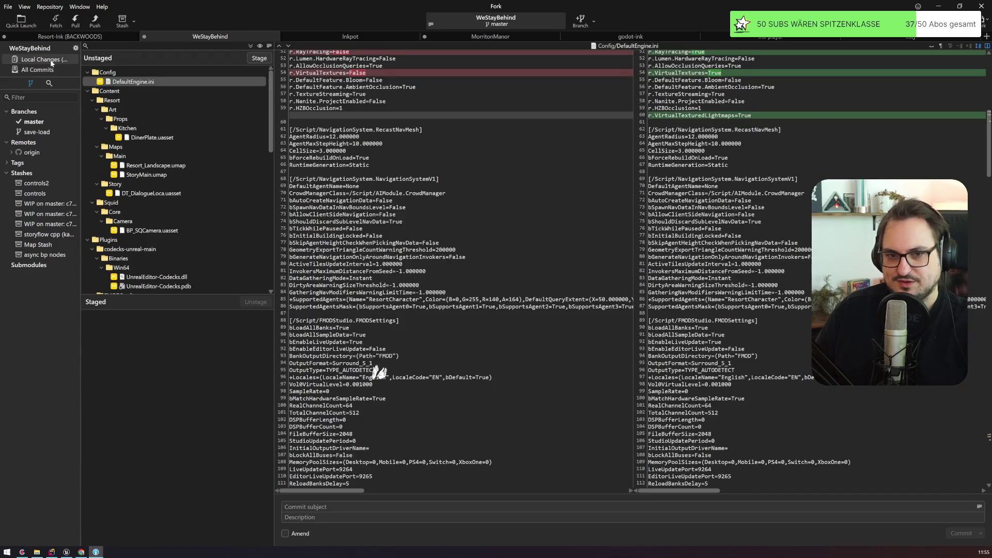
pyautogui.moveTo(156, 195)
pyautogui.mouseDown()
pyautogui.moveTo(141, 196)
pyautogui.moveTo(162, 344)
pyautogui.moveTo(144, 324)
pyautogui.mouseUp()
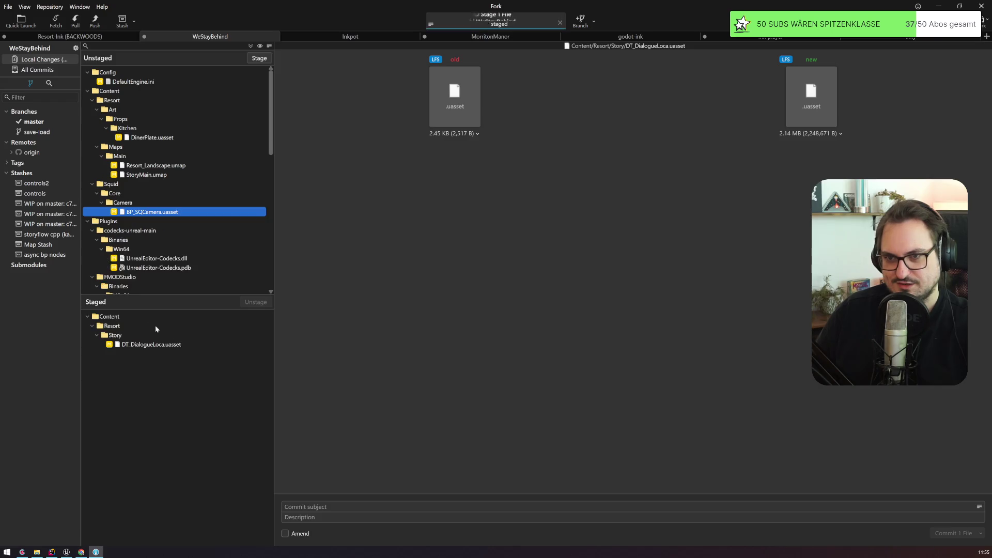
pyautogui.click(312, 506)
pyautogui.write('german dialog import')
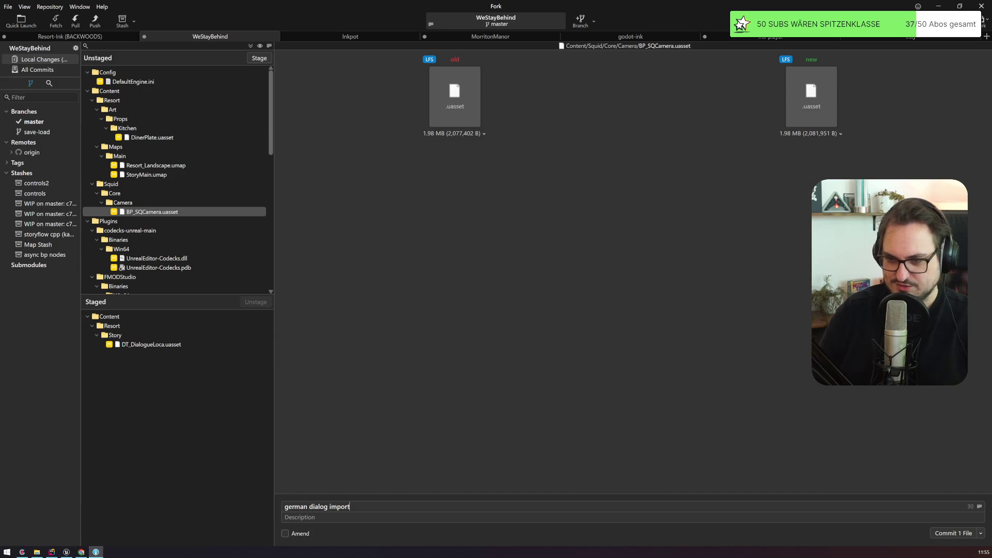
pyautogui.hotkey('ctrl', 'Return')
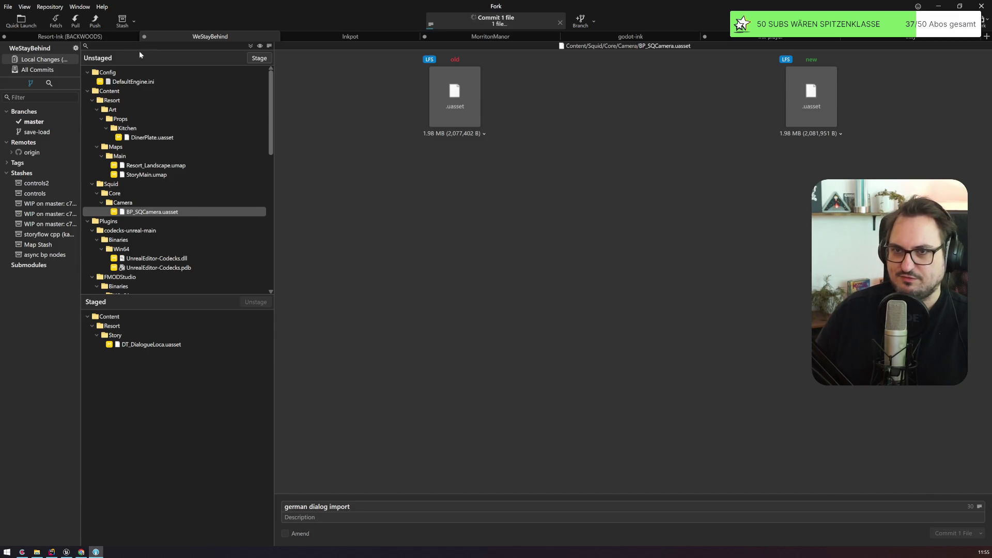
# Push the master commit to origin/master and return to the Unreal Editor
pyautogui.click(99, 21)
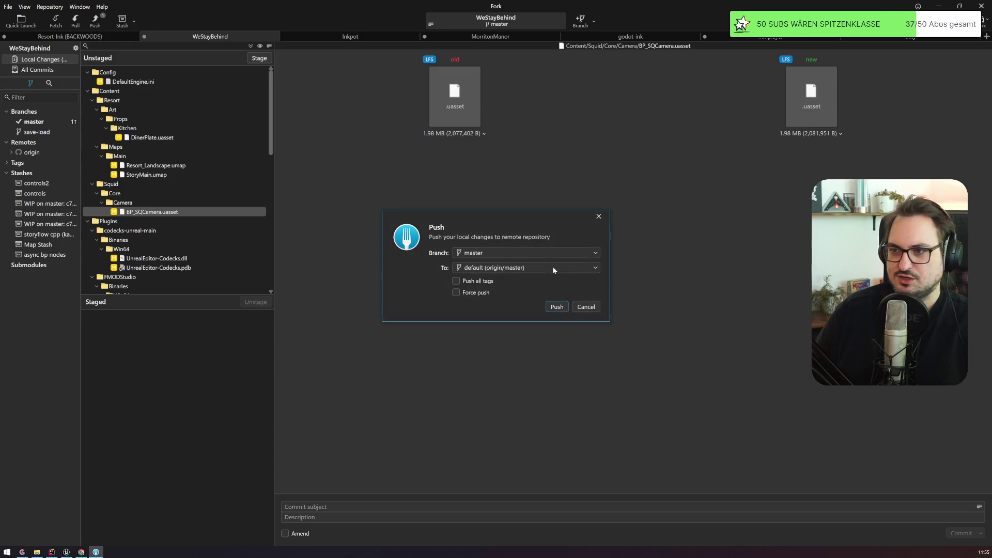
pyautogui.click(557, 308)
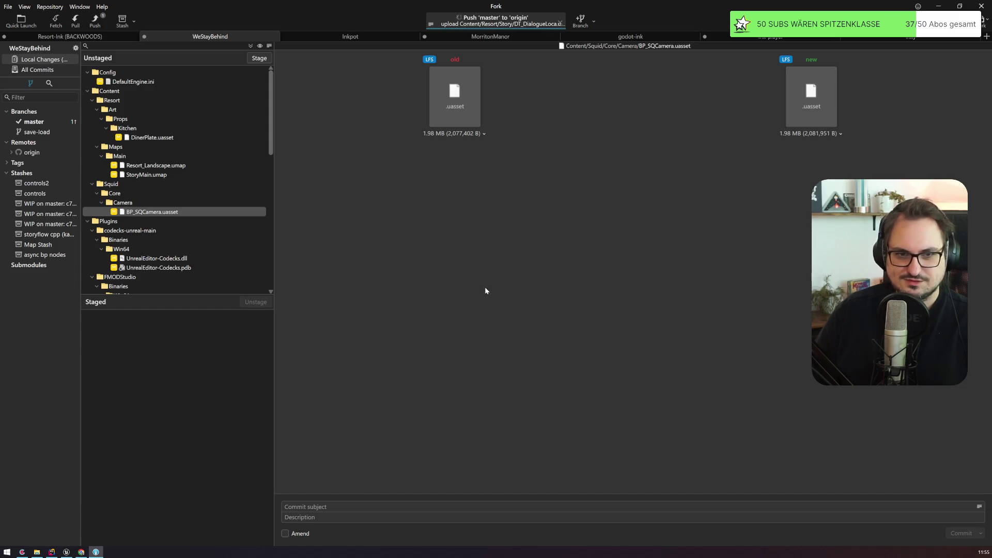
pyautogui.hotkey('alt', 'Tab')
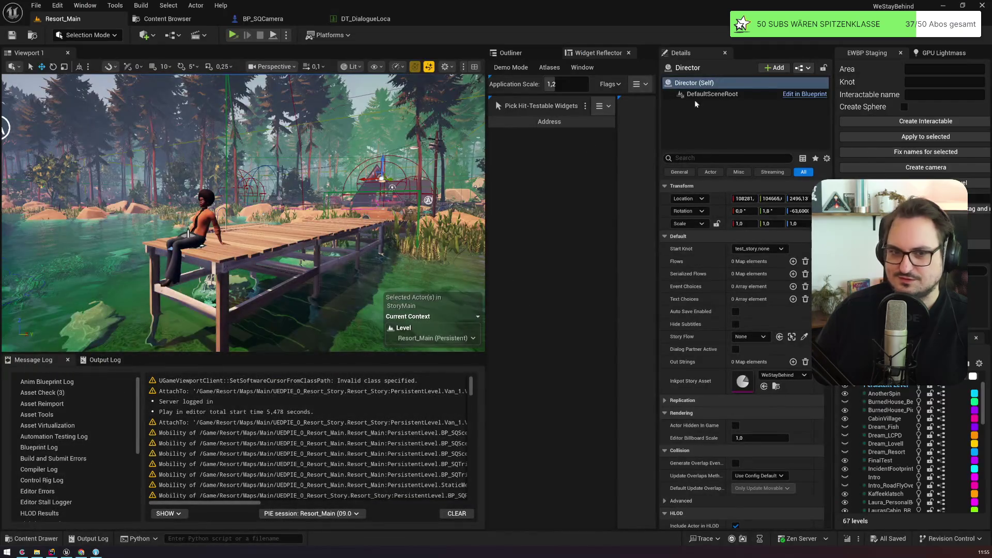
# Start the #05_d44 - Box Mü hoch card in Codecks, adding it to the hand
pyautogui.click(23, 553)
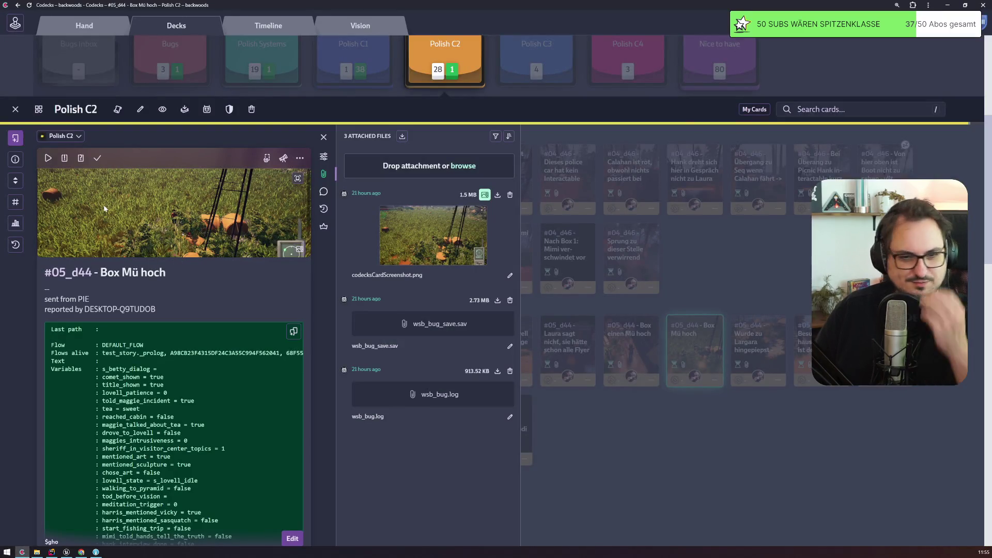
pyautogui.click(48, 157)
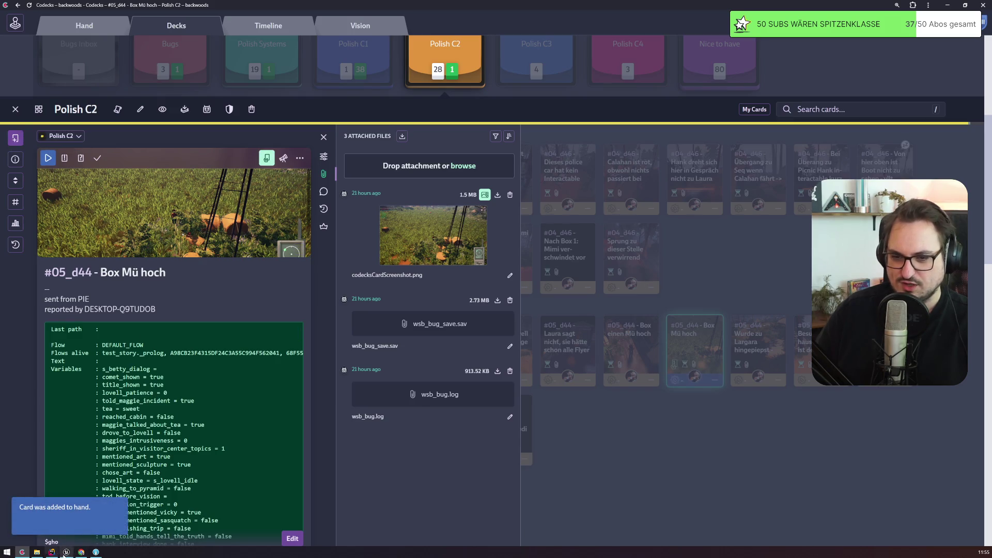
pyautogui.click(66, 551)
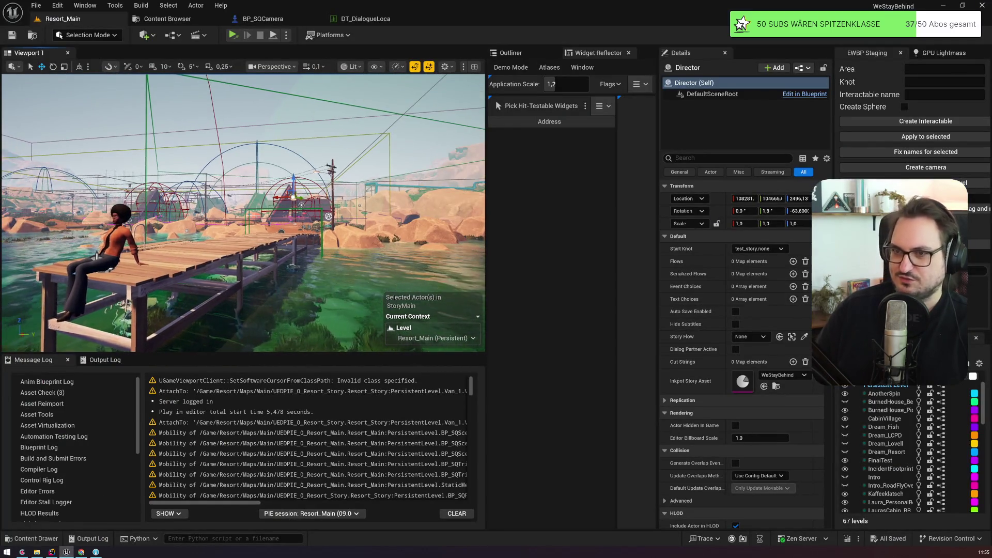
pyautogui.scroll(5, 243, 212)
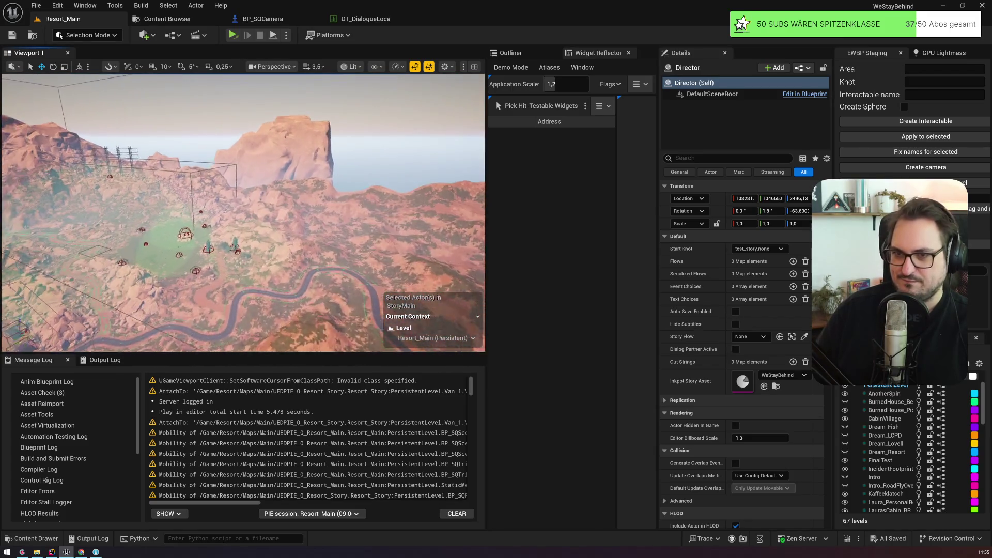
# Fly the viewport camera from the beach down to the red story box in the grass
pyautogui.scroll(-1, 242, 212)
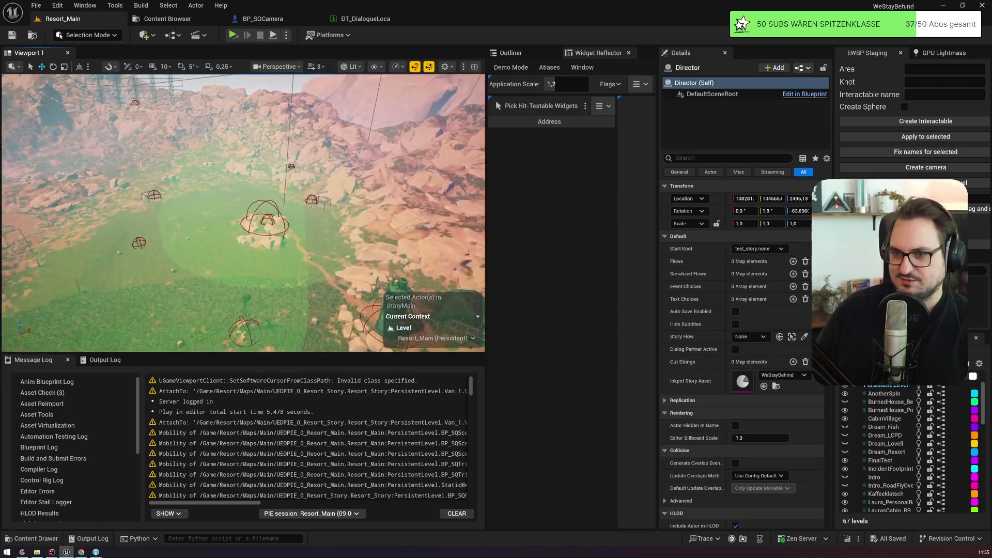
pyautogui.scroll(-2, 242, 211)
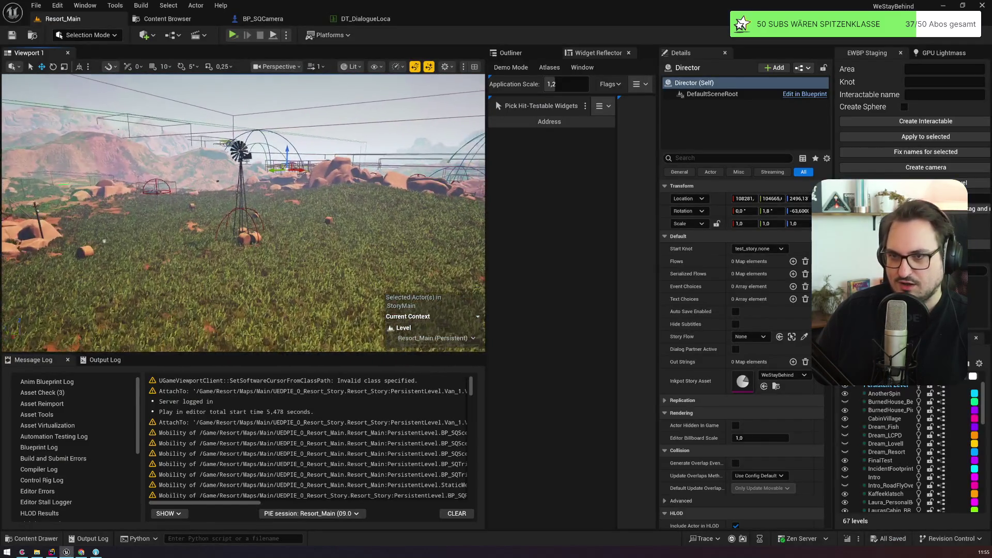
pyautogui.scroll(-1, 242, 211)
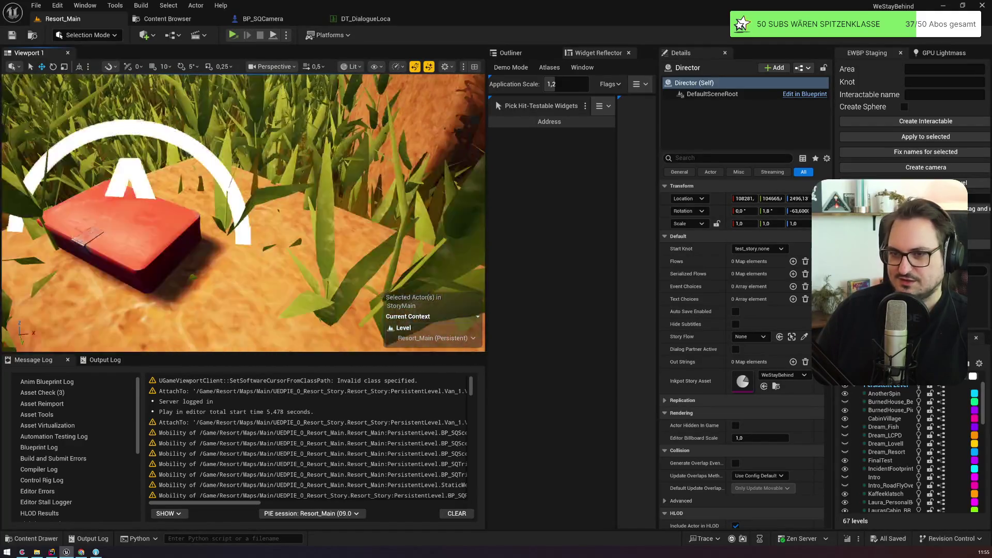
pyautogui.scroll(-1, 243, 211)
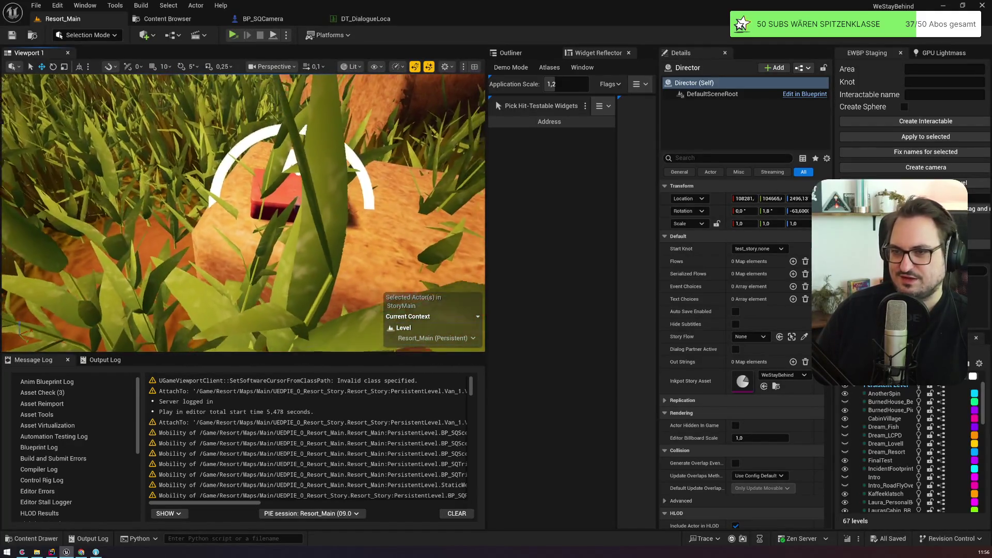
pyautogui.scroll(1, 243, 212)
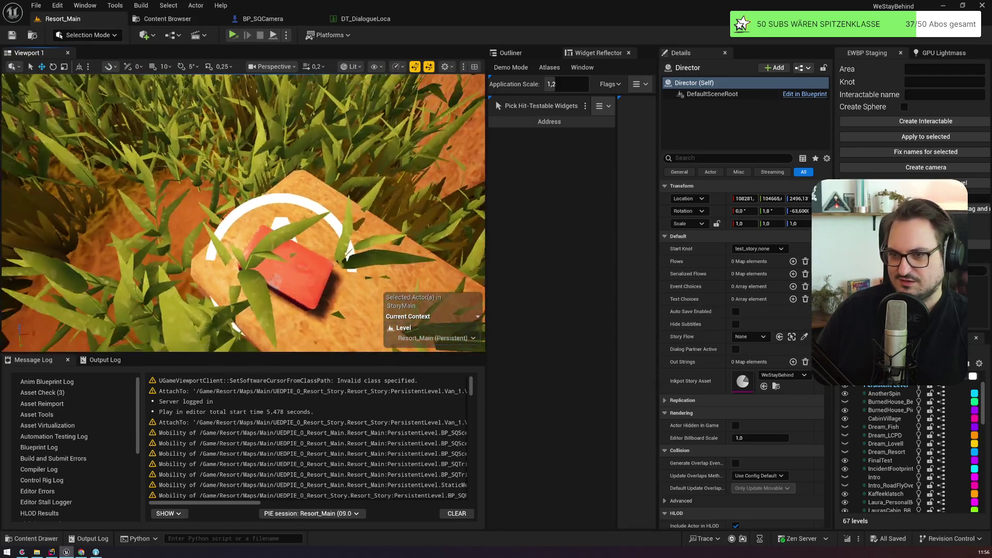
# Select box_farm1 and its Deckel lid, then identify the straw bale beneath it
pyautogui.click(257, 290)
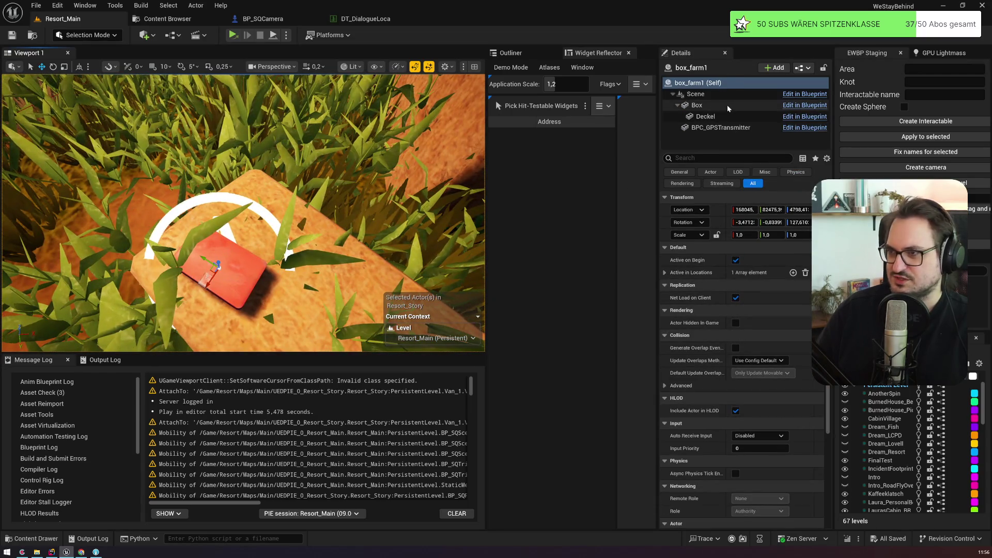
pyautogui.click(688, 119)
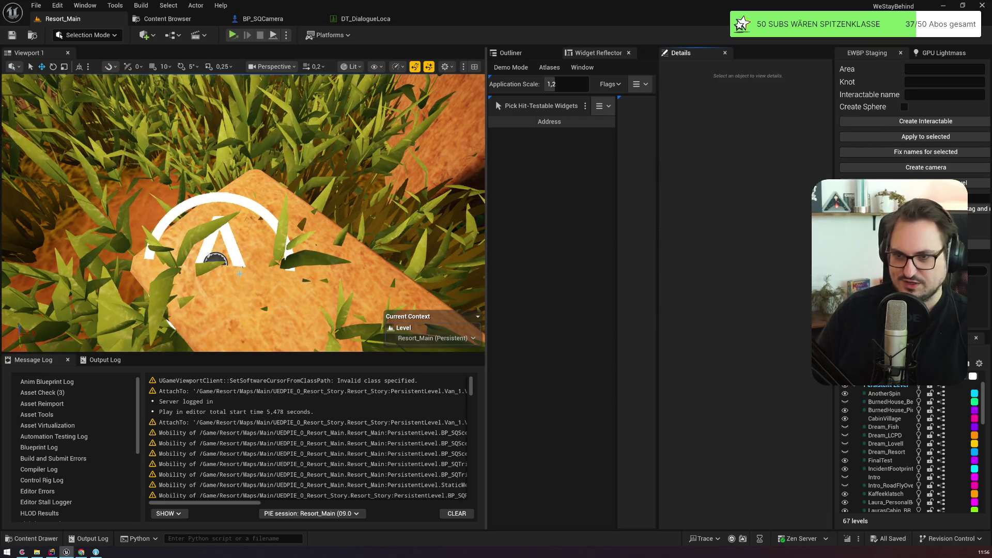
pyautogui.rightClick(248, 277)
pyautogui.scroll(2, 247, 277)
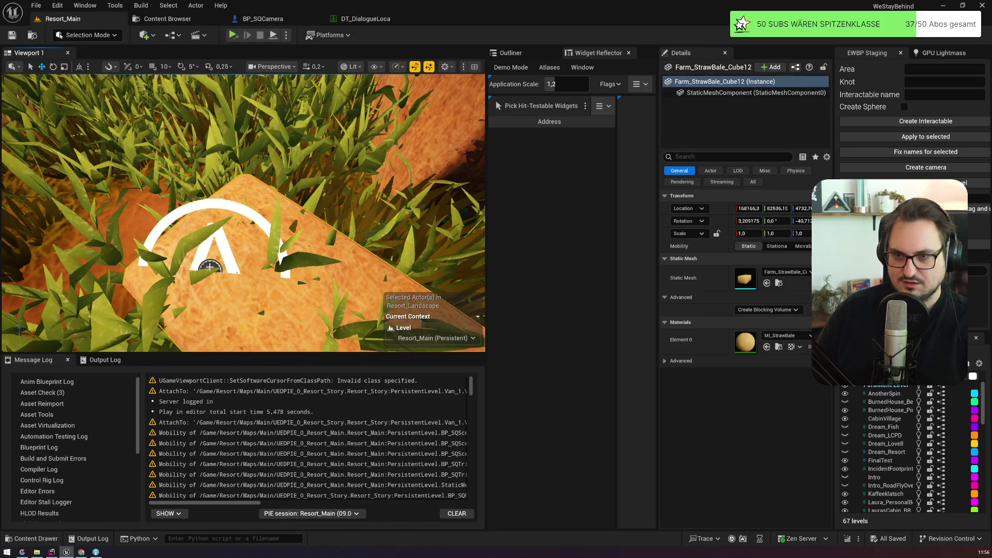
pyautogui.moveTo(210, 266); pyautogui.dragTo(216, 268)
pyautogui.click(714, 93)
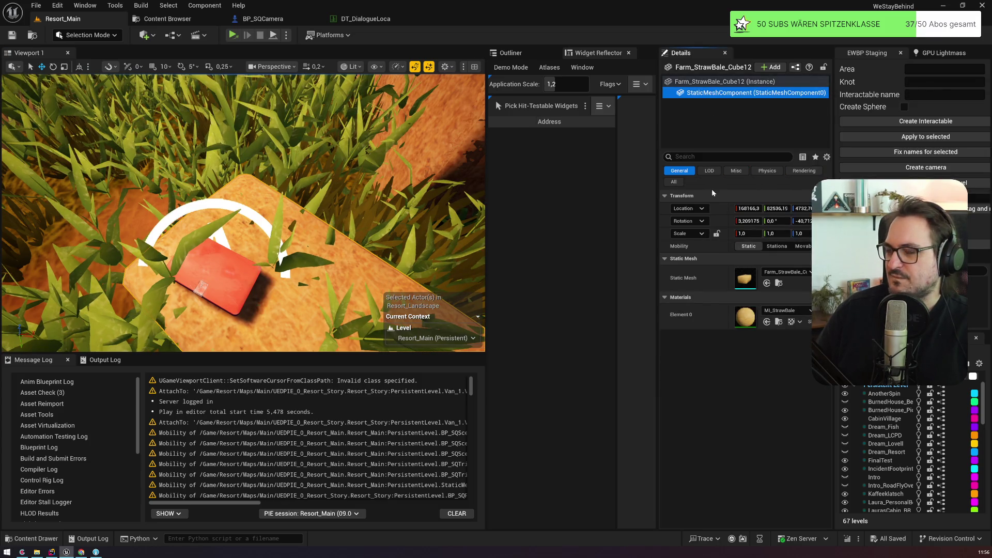
# Reselect box_farm1, show it in the Outliner, and select its Deckel lid
pyautogui.click(226, 257)
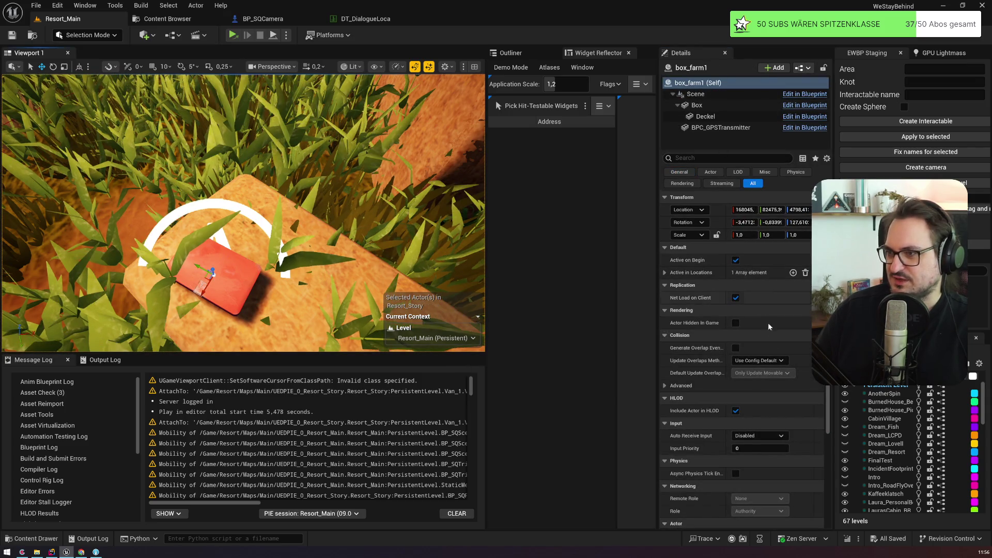
pyautogui.click(510, 52)
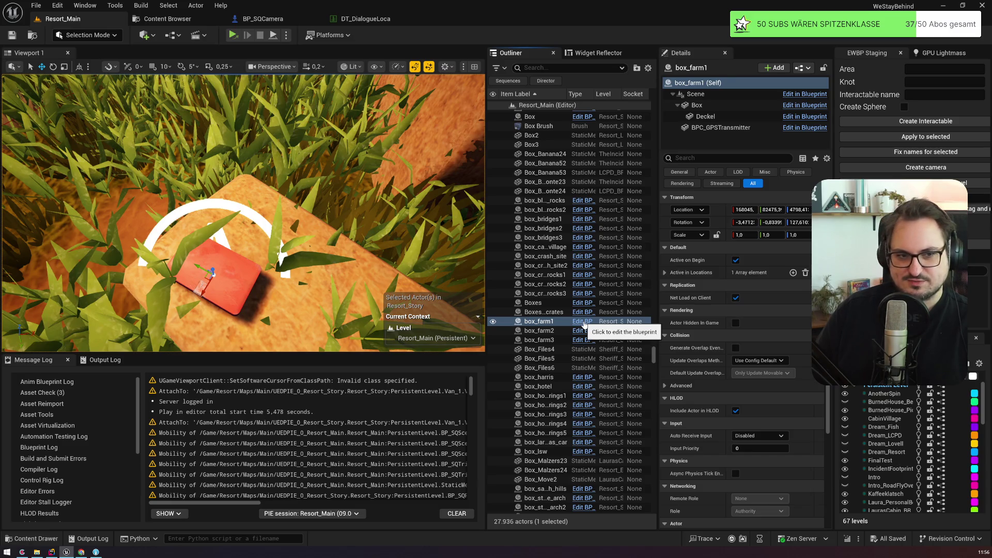
pyautogui.click(704, 117)
# Uncheck Visible on box_farm1's Deckel lid to inspect the box on the straw bale
pyautogui.click(703, 157)
pyautogui.write('hidden')
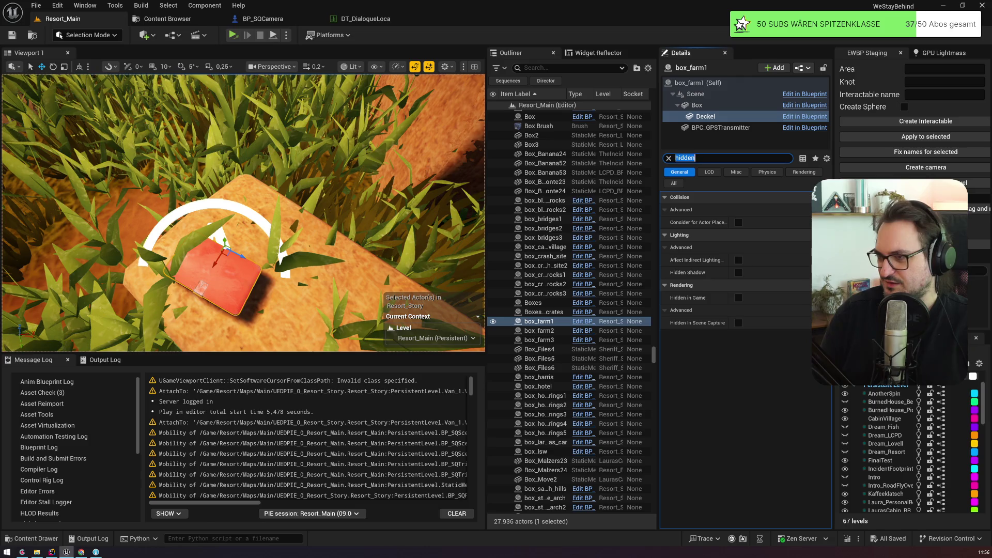
pyautogui.write('si')
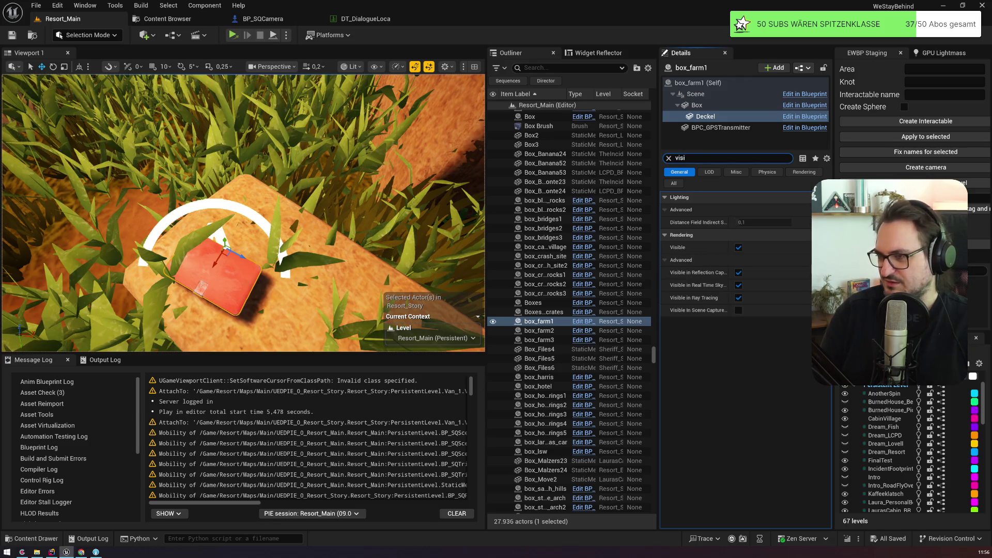
pyautogui.click(738, 248)
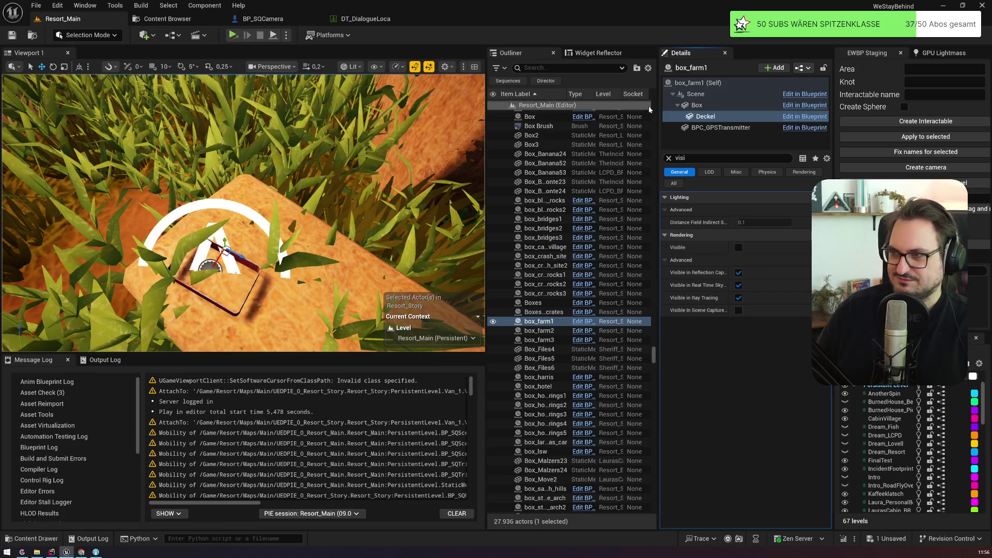
pyautogui.click(697, 83)
pyautogui.moveTo(201, 200); pyautogui.dragTo(144, 192)
pyautogui.scroll(3, 200, 200)
pyautogui.scroll(-3, 200, 200)
pyautogui.scroll(3, 144, 193)
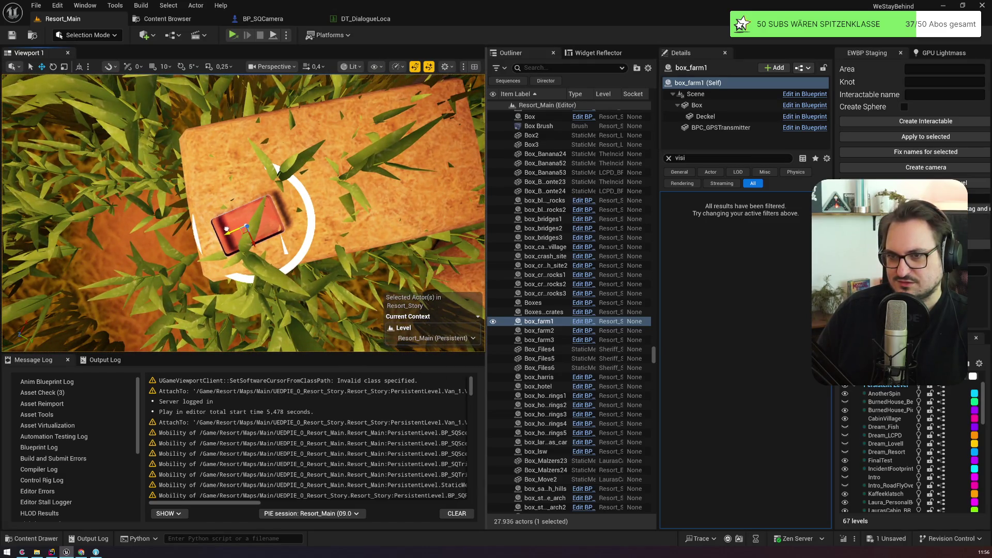
pyautogui.moveTo(282, 224); pyautogui.dragTo(233, 239)
pyautogui.scroll(-1, 282, 224)
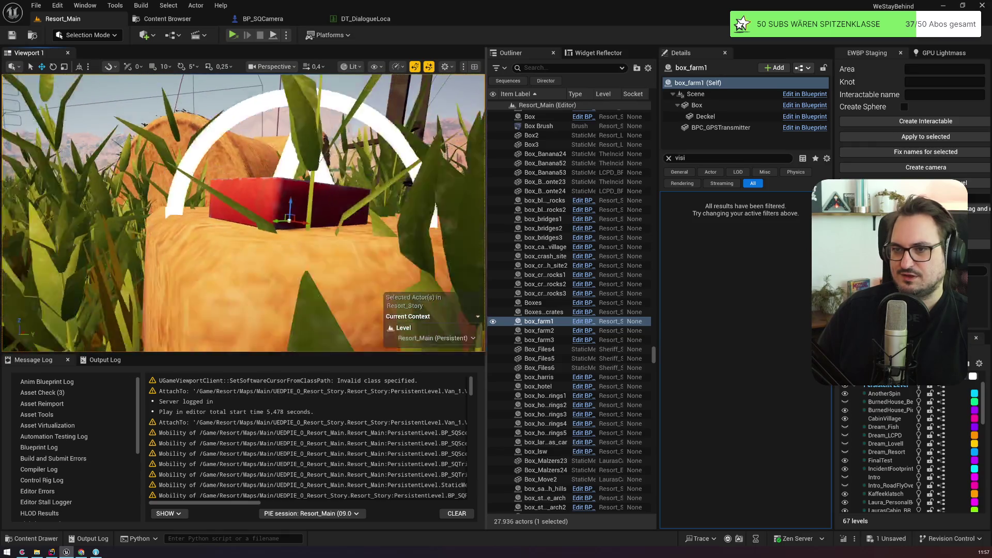
# Reselect the Deckel lid and check Visible to show it again
pyautogui.click(705, 116)
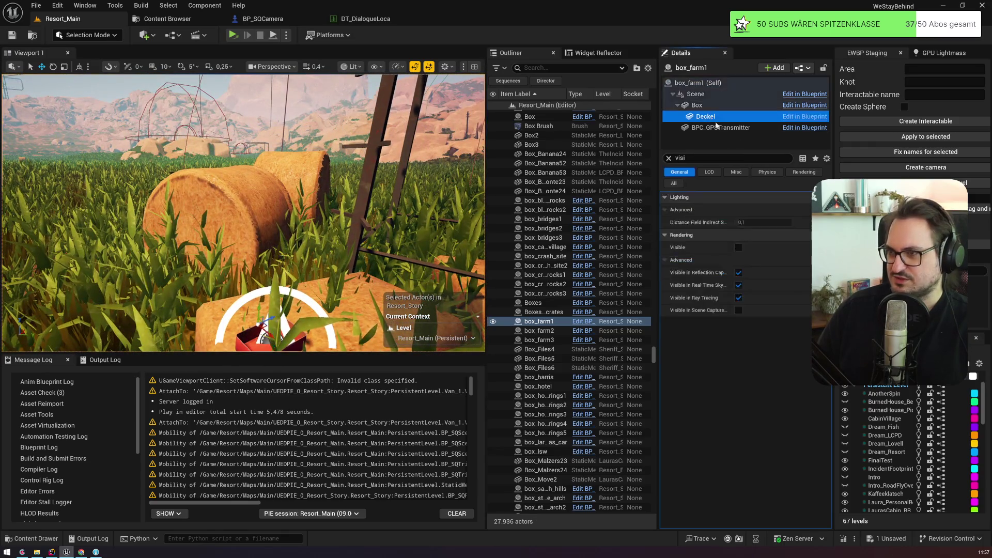
pyautogui.click(738, 246)
pyautogui.scroll(1, 267, 246)
pyautogui.press('s')
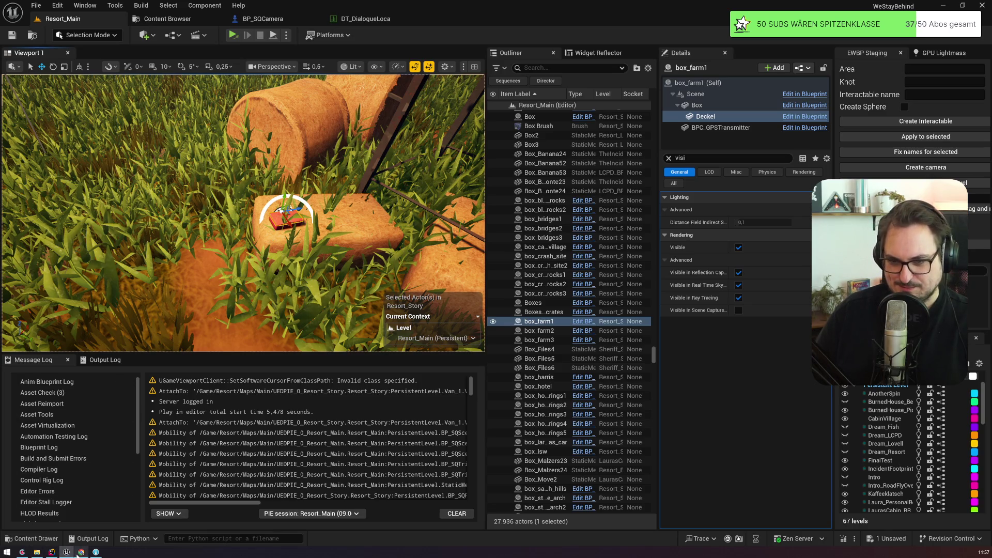
# Mark the Codecks card #05_d44 - Box Mü hoch done and open the Box einen Mü hoch card
pyautogui.click(23, 552)
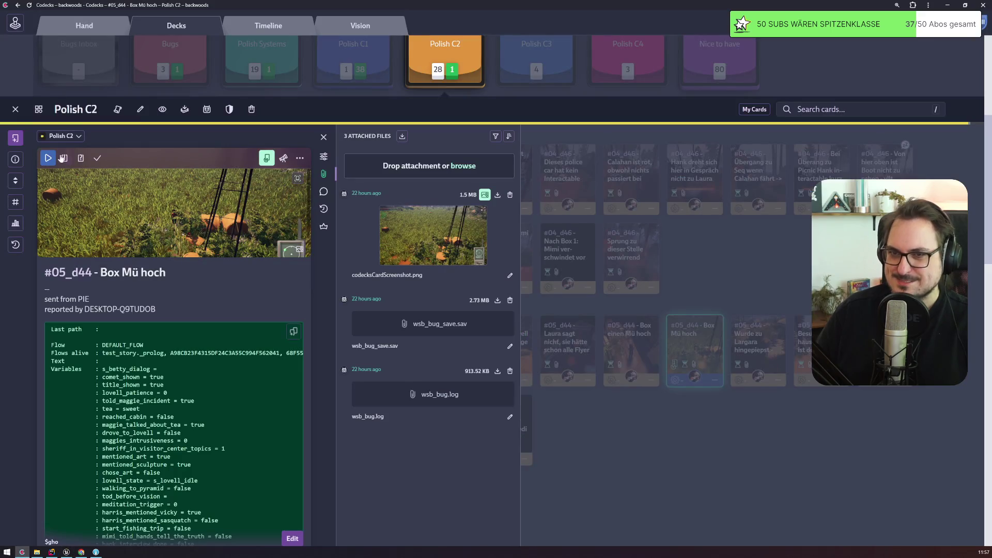
pyautogui.click(96, 158)
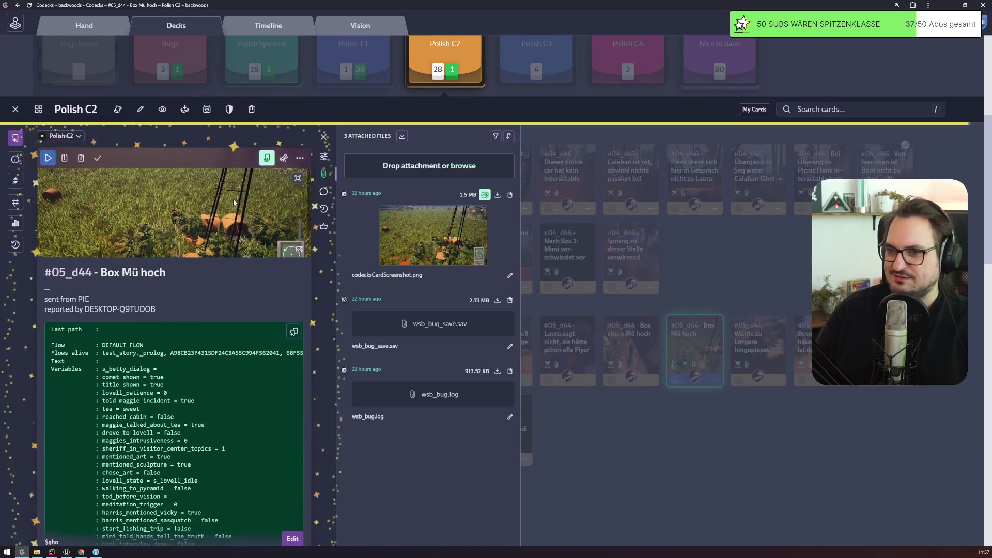
pyautogui.click(699, 450)
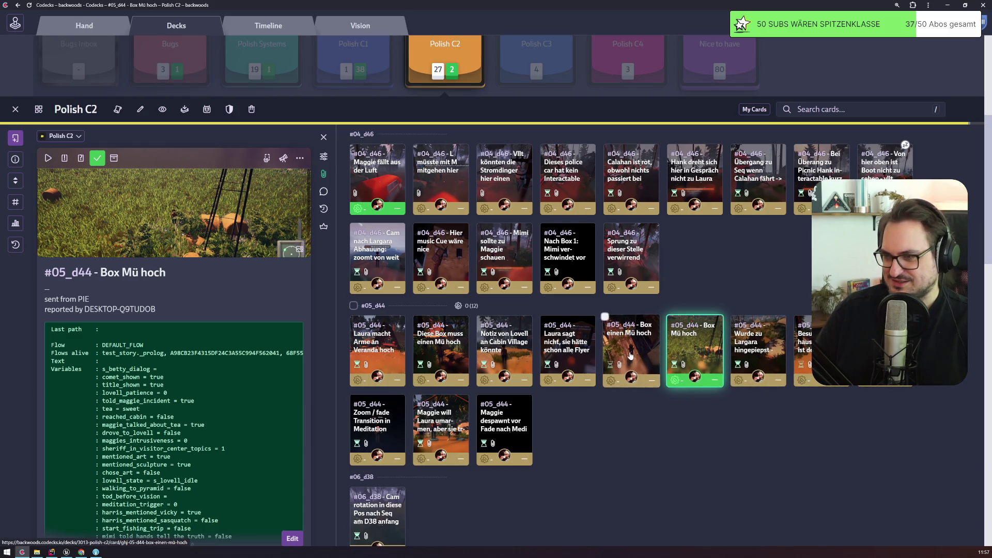
pyautogui.click(612, 357)
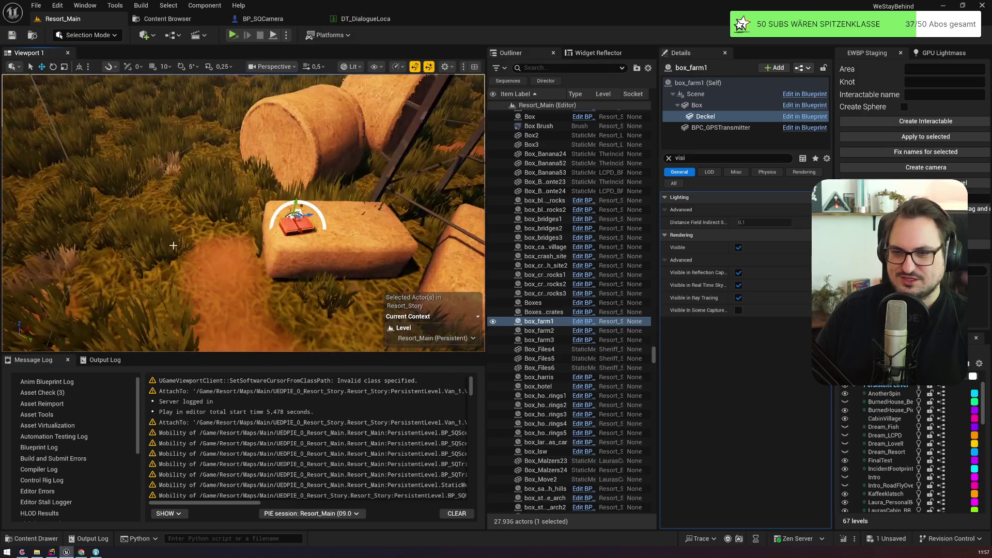
# Fly down to the farm house deck and select the red toolbox box_farm2
pyautogui.hotkey('alt', 'Tab')
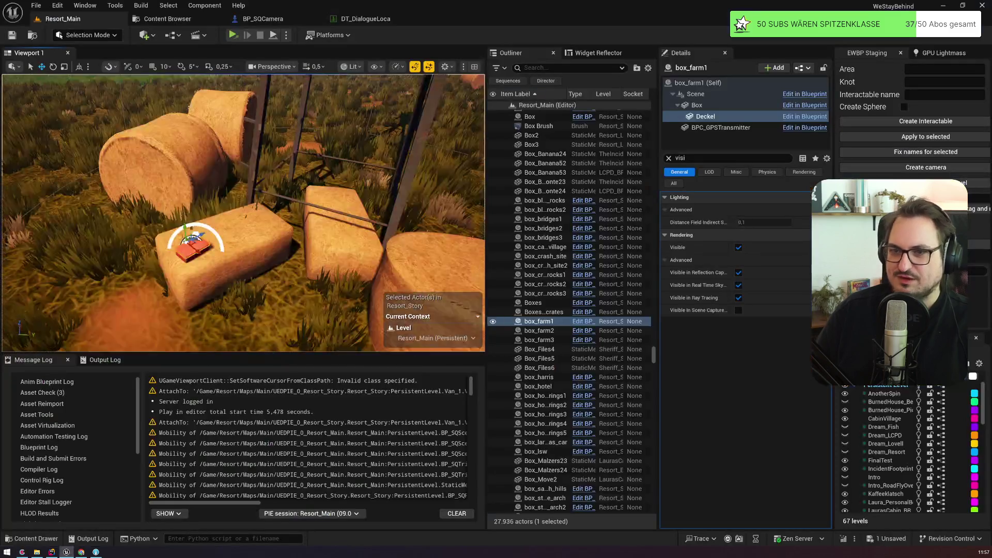
pyautogui.scroll(4, 401, 140)
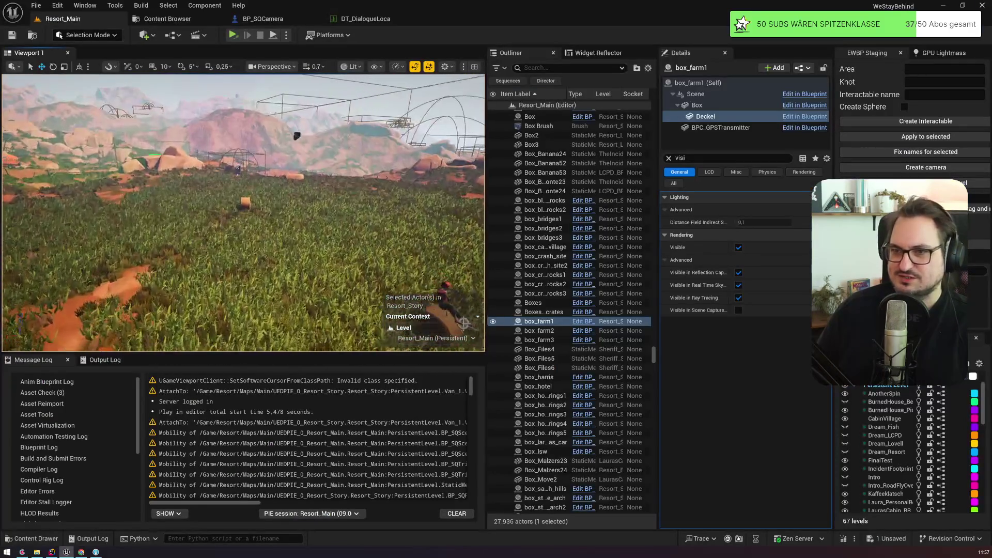
pyautogui.press('w')
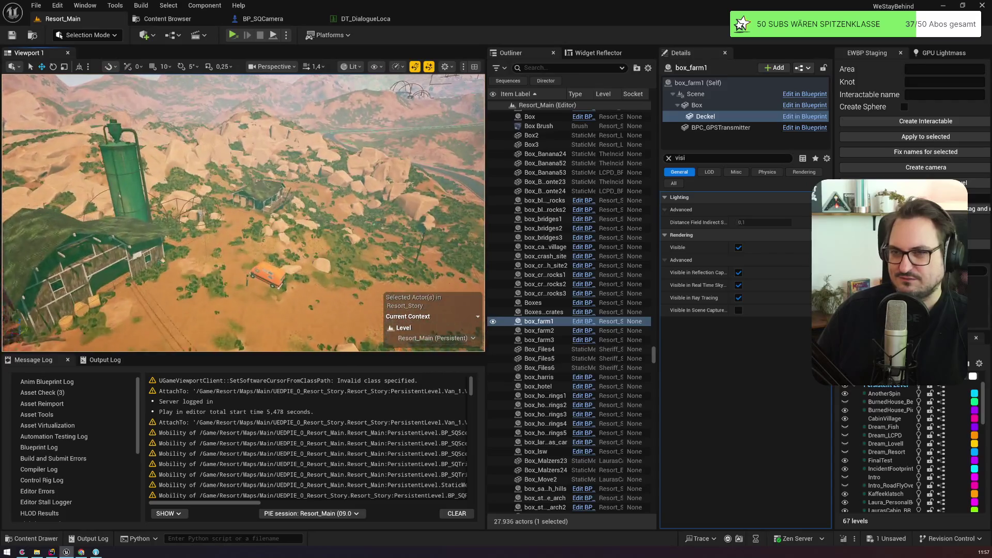
pyautogui.scroll(-3, 243, 212)
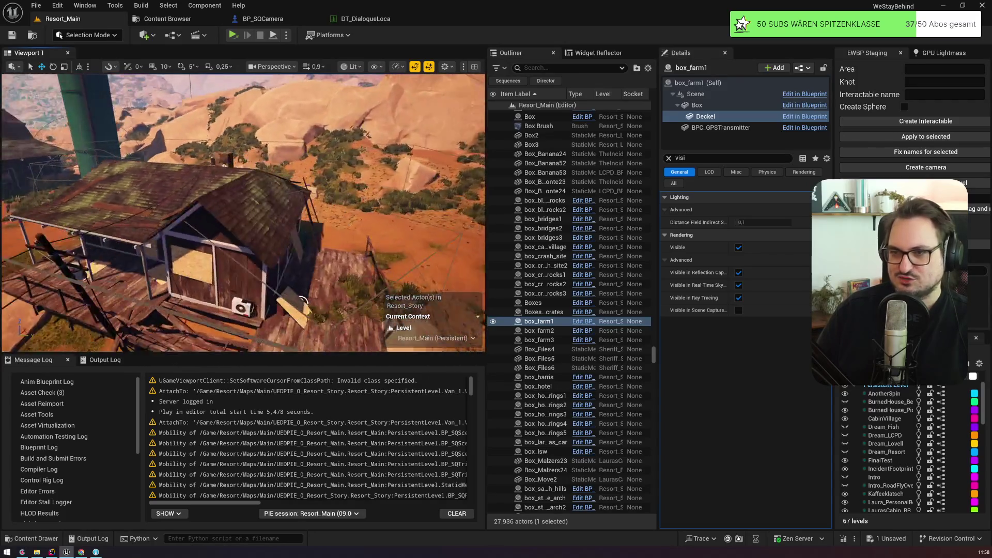
pyautogui.press('w')
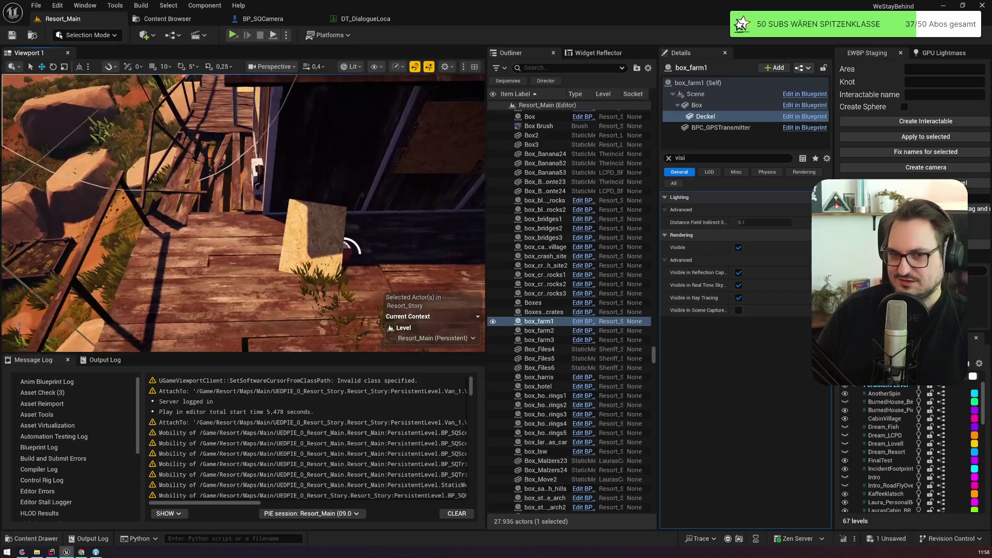
pyautogui.scroll(-2, 243, 212)
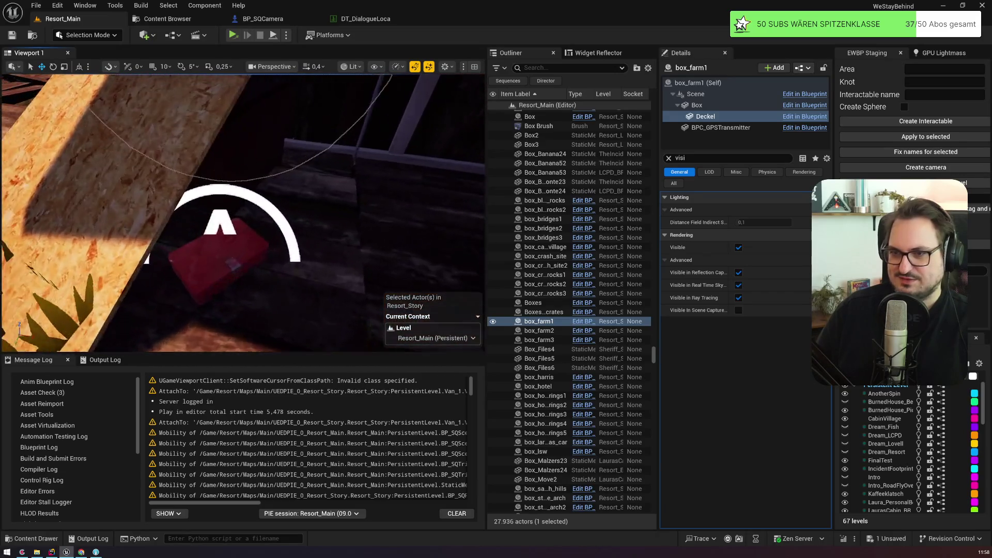
pyautogui.click(214, 271)
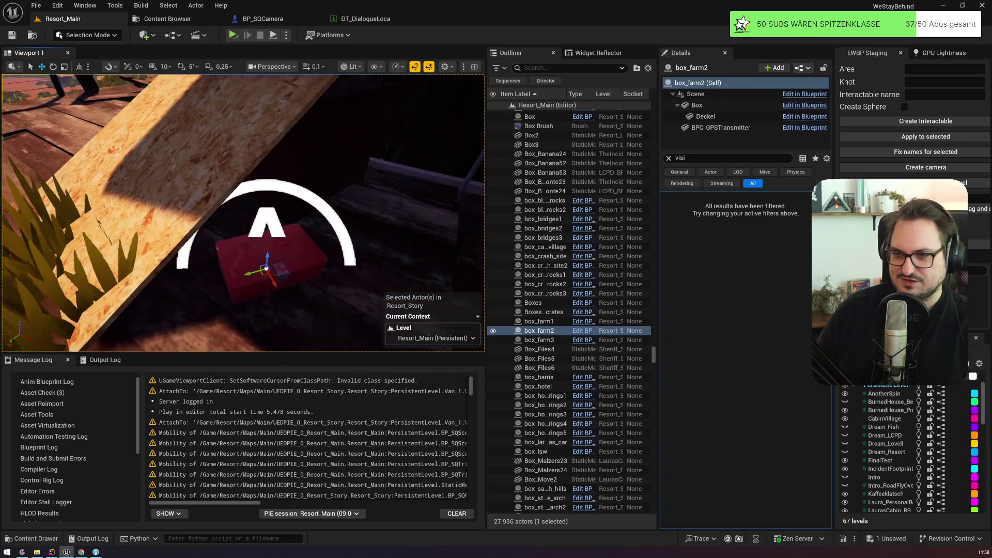
pyautogui.press('w')
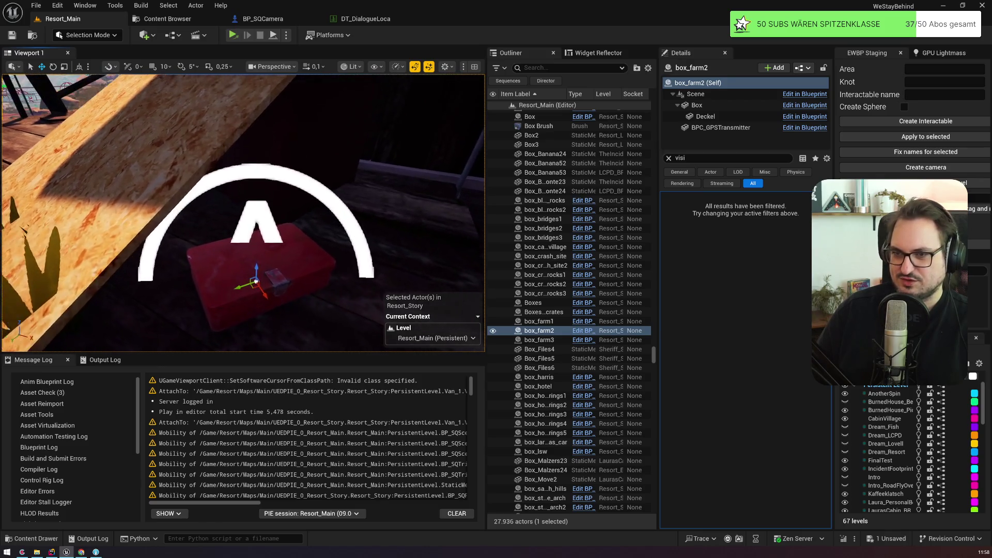
# Hide box_farm2's Deckel lid component
pyautogui.click(706, 116)
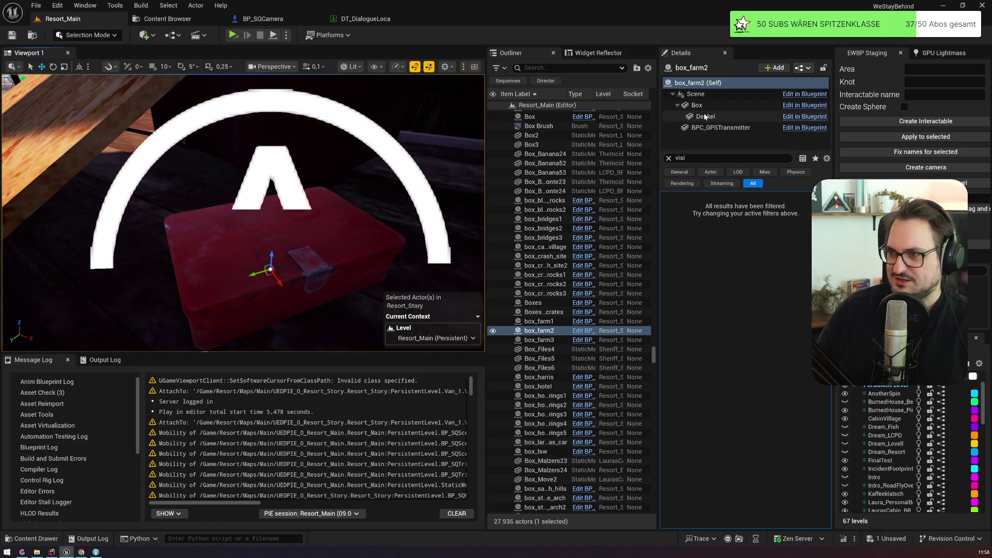
pyautogui.click(669, 158)
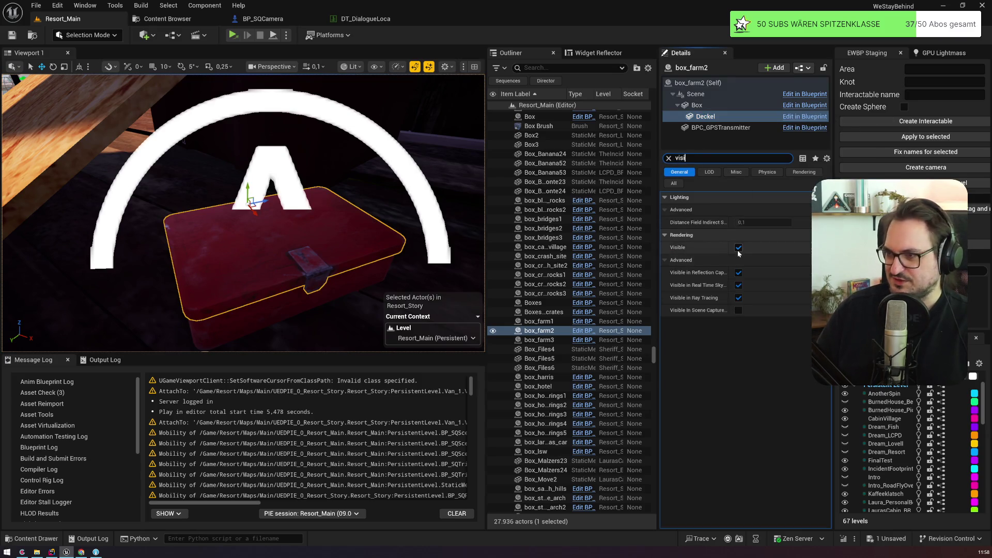
pyautogui.click(738, 247)
# Look inside the open box from below, then make the Deckel lid visible again
pyautogui.click(265, 290)
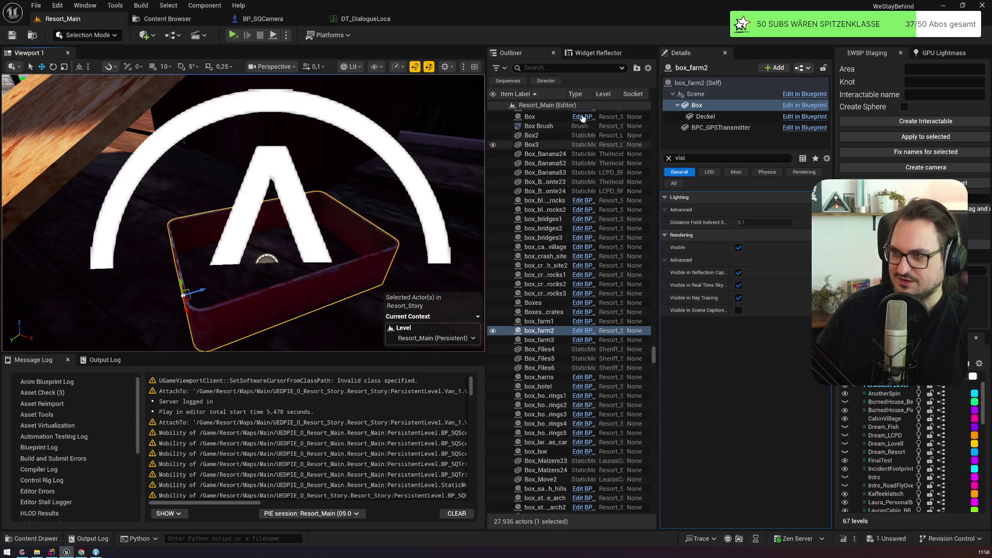
pyautogui.click(273, 255)
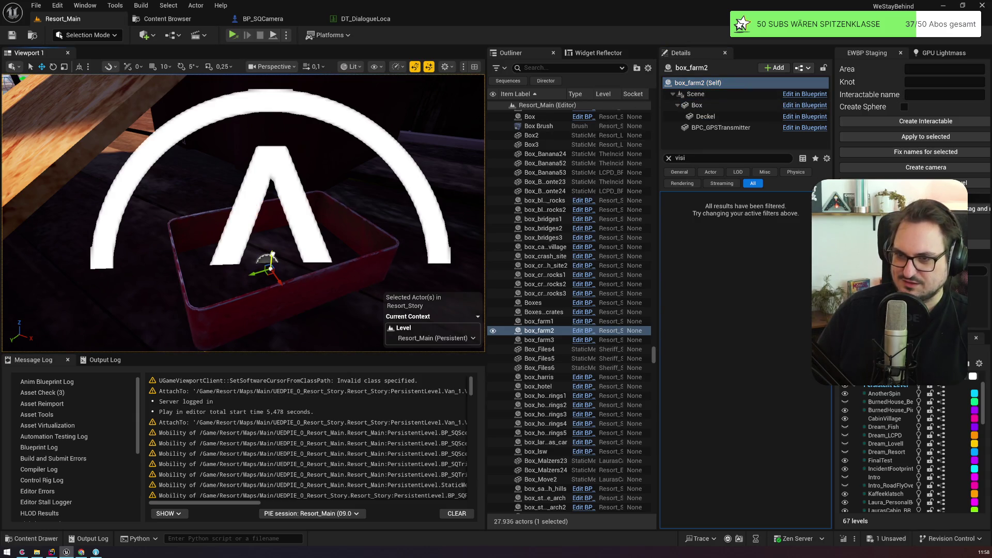
pyautogui.scroll(3, 273, 255)
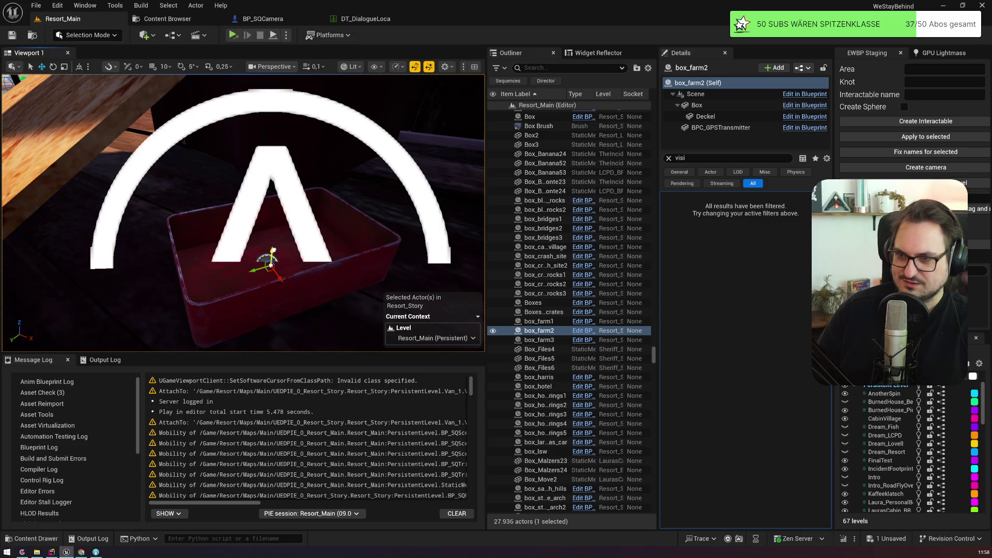
pyautogui.press('q')
pyautogui.scroll(-1, 242, 211)
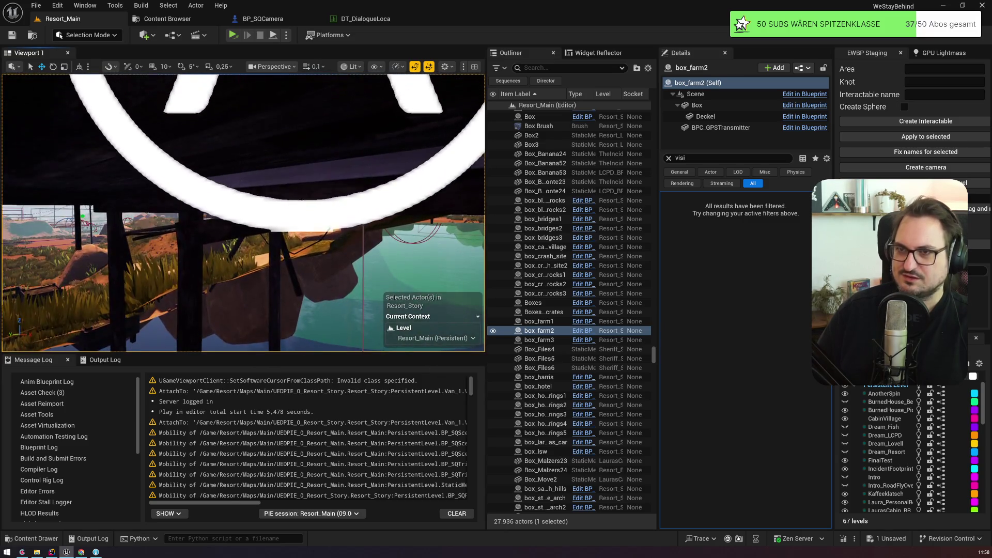
pyautogui.press('e')
pyautogui.press('f')
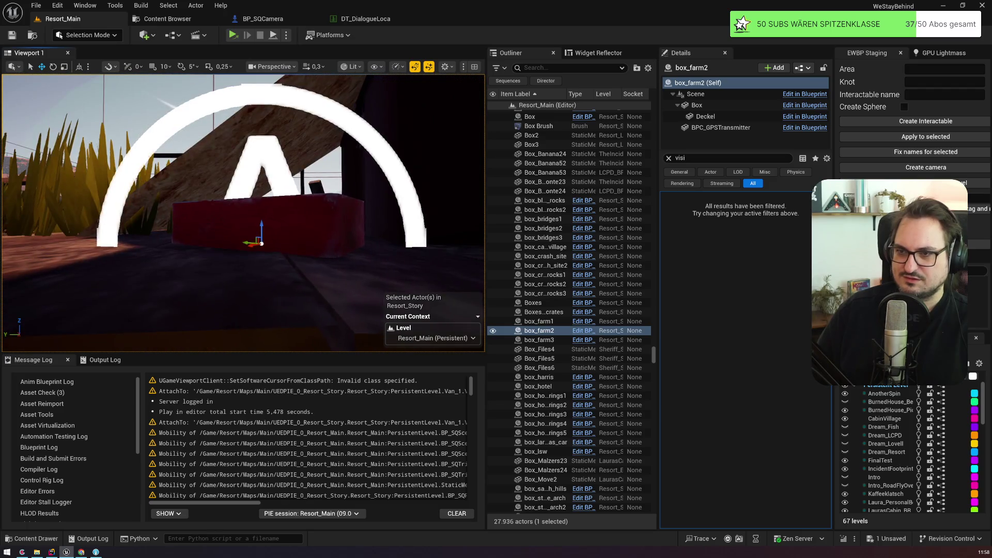
pyautogui.click(705, 116)
pyautogui.click(738, 247)
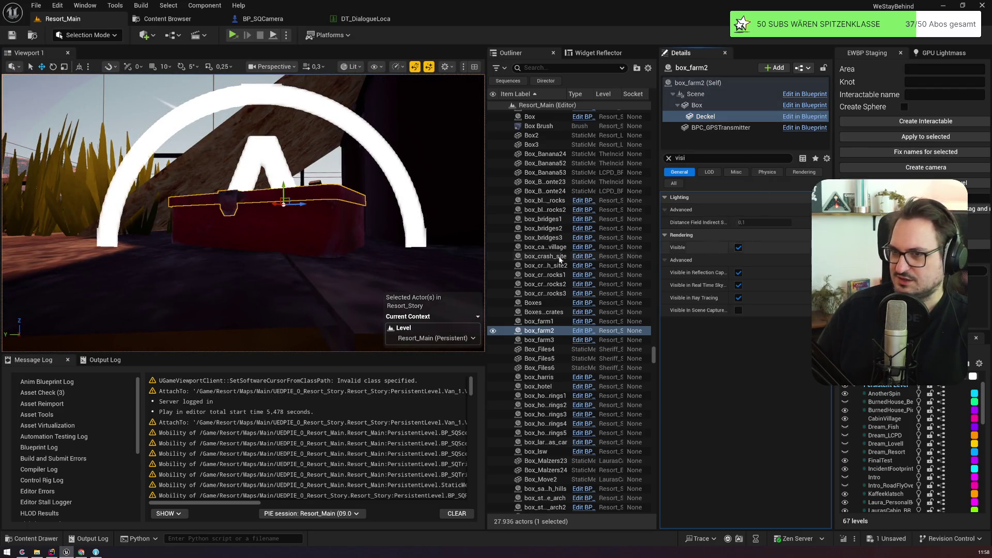
# Mark the #05_d44 - Box einen Mü hoch card done and return to the Unreal editor
pyautogui.hotkey('alt', 'Tab')
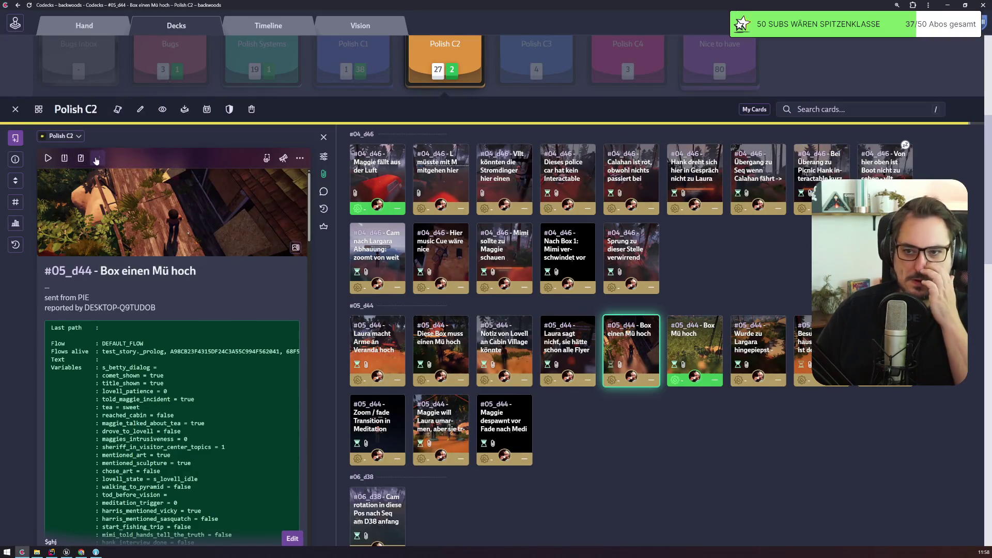
pyautogui.click(97, 158)
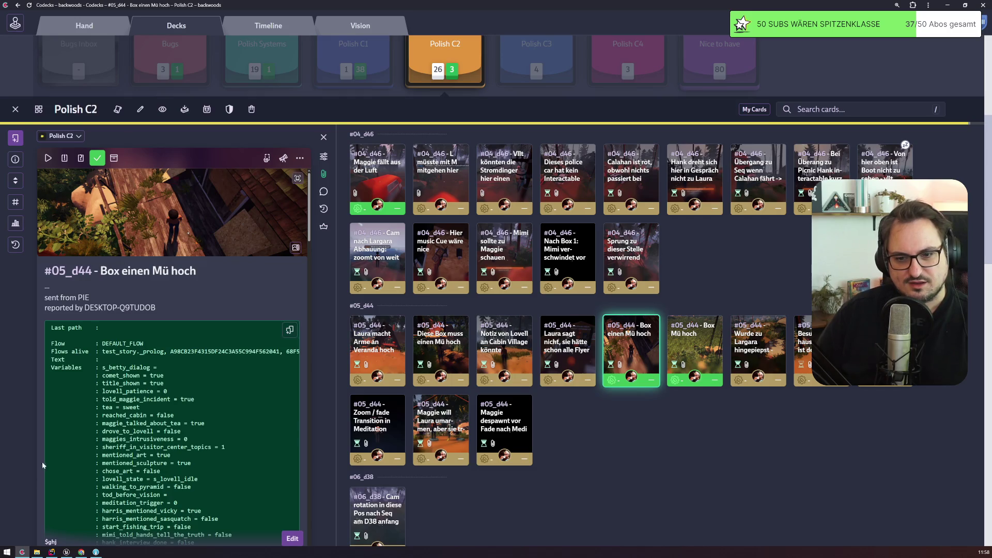
pyautogui.click(66, 551)
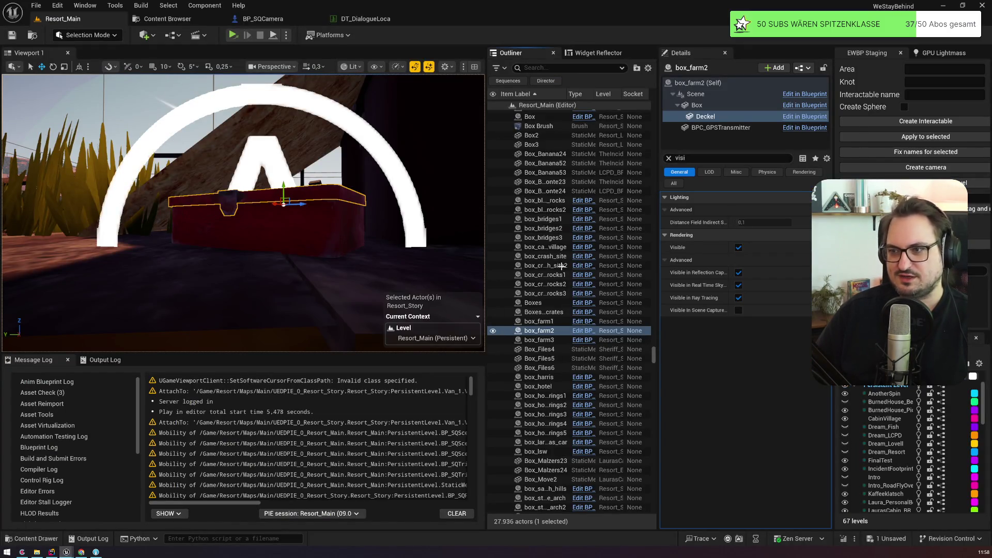
# In the BP_LovellsBox blueprint, uncheck Visible on the Deckel lid and compile
pyautogui.click(582, 330)
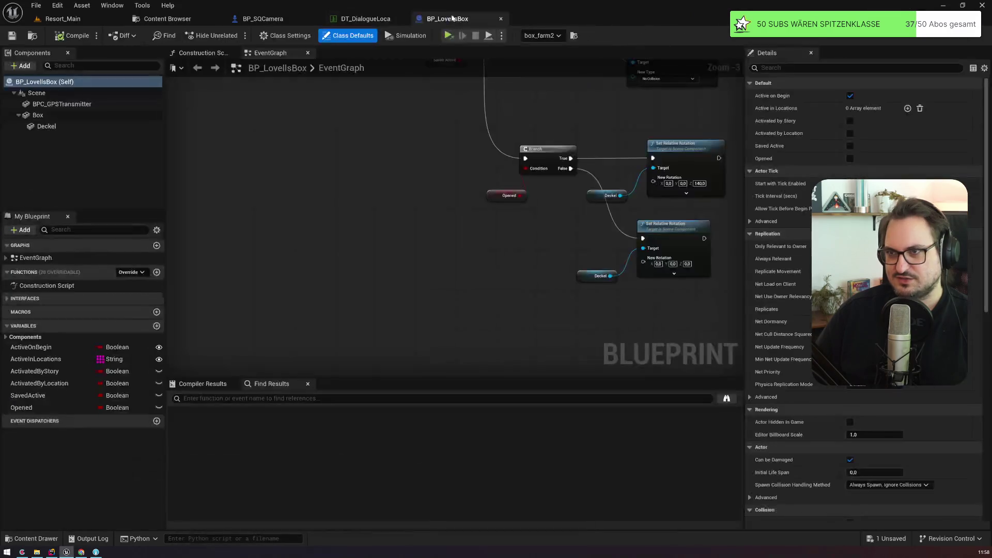
pyautogui.moveTo(258, 78); pyautogui.dragTo(339, 32)
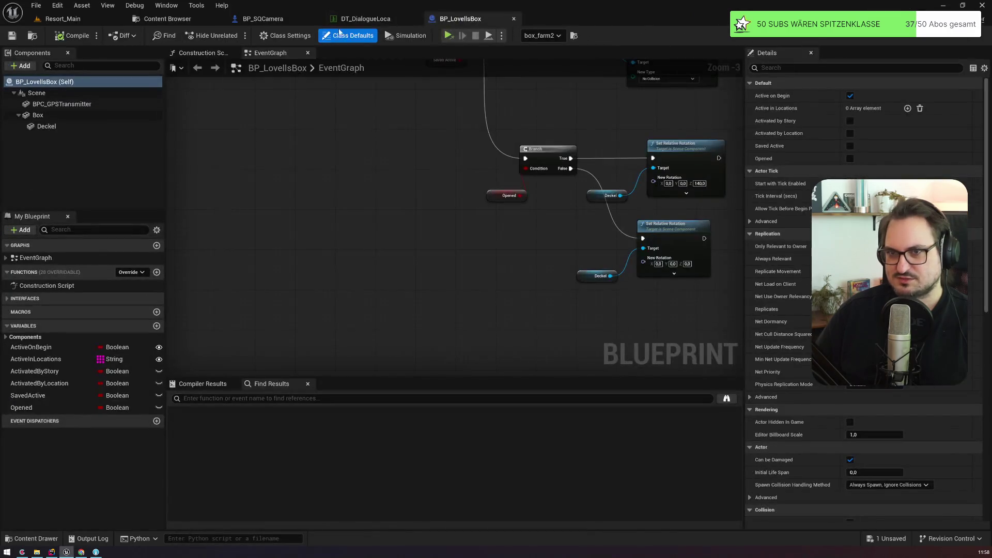
pyautogui.click(46, 126)
pyautogui.click(827, 68)
pyautogui.write('visi')
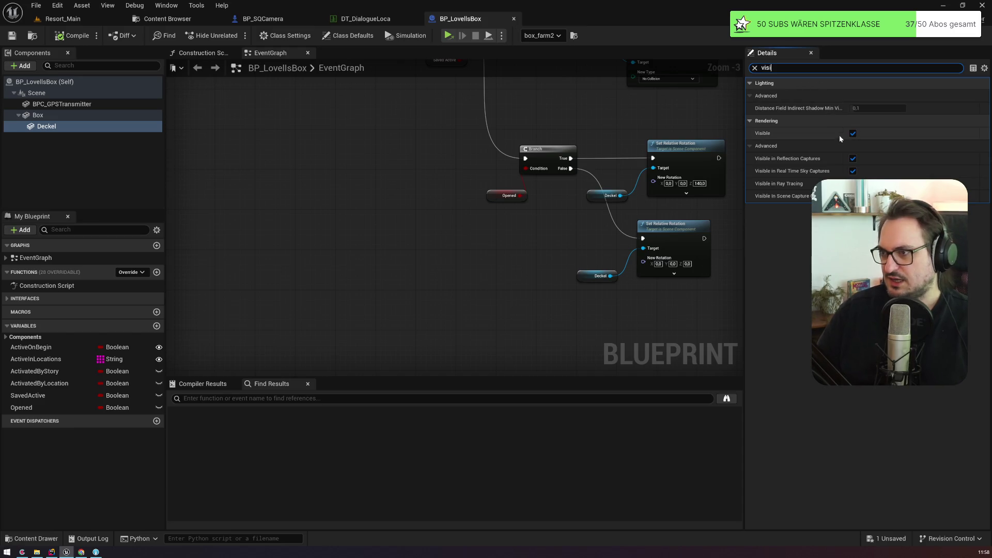
pyautogui.click(852, 133)
pyautogui.click(75, 37)
pyautogui.click(63, 19)
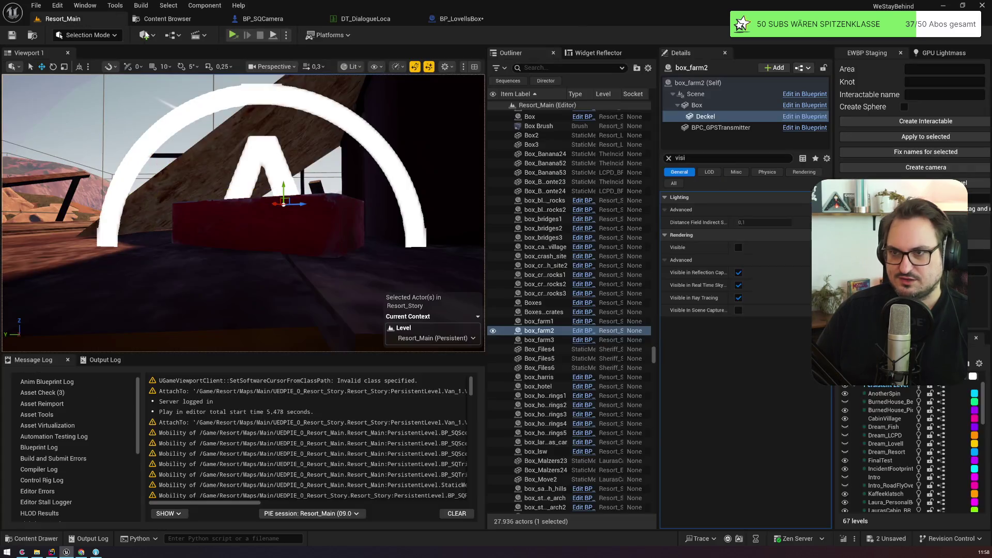
pyautogui.click(568, 68)
# Filter the Outliner to bp_lovellsbox and inspect box_bluejay_rocks
pyautogui.write('bp_lovellsbox')
pyautogui.doubleClick(546, 114)
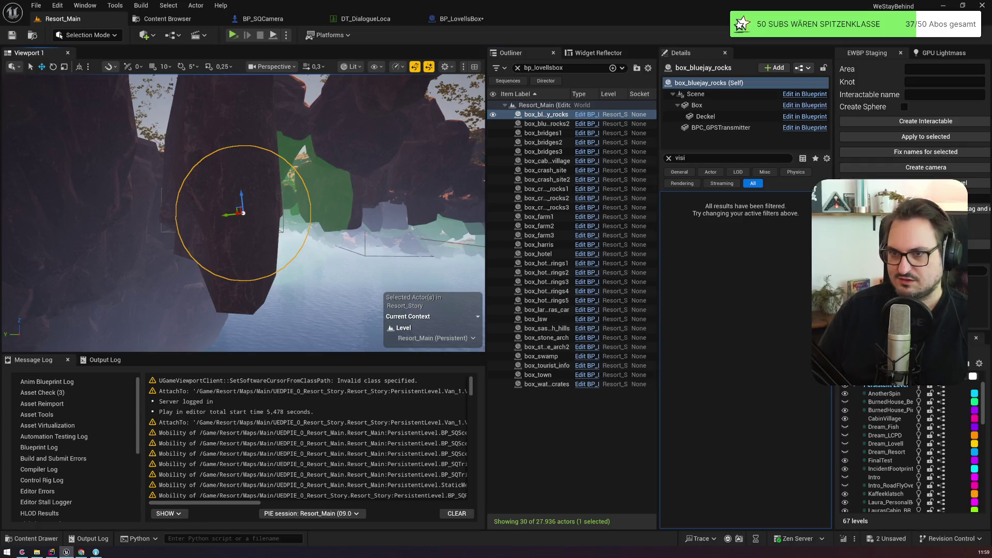
pyautogui.scroll(5, 243, 212)
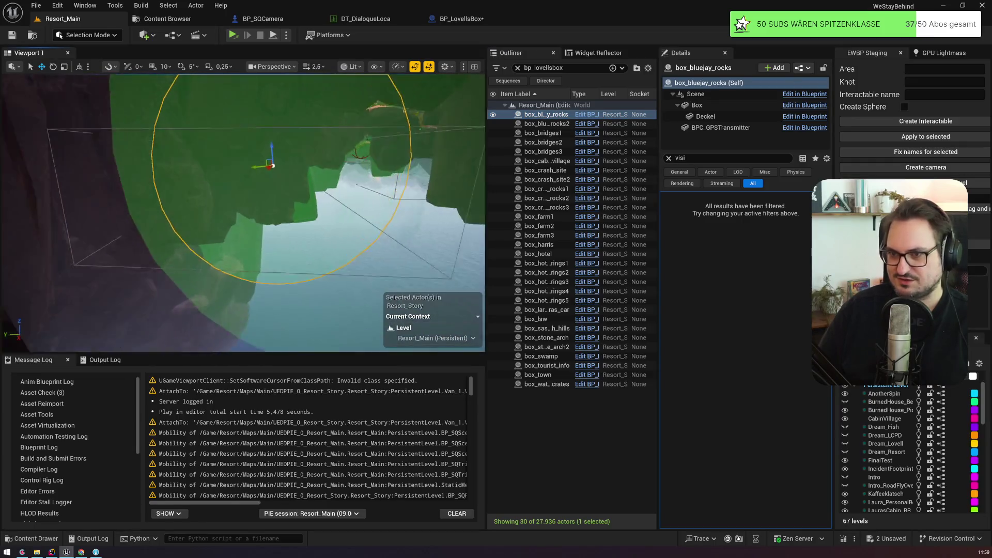
pyautogui.scroll(-5, 242, 212)
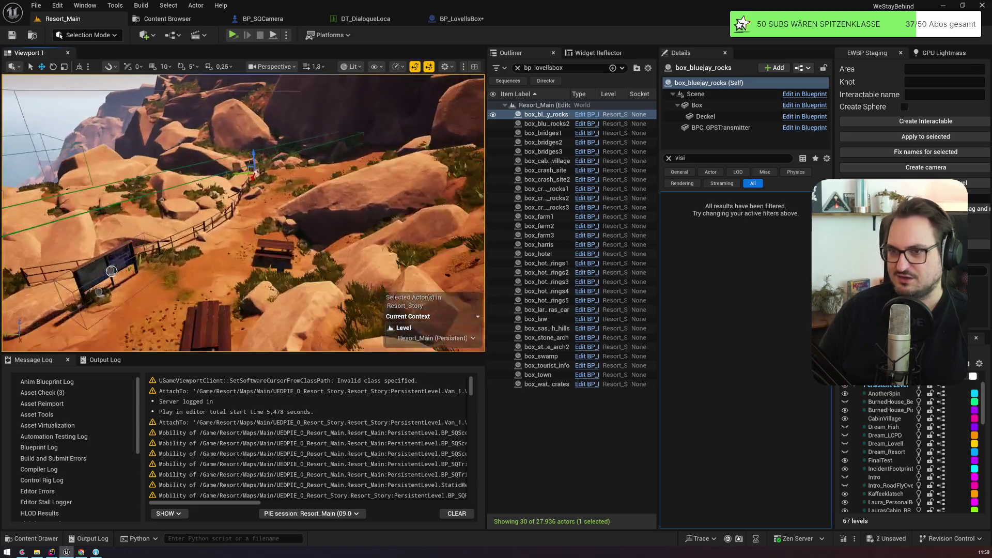
pyautogui.scroll(-2, 243, 211)
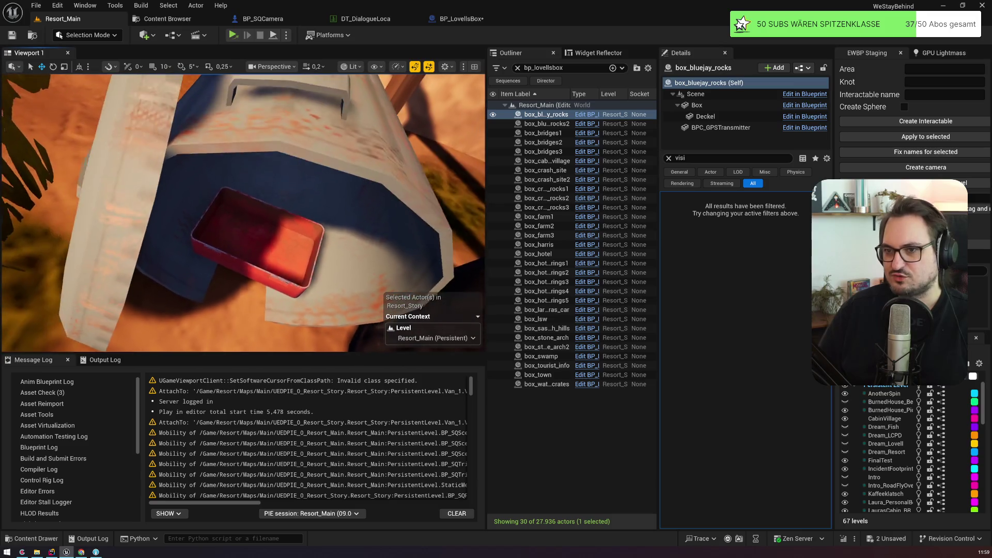
# Inspect box_bluejay_rocks2, then orbit around box_bridges1 in the tall grass
pyautogui.doubleClick(547, 124)
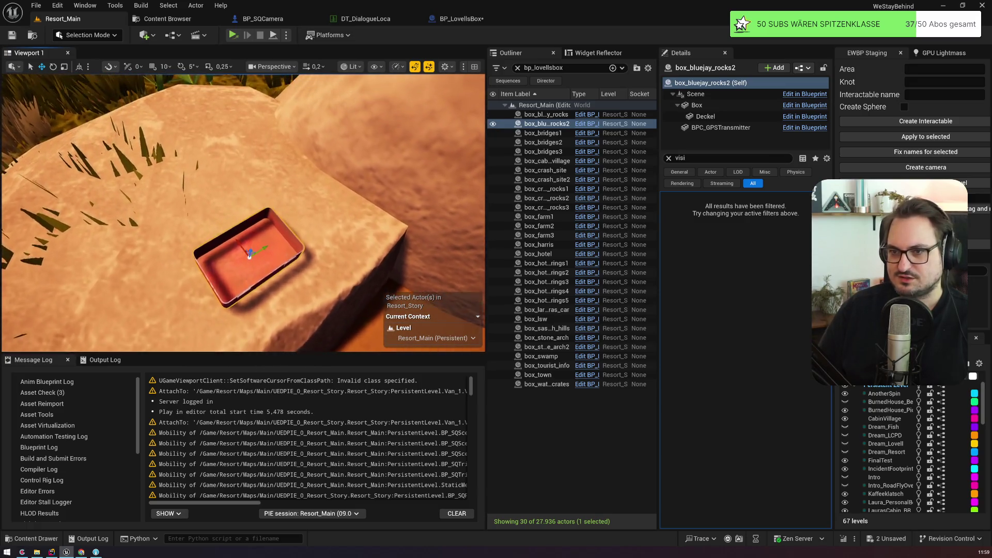
pyautogui.doubleClick(543, 133)
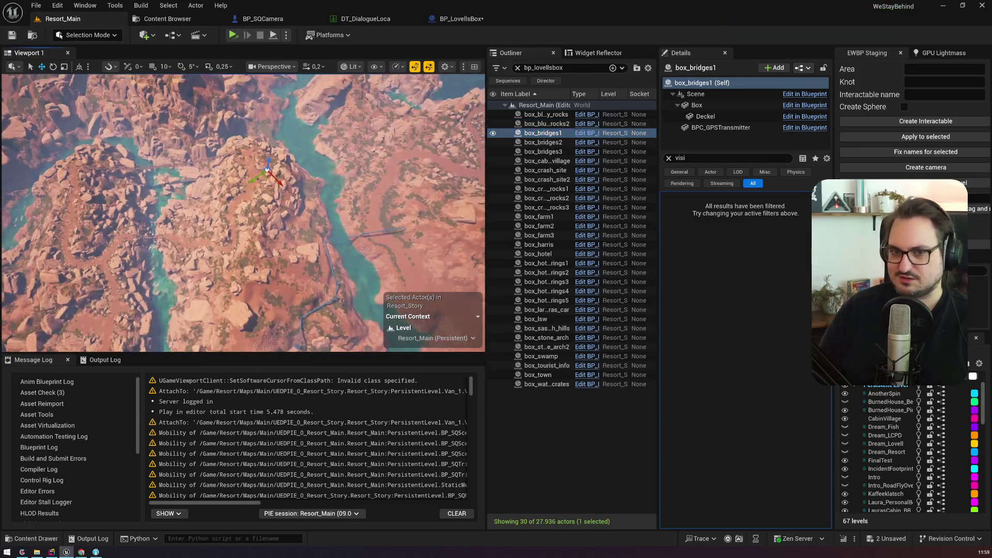
pyautogui.scroll(5, 243, 212)
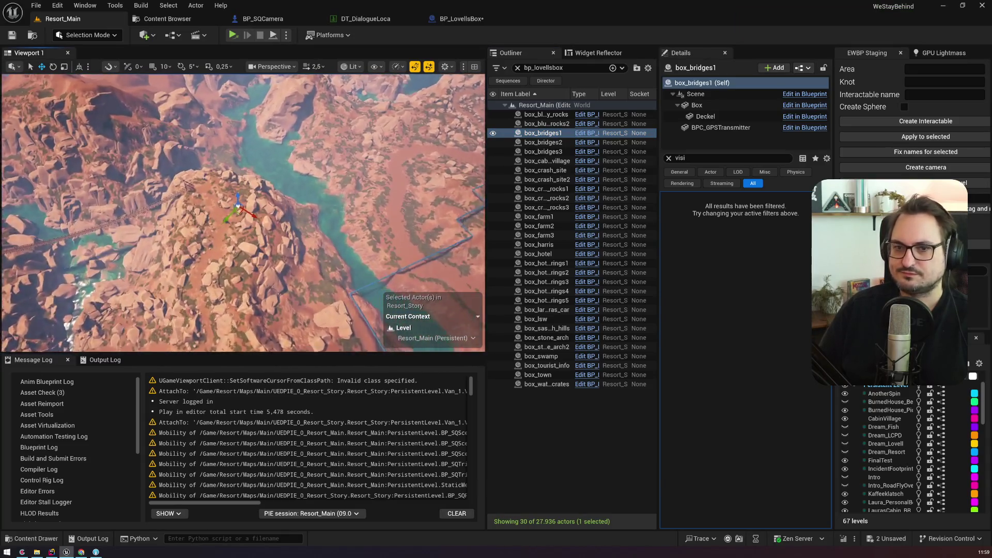
pyautogui.scroll(-4, 243, 212)
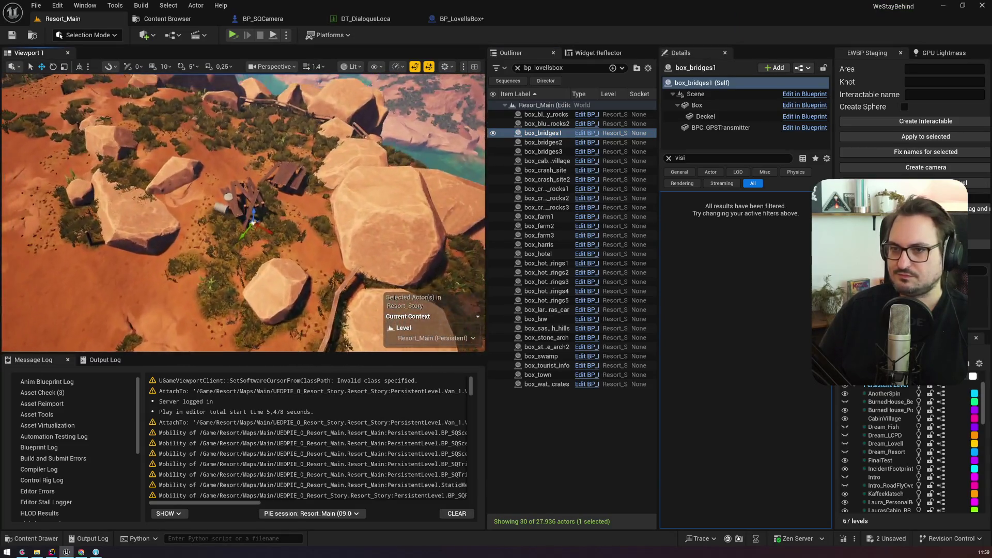
pyautogui.scroll(-2, 242, 212)
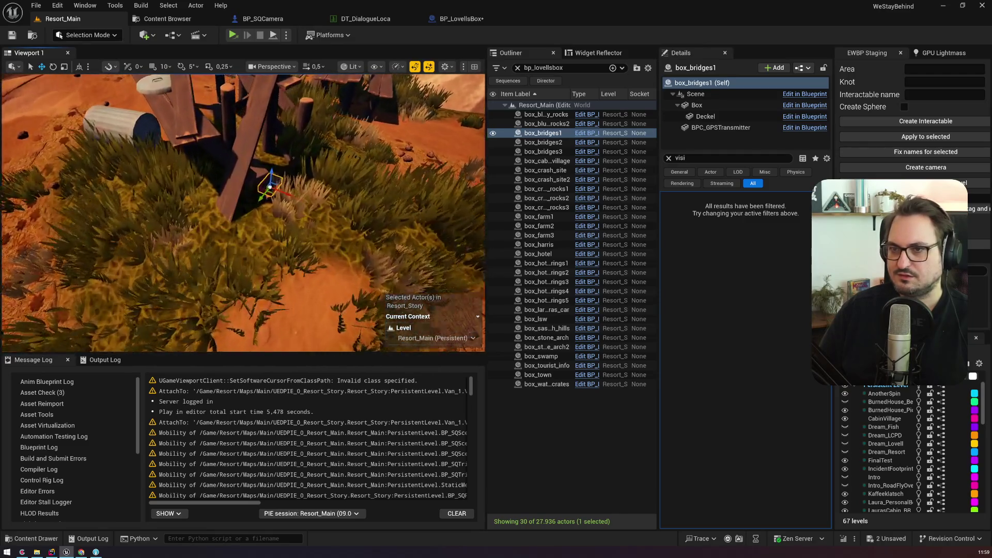
pyautogui.moveTo(243, 212)
pyautogui.mouseDown()
pyautogui.moveTo(222, 206)
pyautogui.moveTo(223, 191)
pyautogui.mouseUp()
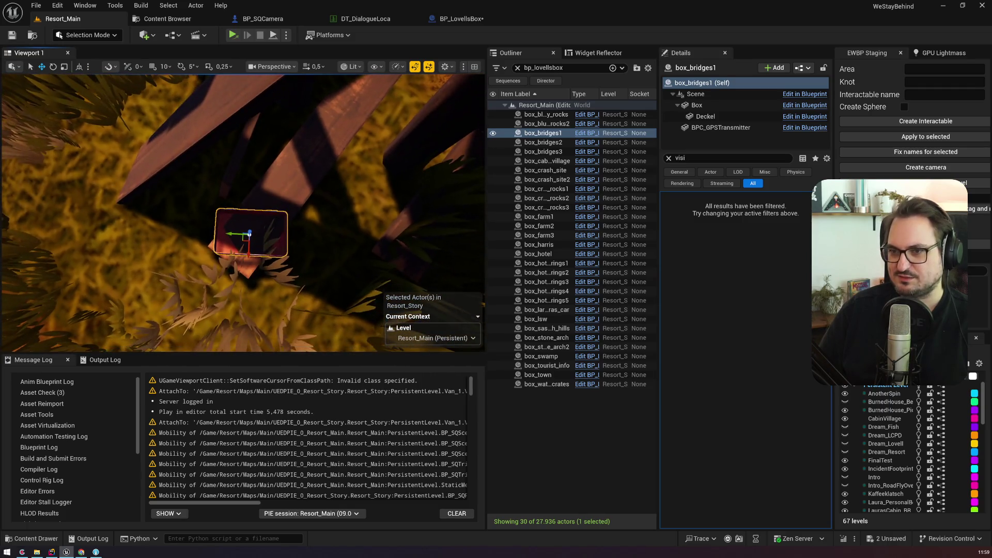
pyautogui.click(277, 266)
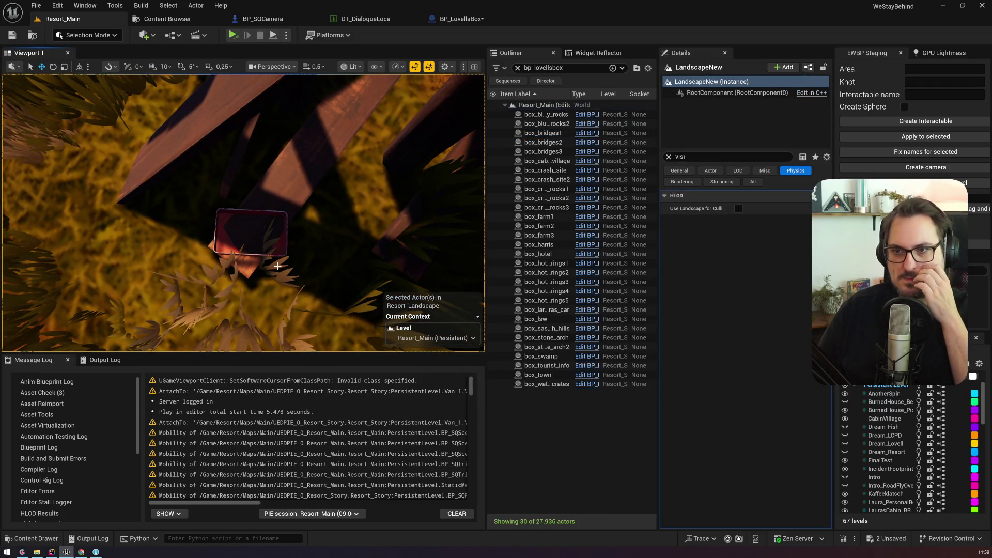
# Switch from Foliage mode to Landscape mode's Paint tools
pyautogui.click(87, 34)
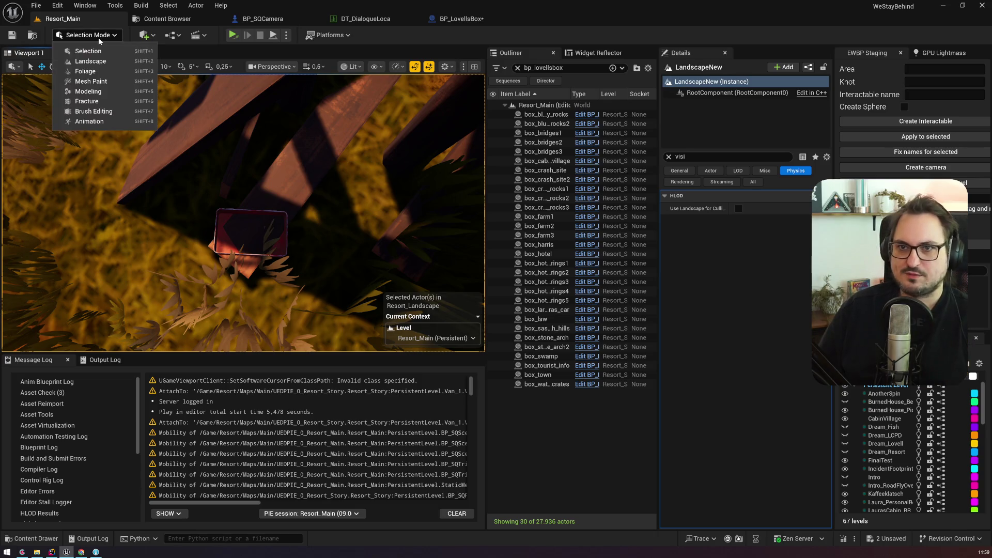
pyautogui.click(100, 72)
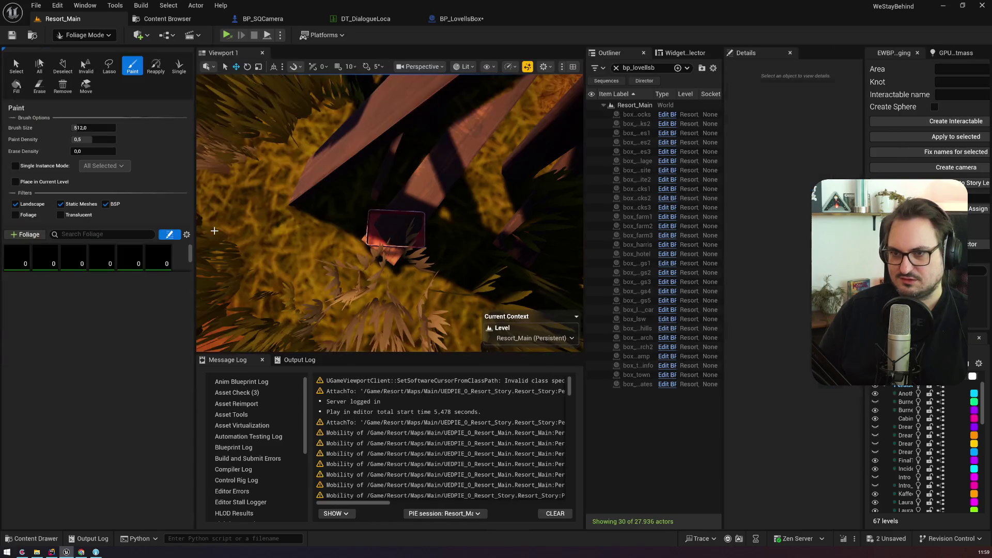
pyautogui.click(17, 65)
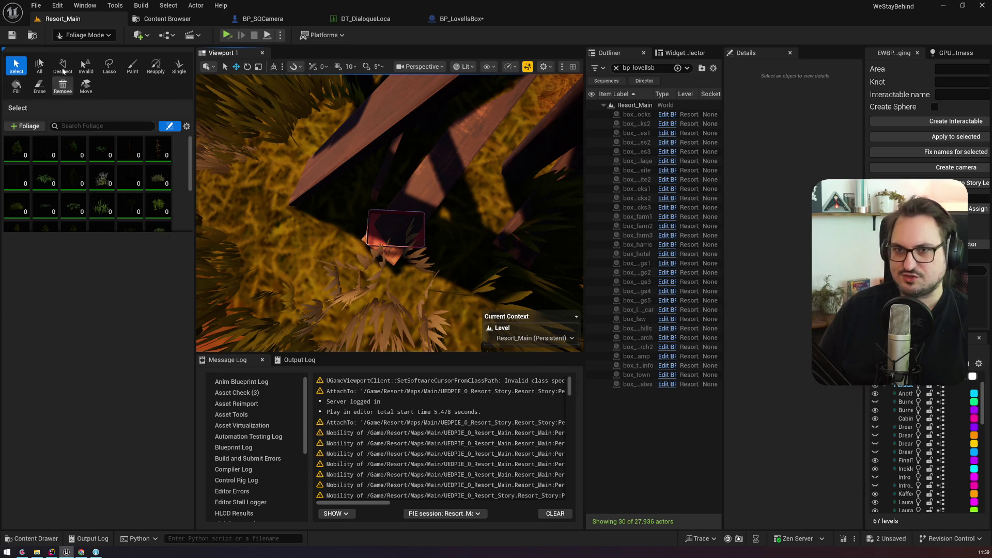
pyautogui.click(85, 35)
pyautogui.click(96, 63)
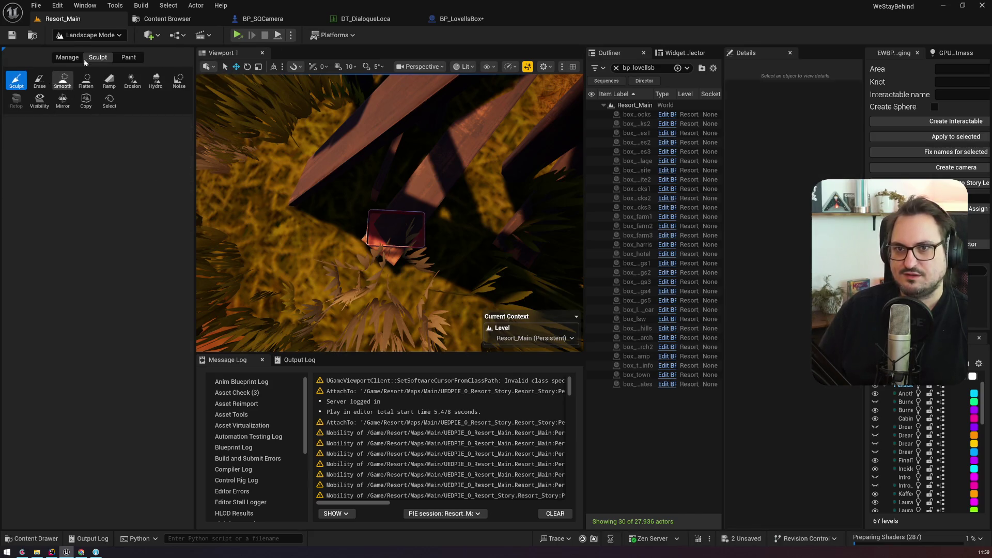
pyautogui.click(129, 57)
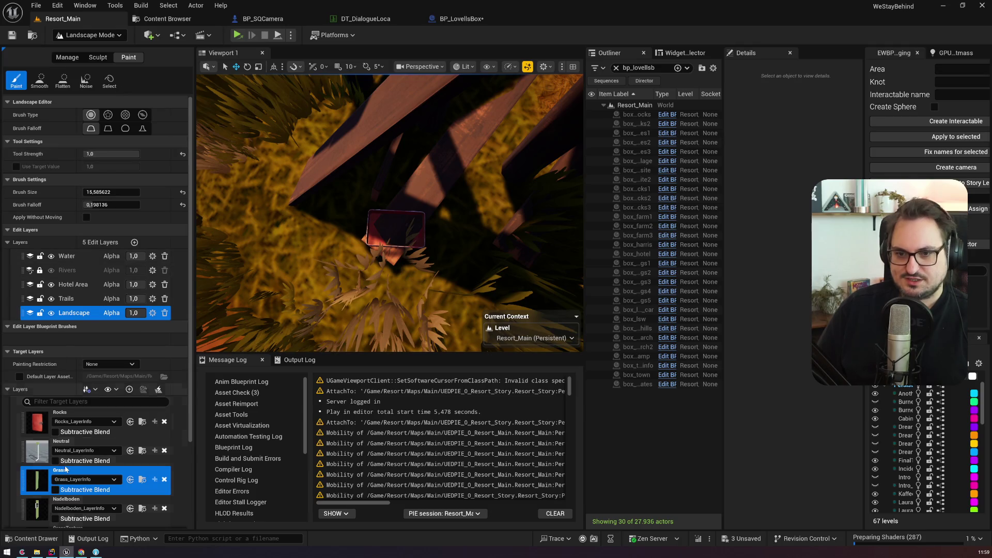
# Select the Nadelboden layer and paint it on the ground beside box_bridges1
pyautogui.scroll(-3, 154, 469)
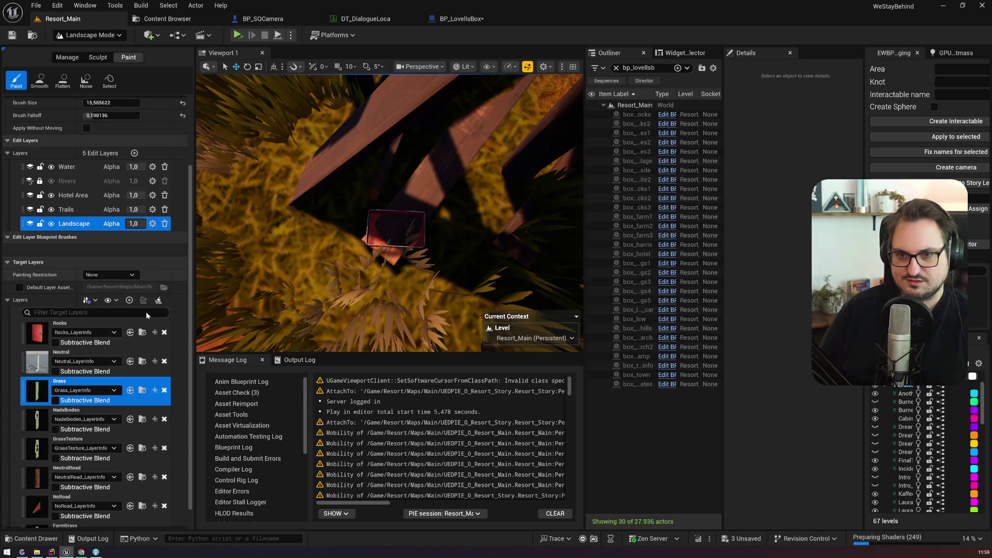
pyautogui.moveTo(191, 336); pyautogui.dragTo(190, 407)
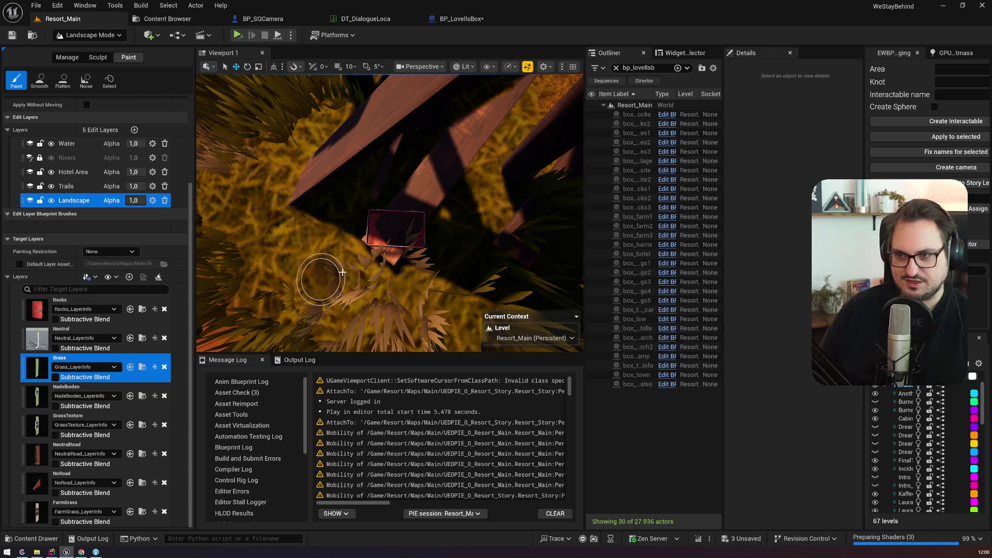
pyautogui.click(39, 404)
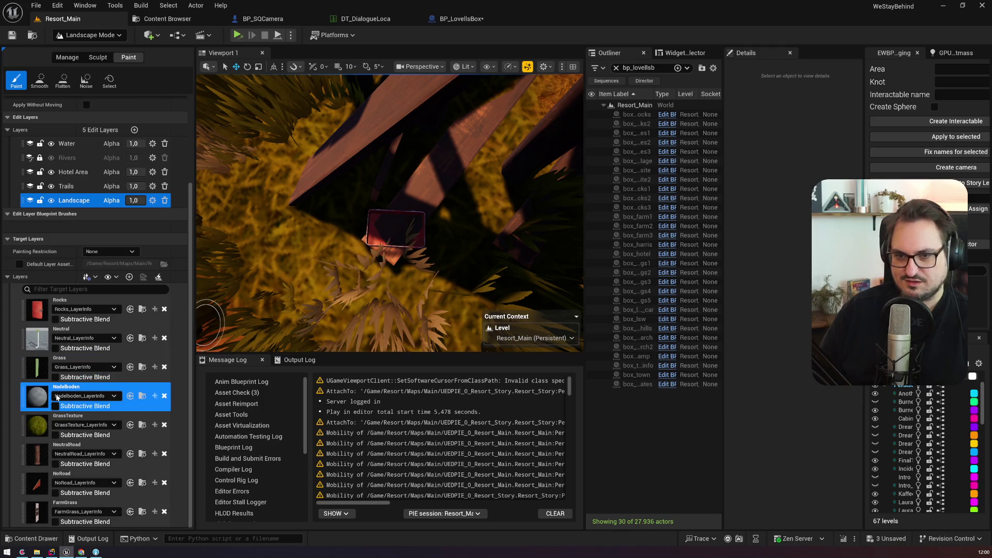
pyautogui.click(35, 433)
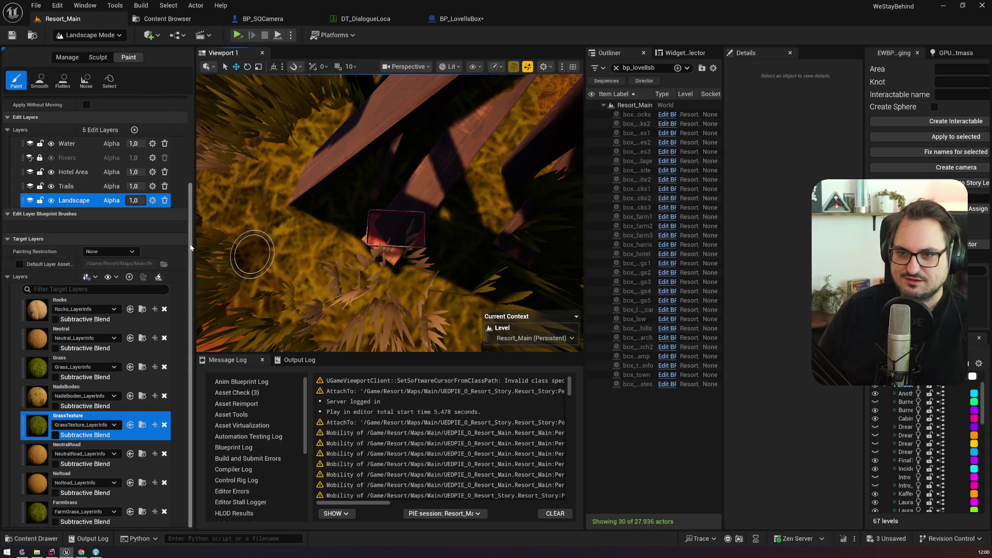
pyautogui.moveTo(191, 258); pyautogui.dragTo(191, 171)
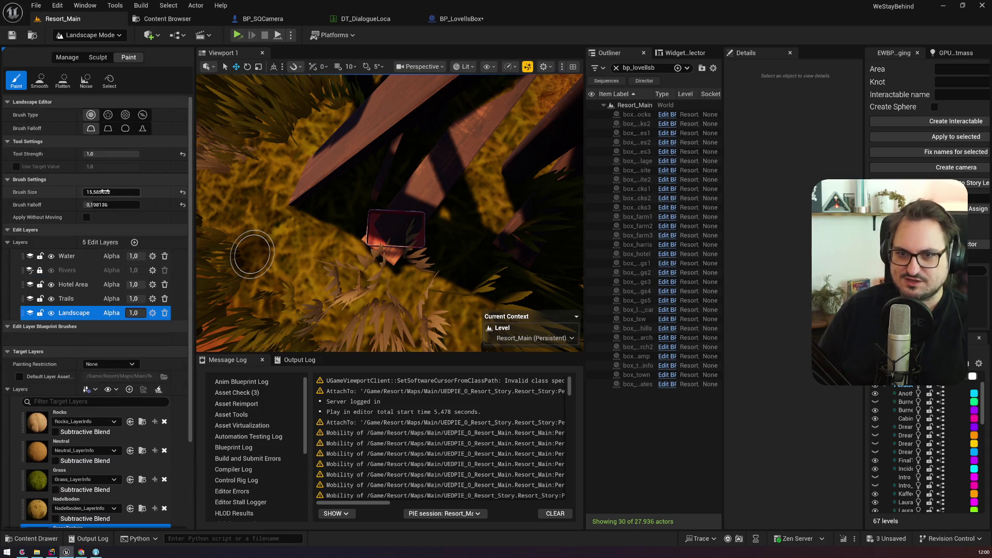
pyautogui.scroll(-3, 122, 293)
pyautogui.click(37, 435)
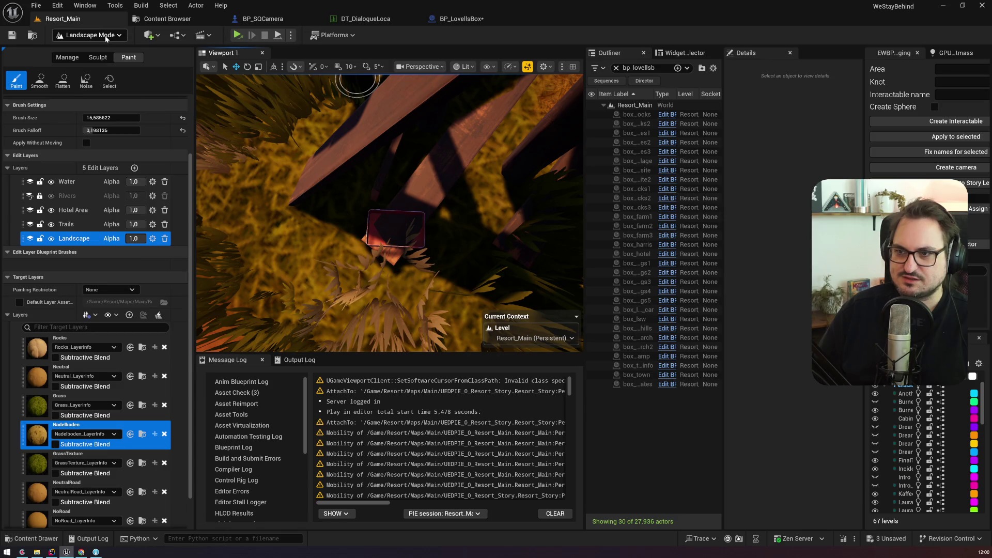
pyautogui.moveTo(362, 265)
pyautogui.mouseDown()
pyautogui.moveTo(387, 222)
pyautogui.moveTo(288, 210)
pyautogui.moveTo(279, 222)
pyautogui.mouseUp()
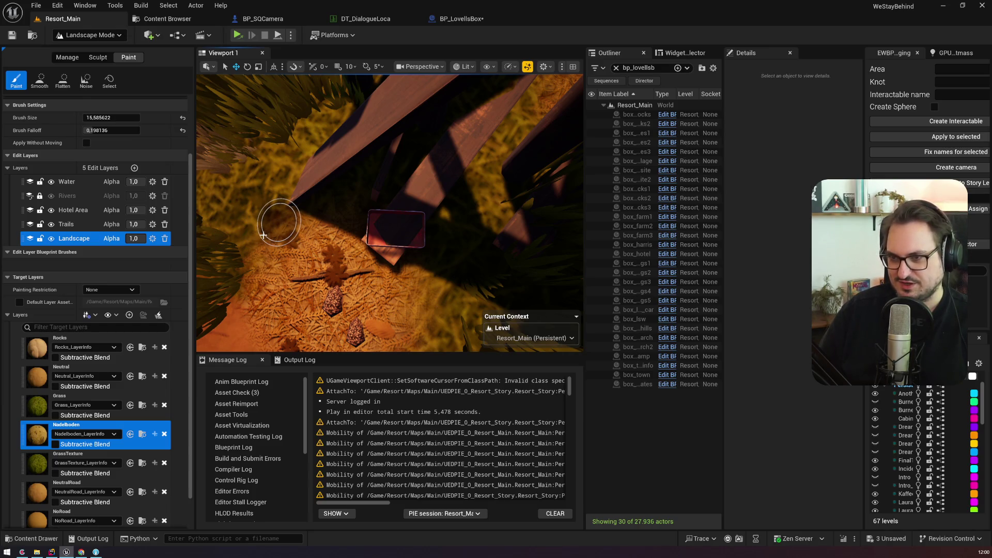
# Undo the Nadelboden stroke, try a GrassTexture stroke near the box, and undo that too
pyautogui.hotkey('ctrl', 'z')
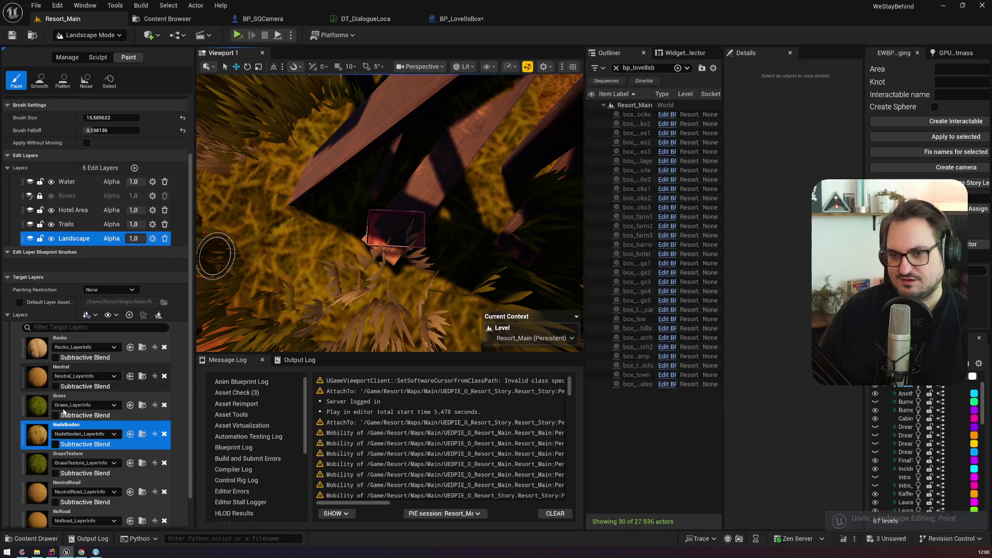
pyautogui.click(44, 465)
pyautogui.moveTo(349, 289)
pyautogui.mouseDown()
pyautogui.moveTo(332, 261)
pyautogui.moveTo(361, 277)
pyautogui.moveTo(287, 265)
pyautogui.moveTo(298, 208)
pyautogui.mouseUp()
pyautogui.scroll(-5, 289, 230)
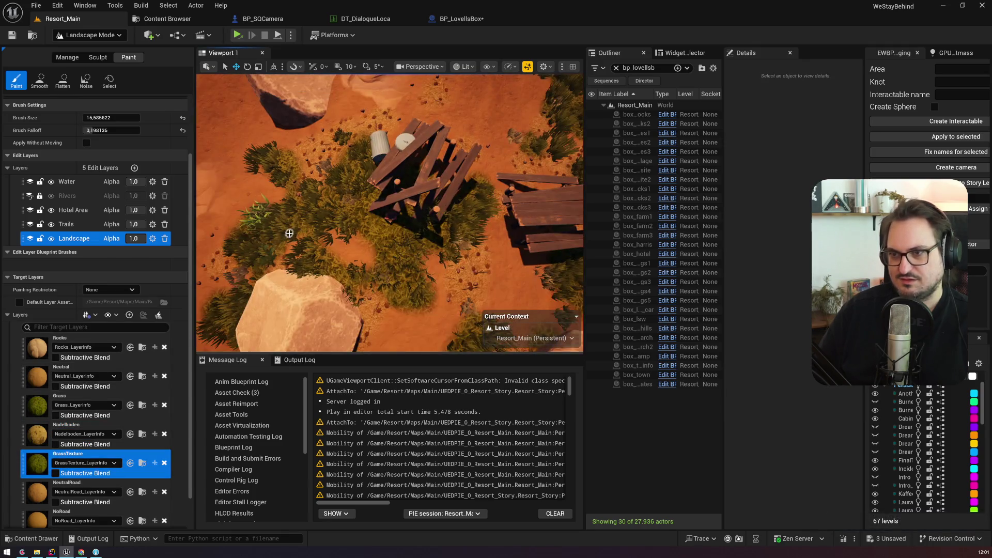
pyautogui.scroll(2, 289, 233)
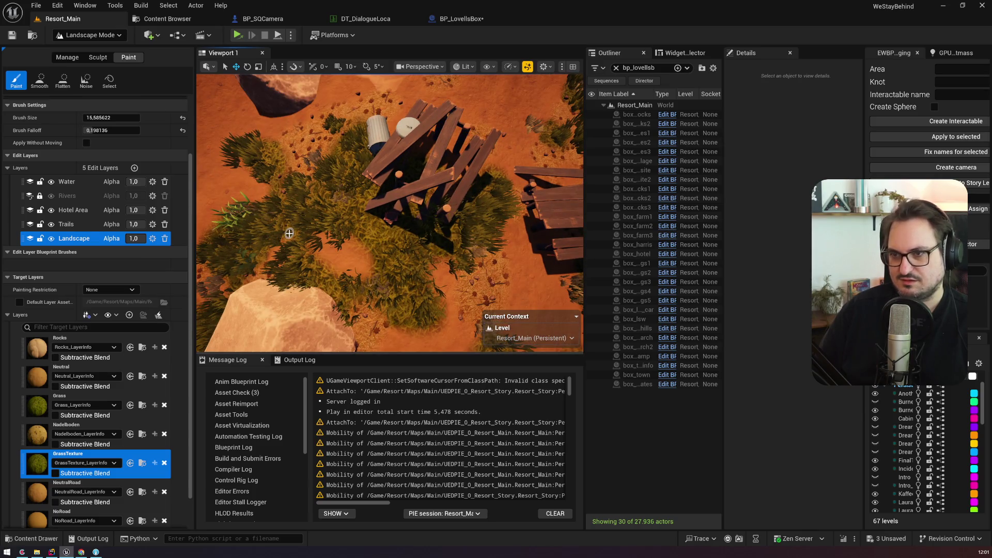
pyautogui.hotkey('ctrl', 'z')
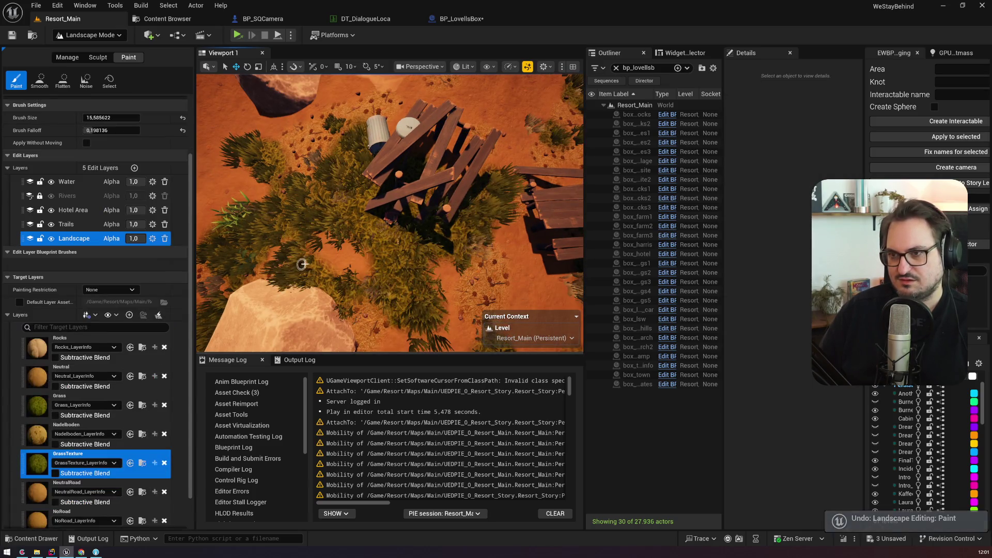
# Switch the editor back to Selection Mode
pyautogui.scroll(2, 398, 240)
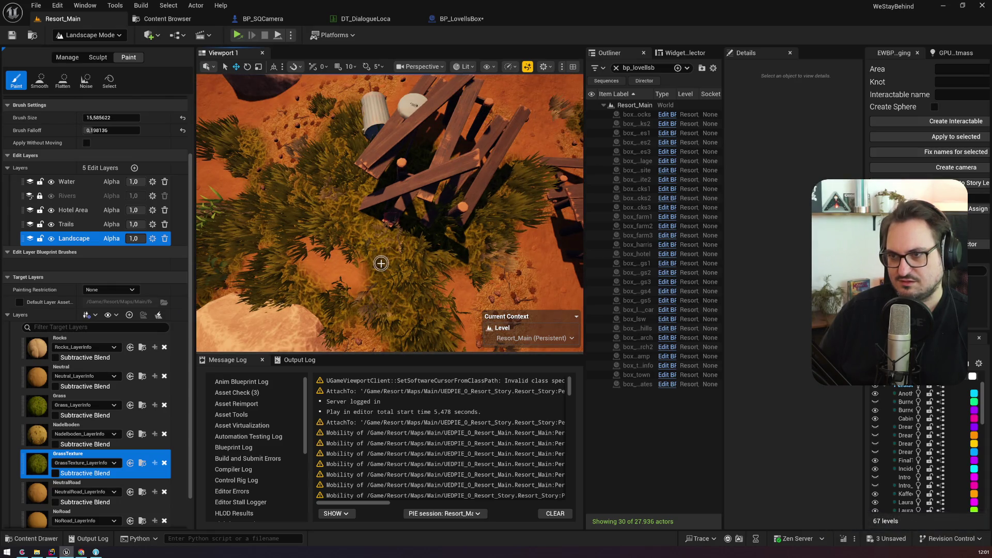
pyautogui.scroll(5, 377, 245)
pyautogui.scroll(-2, 377, 246)
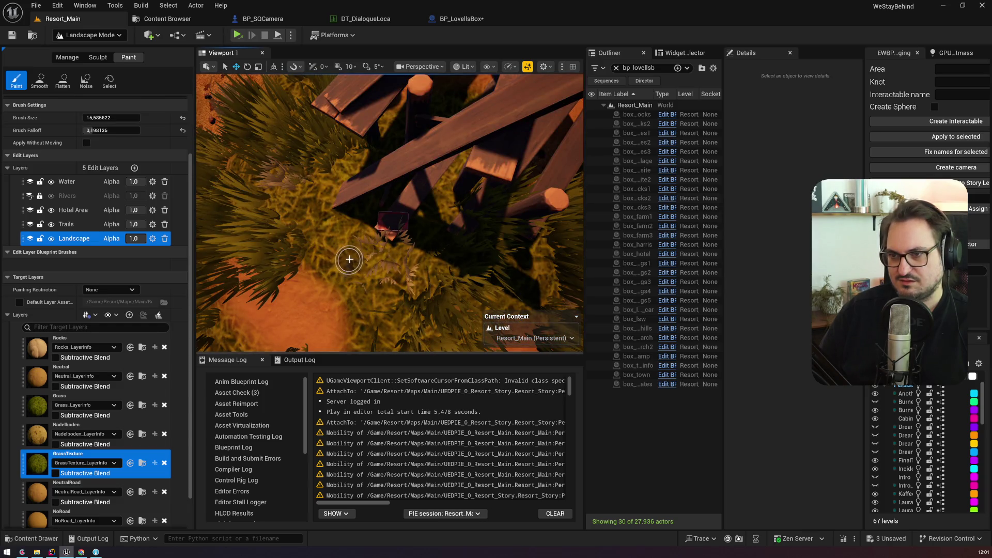
pyautogui.scroll(-5, 360, 283)
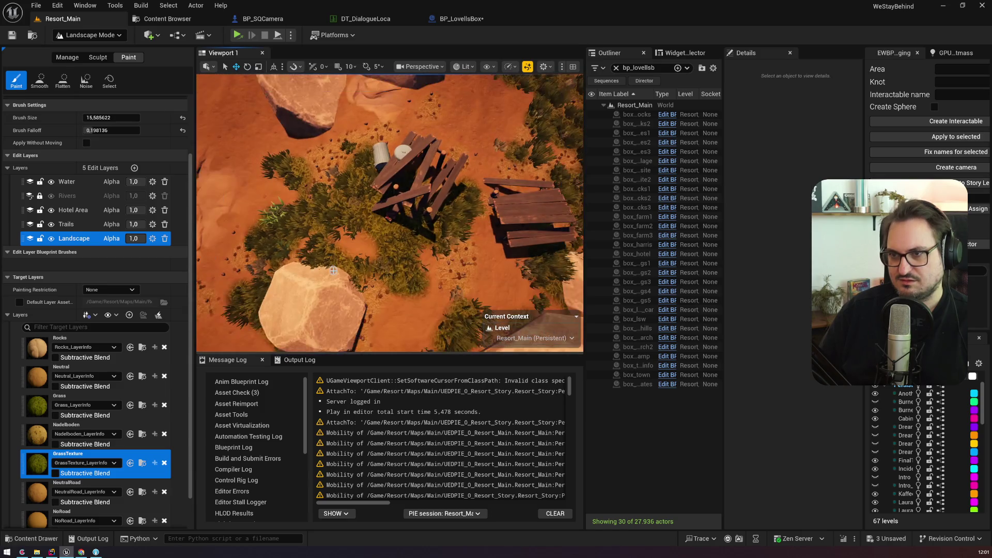
pyautogui.scroll(6, 391, 270)
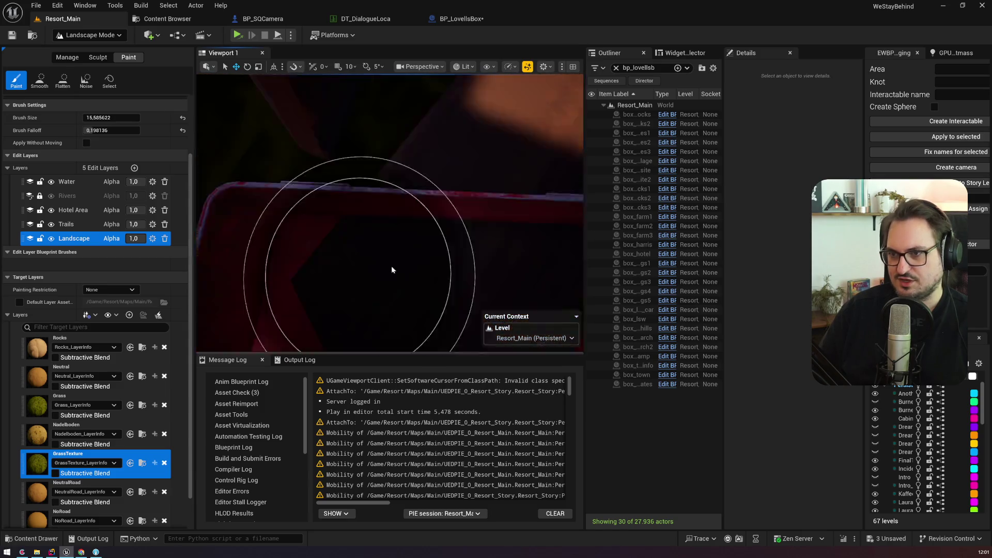
pyautogui.scroll(-5, 394, 261)
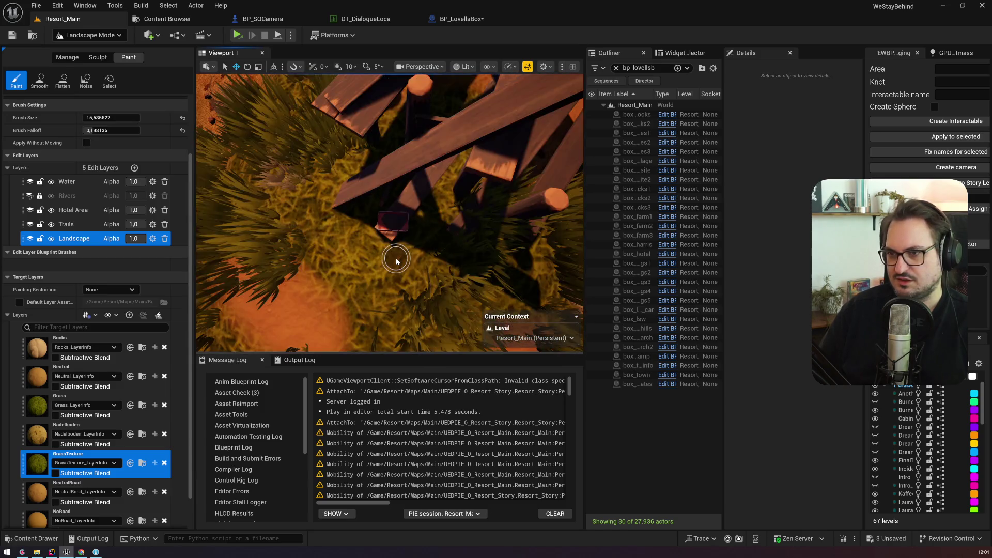
pyautogui.scroll(2, 362, 258)
pyautogui.click(104, 37)
pyautogui.click(88, 51)
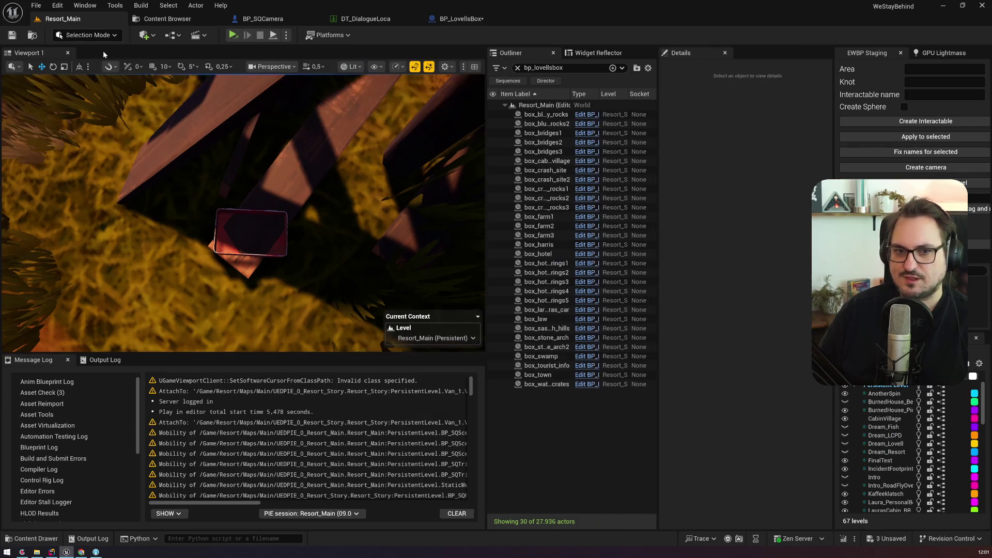
# Focus on box_bridges1 and orbit to check it in the grass
pyautogui.click(220, 250)
pyautogui.press('f')
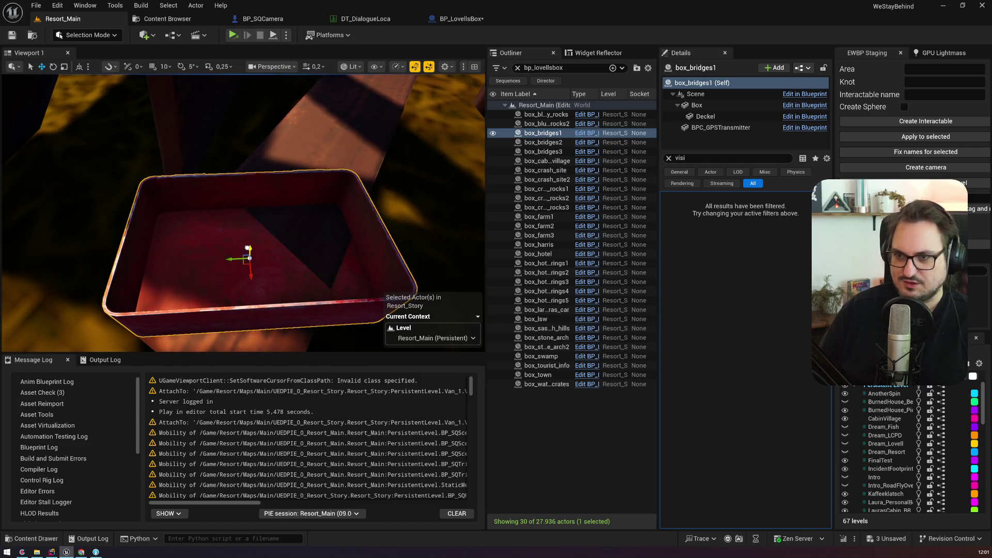
pyautogui.moveTo(243, 206); pyautogui.dragTo(242, 134)
pyautogui.moveTo(242, 170)
pyautogui.mouseDown()
pyautogui.moveTo(242, 232)
pyautogui.moveTo(212, 230)
pyautogui.mouseUp()
pyautogui.scroll(2, 212, 229)
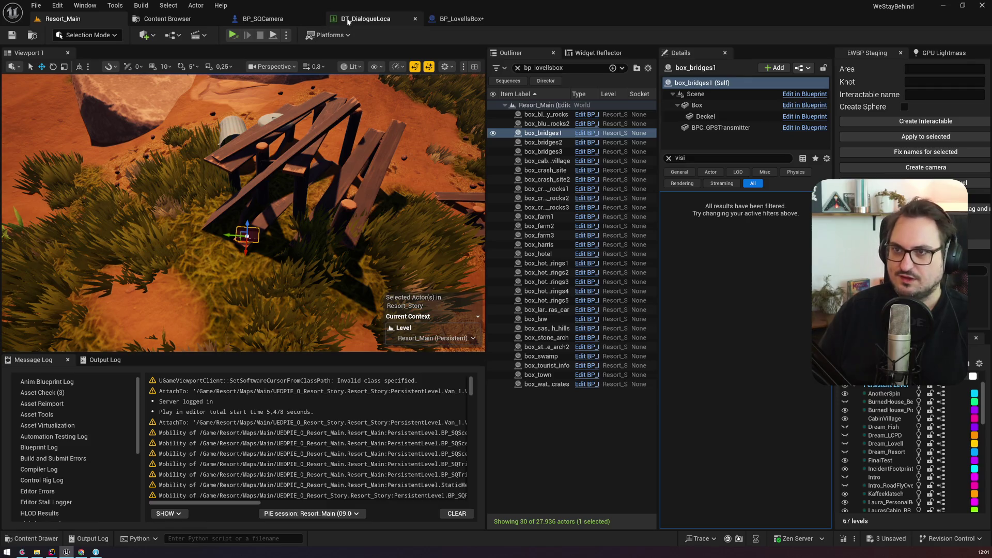
# Select box_bridges2 and fly the camera to it
pyautogui.click(544, 142)
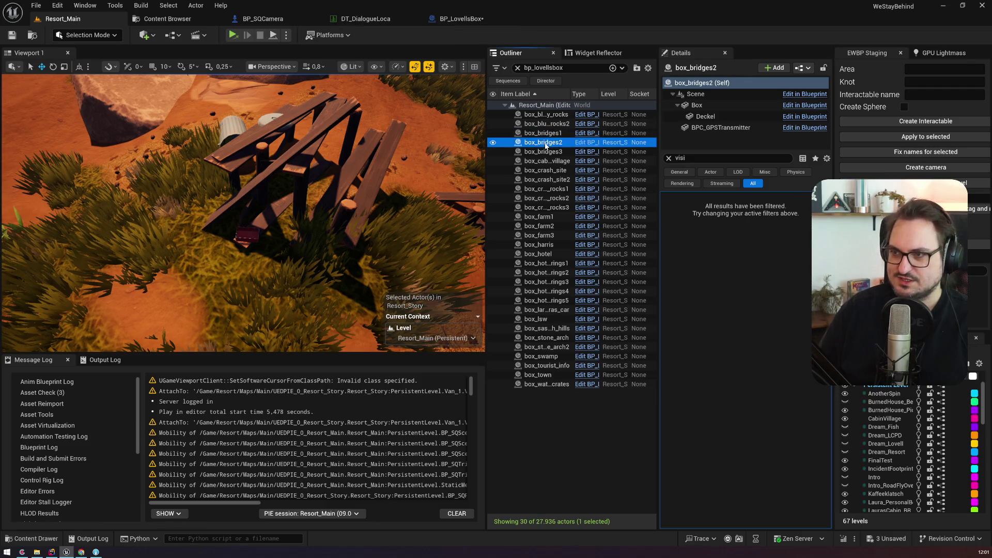
pyautogui.doubleClick(543, 143)
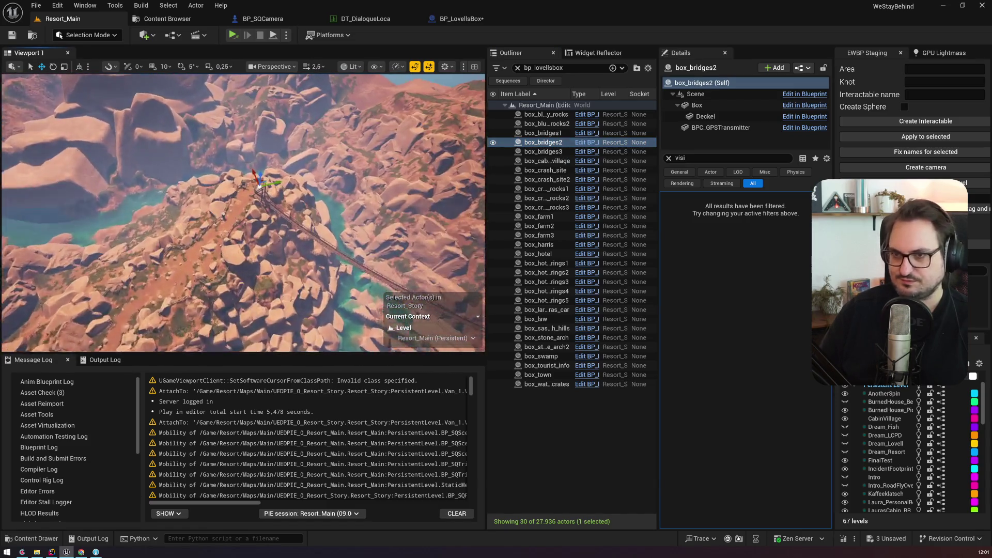
pyautogui.scroll(-2, 243, 212)
pyautogui.scroll(3, 242, 212)
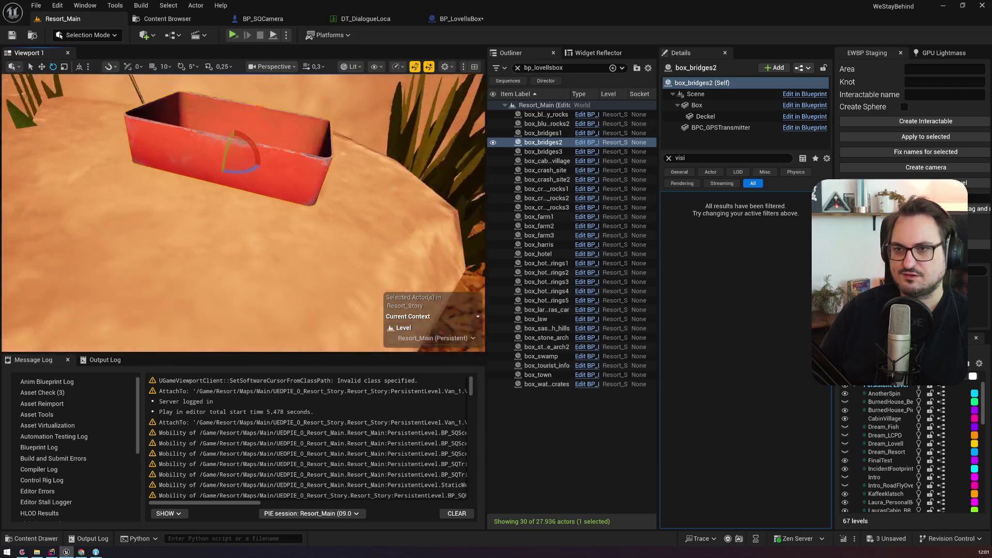
# Check box_bridges3 on the wooden beam, then move on to box_cabin_village
pyautogui.doubleClick(542, 152)
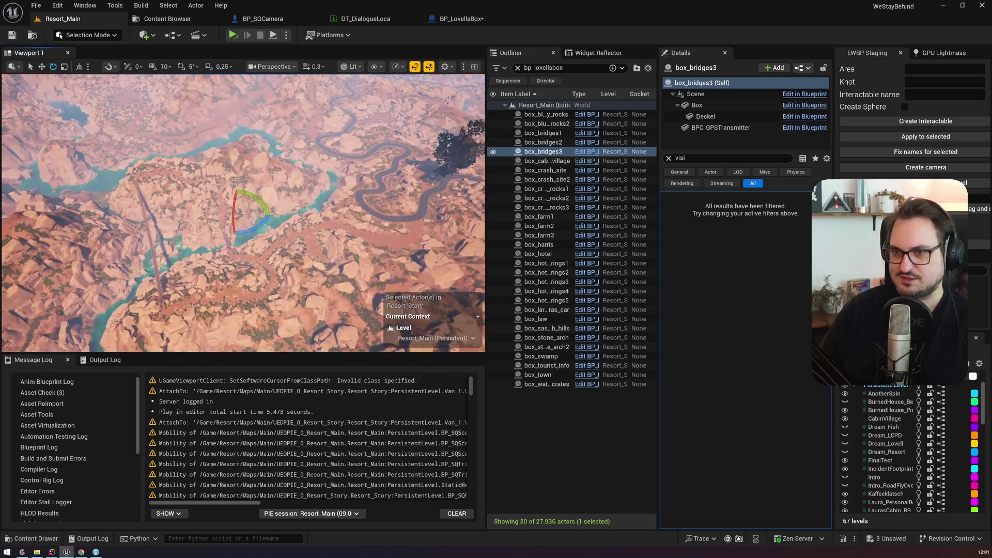
pyautogui.scroll(2, 243, 213)
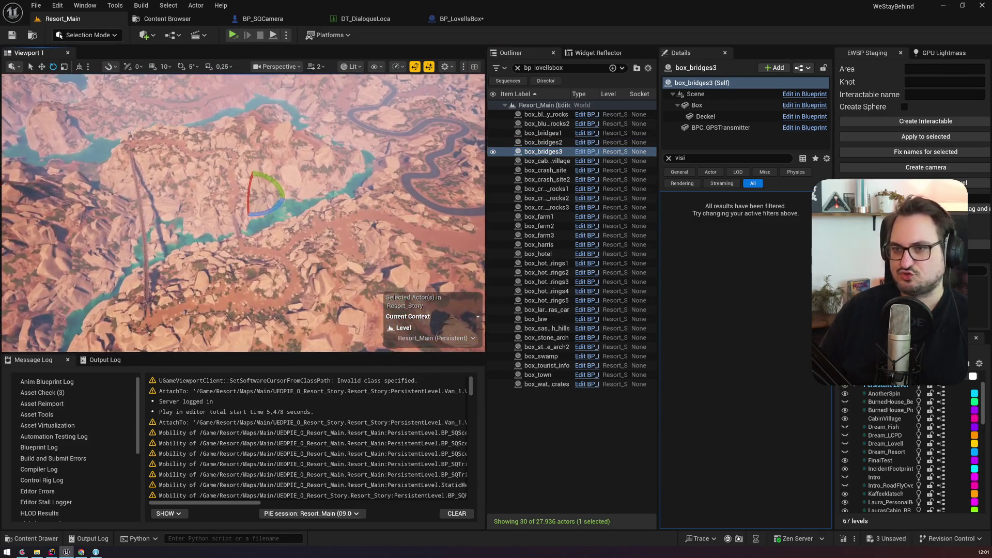
pyautogui.scroll(2, 243, 212)
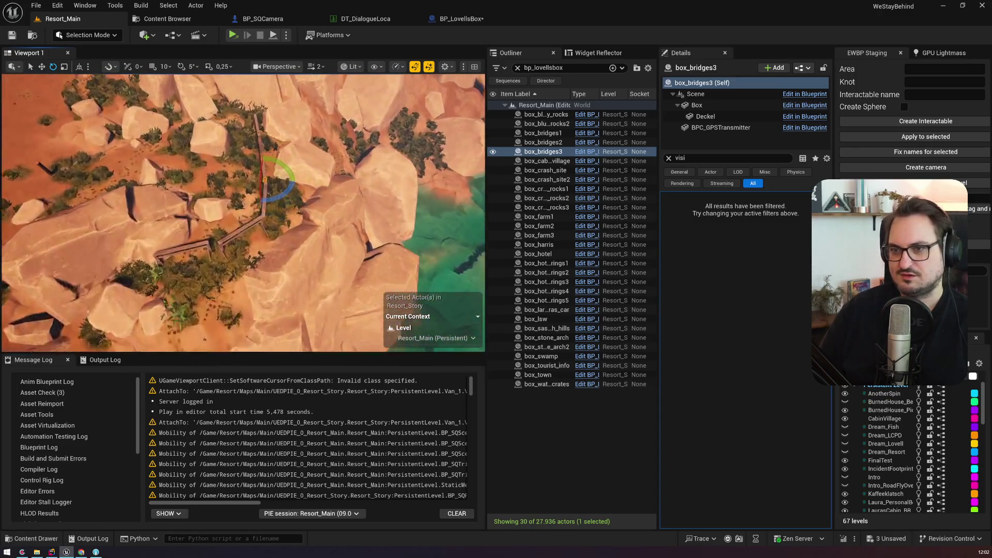
pyautogui.scroll(-2, 242, 212)
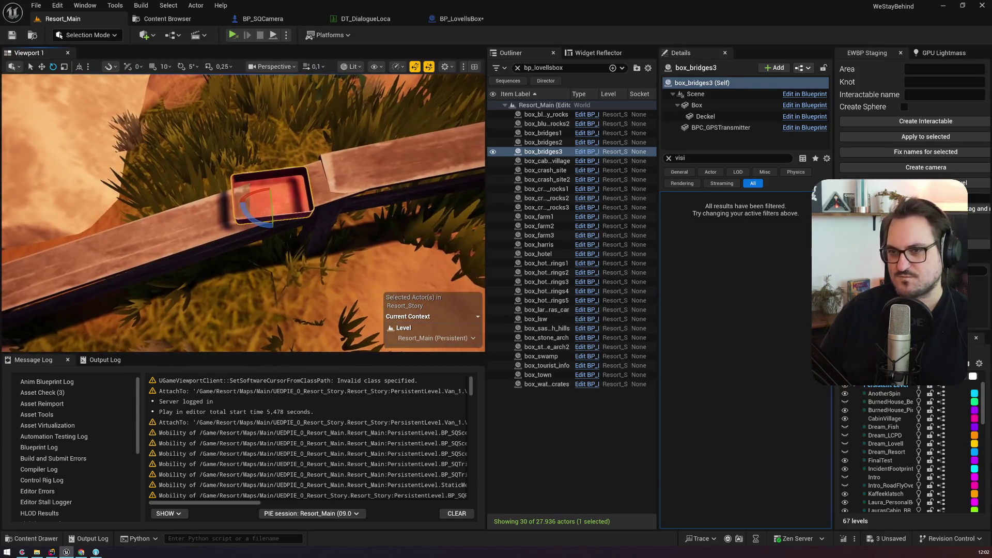
pyautogui.scroll(-2, 276, 182)
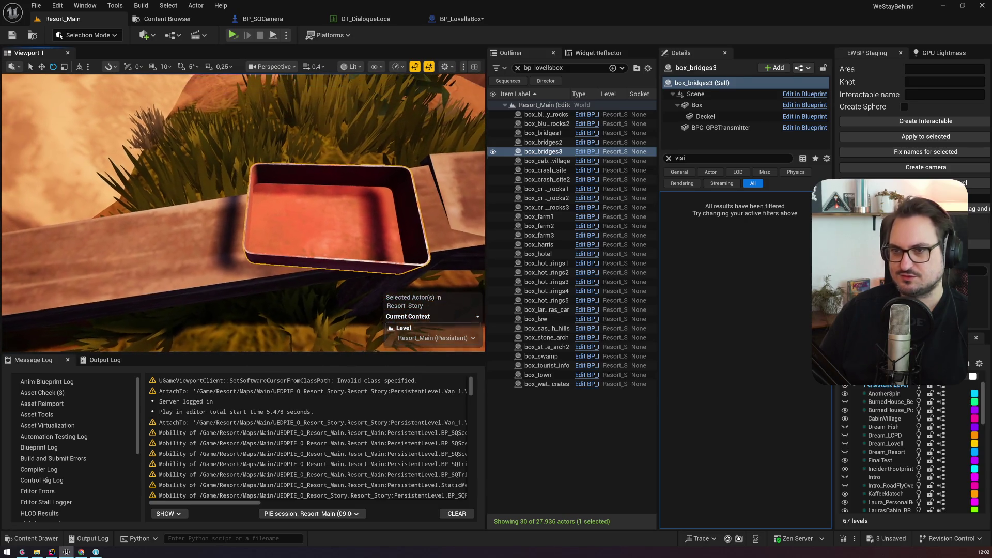
pyautogui.doubleClick(547, 160)
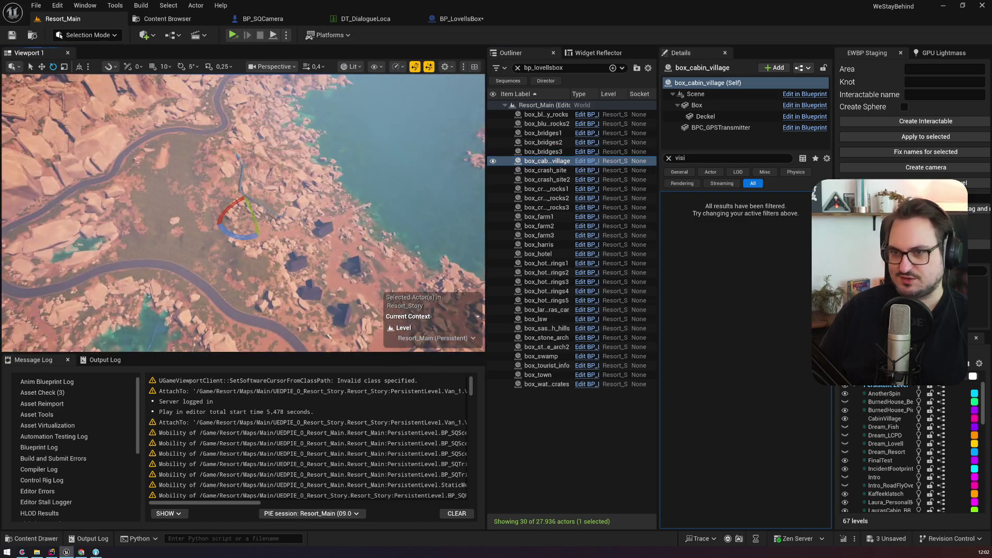
# Frame box_cabin_village and move and rotate it to sit squarely on the picnic table
pyautogui.scroll(2, 242, 211)
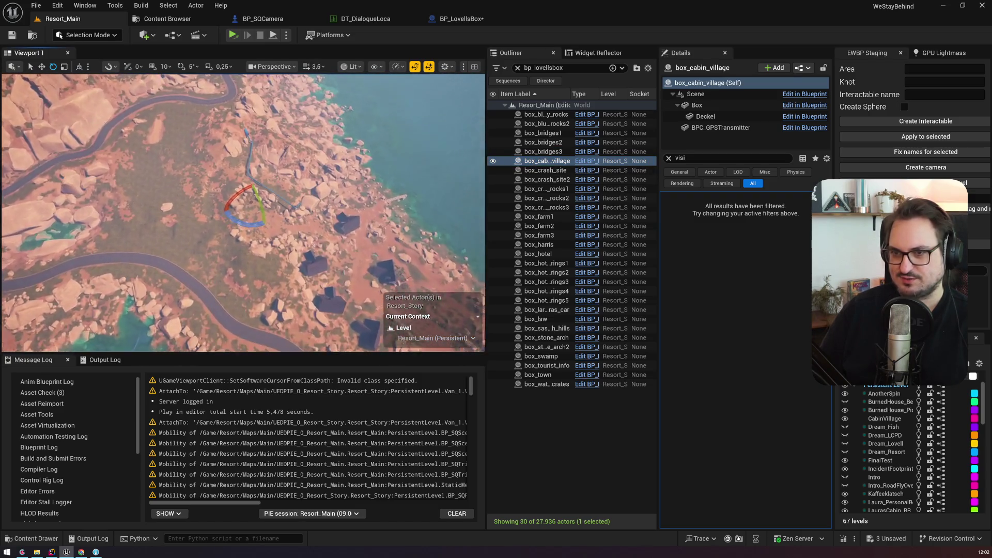
pyautogui.scroll(10, 243, 211)
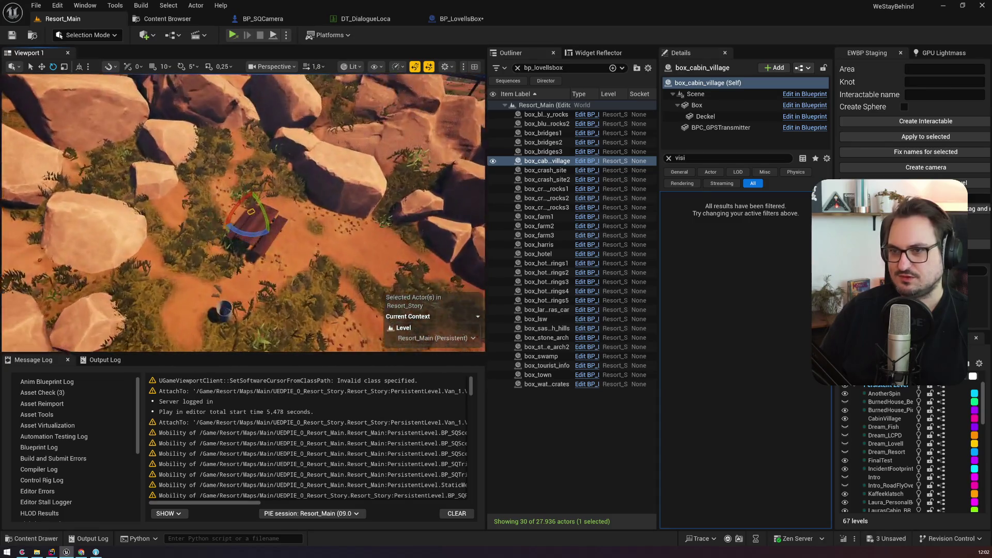
pyautogui.scroll(-2, 243, 212)
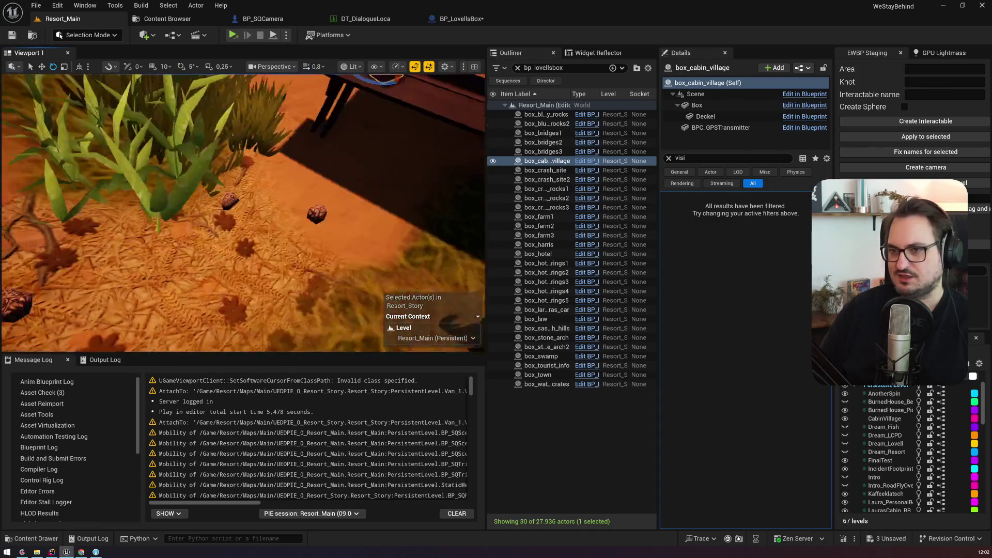
pyautogui.press('f')
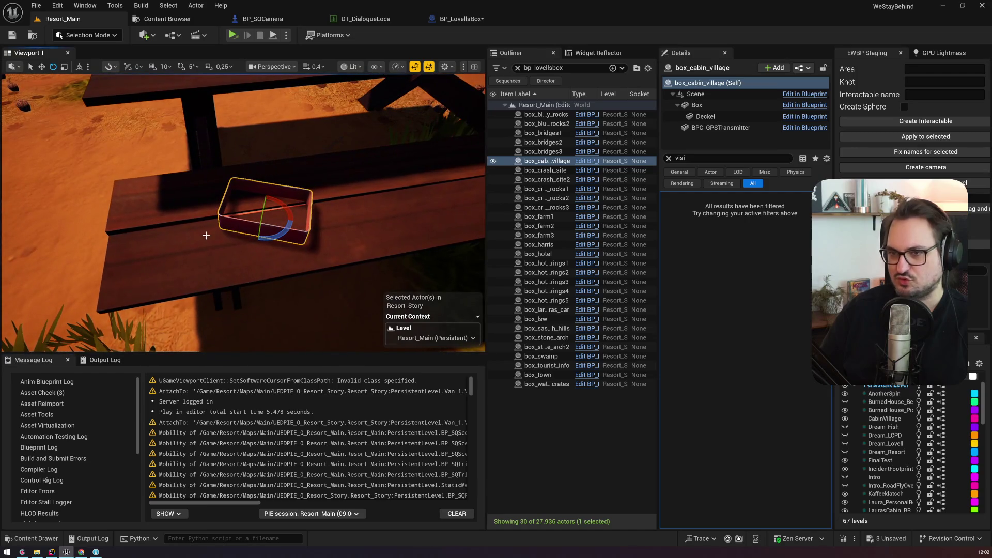
pyautogui.press('w')
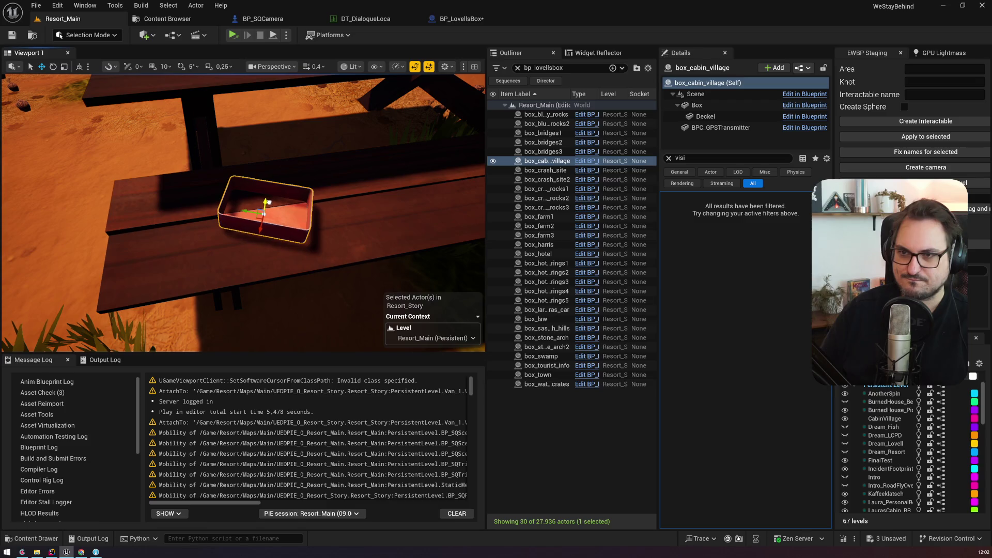
pyautogui.moveTo(269, 200)
pyautogui.mouseDown()
pyautogui.moveTo(258, 248)
pyautogui.moveTo(277, 270)
pyautogui.moveTo(265, 206)
pyautogui.moveTo(258, 220)
pyautogui.moveTo(268, 214)
pyautogui.moveTo(269, 154)
pyautogui.moveTo(255, 205)
pyautogui.moveTo(273, 214)
pyautogui.mouseUp()
pyautogui.press('e')
pyautogui.press('e')
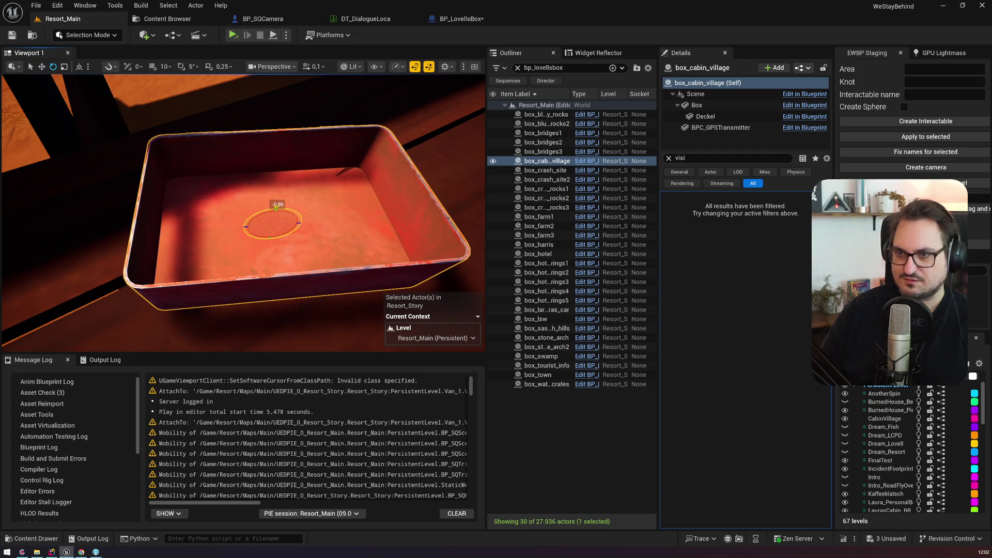
pyautogui.moveTo(272, 222)
pyautogui.mouseDown()
pyautogui.moveTo(248, 196)
pyautogui.moveTo(252, 181)
pyautogui.mouseUp()
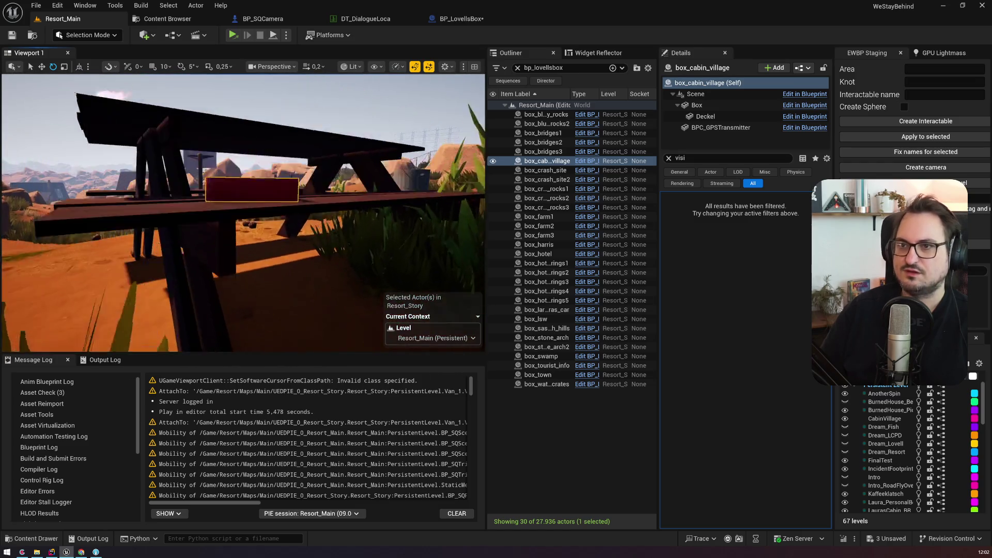
pyautogui.doubleClick(545, 170)
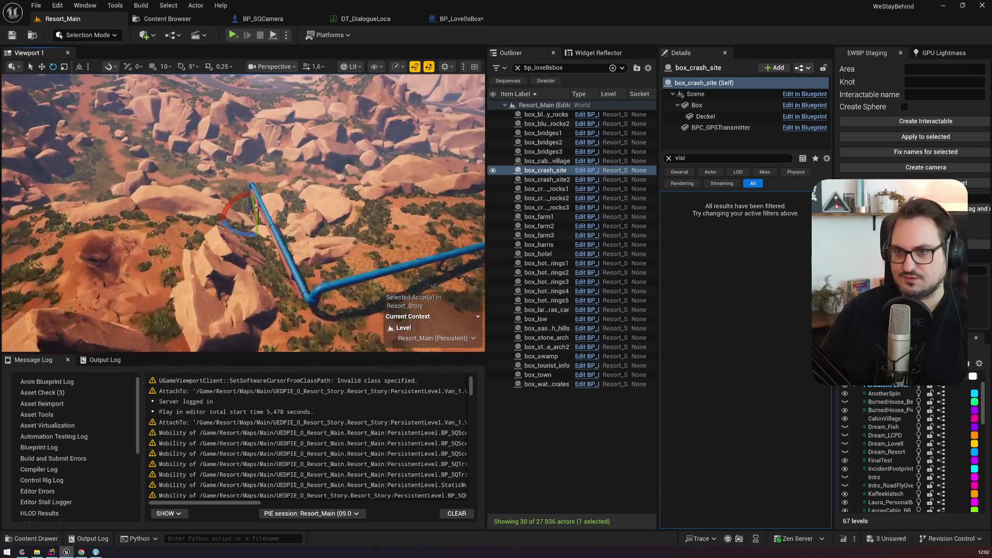
# Focus in turn on box_crash_site, box_crash_site2, box_crying_rocks1 and box_crying_rocks2
pyautogui.scroll(2, 243, 211)
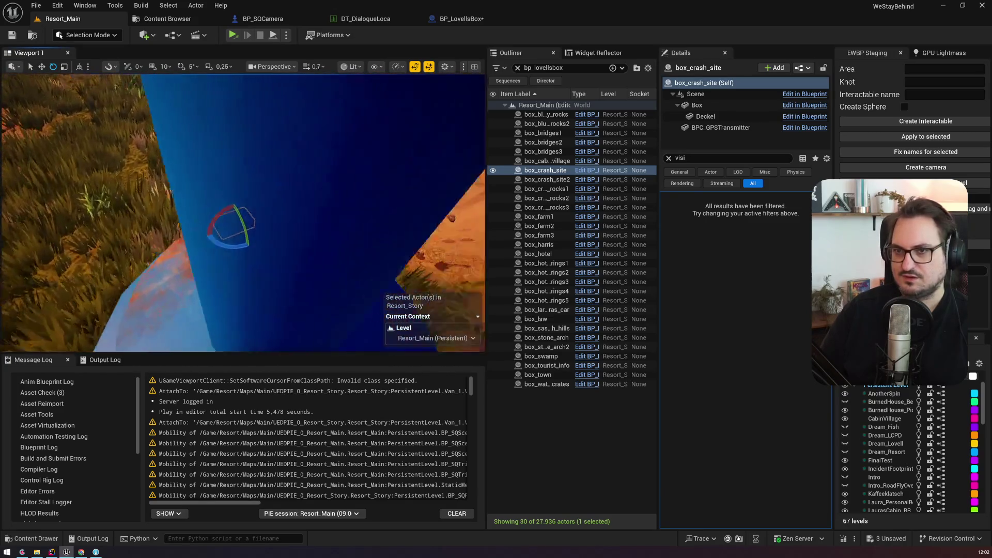
pyautogui.press('f')
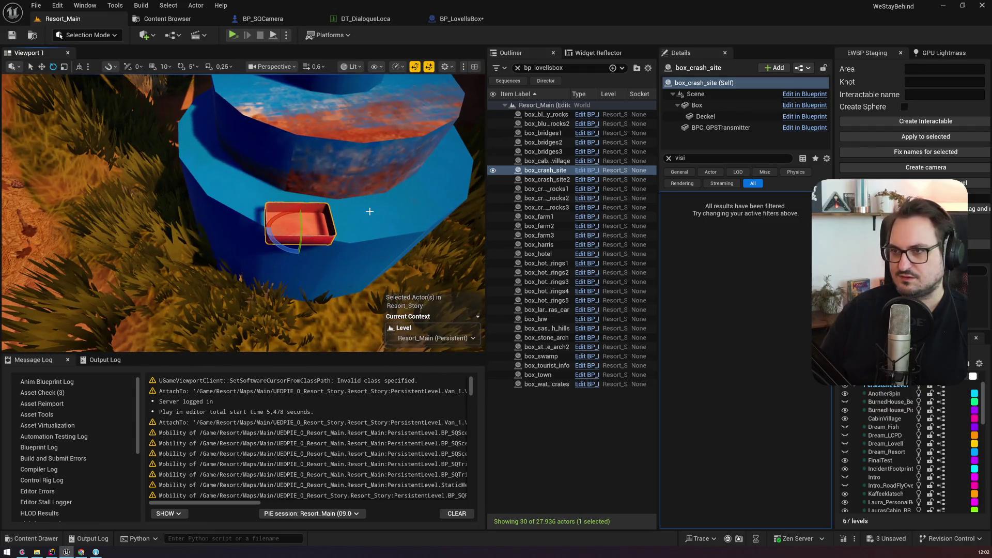
pyautogui.click(553, 182)
pyautogui.press('f')
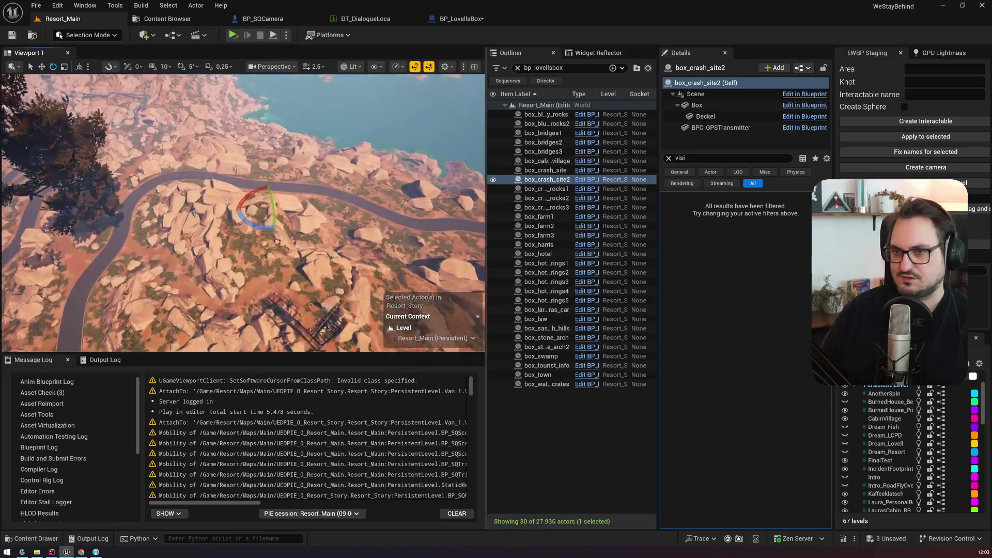
pyautogui.press('f')
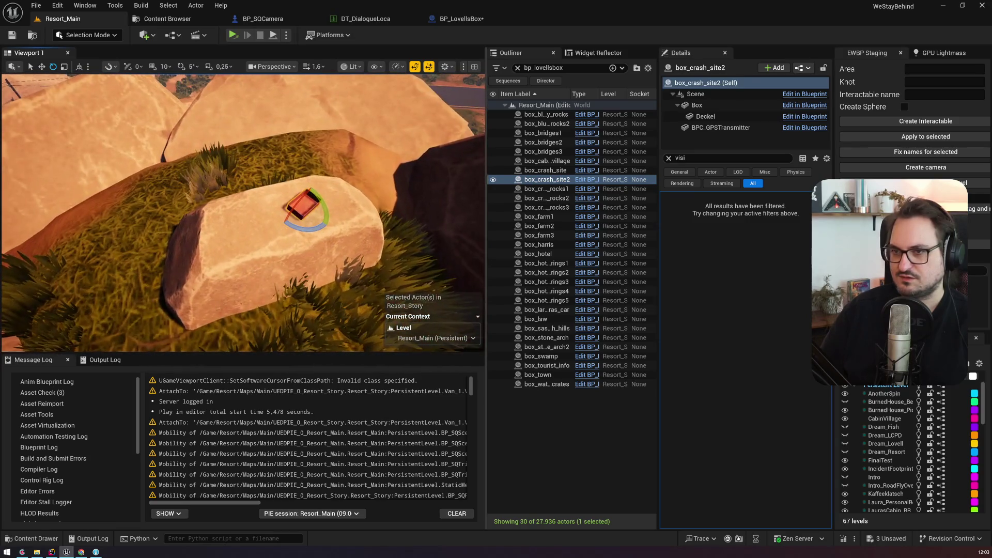
pyautogui.click(547, 189)
pyautogui.press('f')
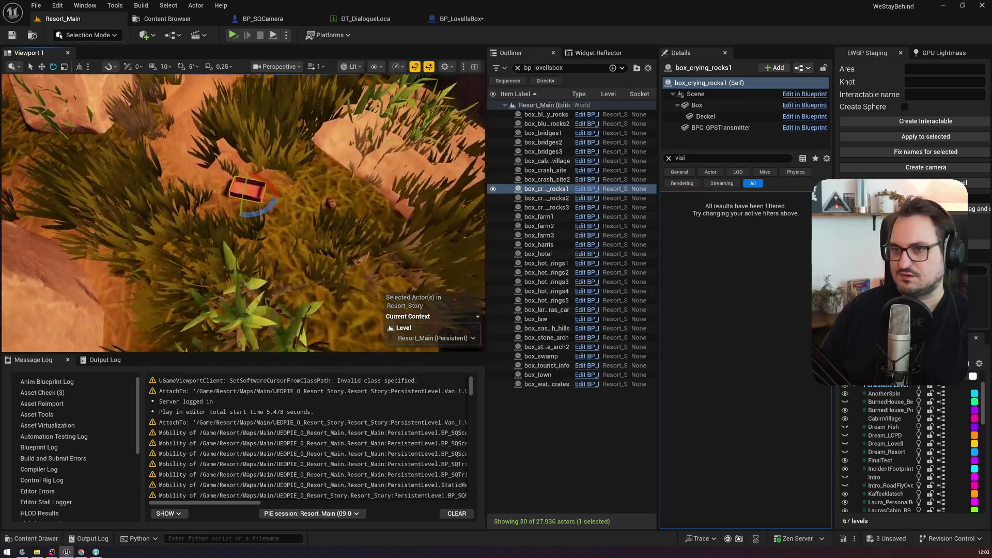
pyautogui.click(547, 198)
pyautogui.press('f')
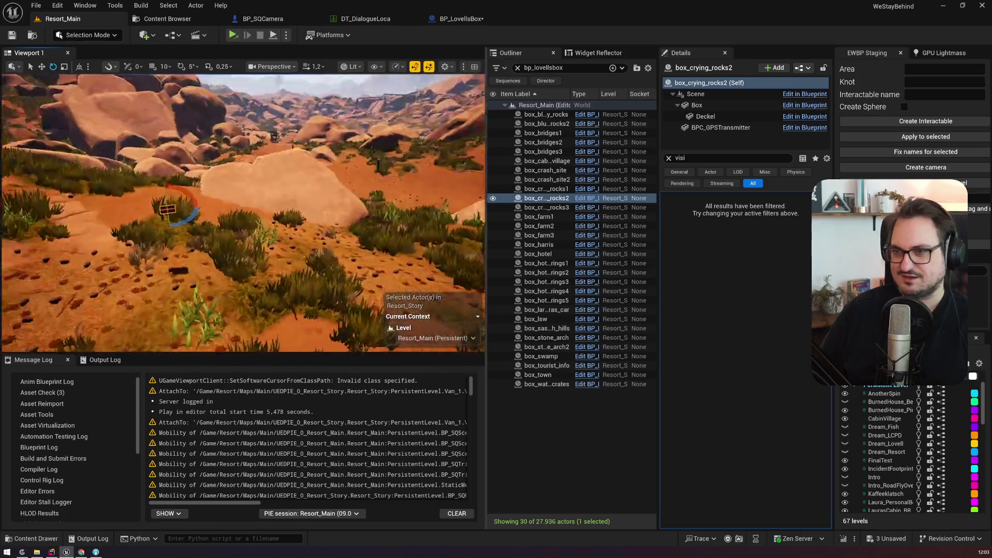
pyautogui.press('f')
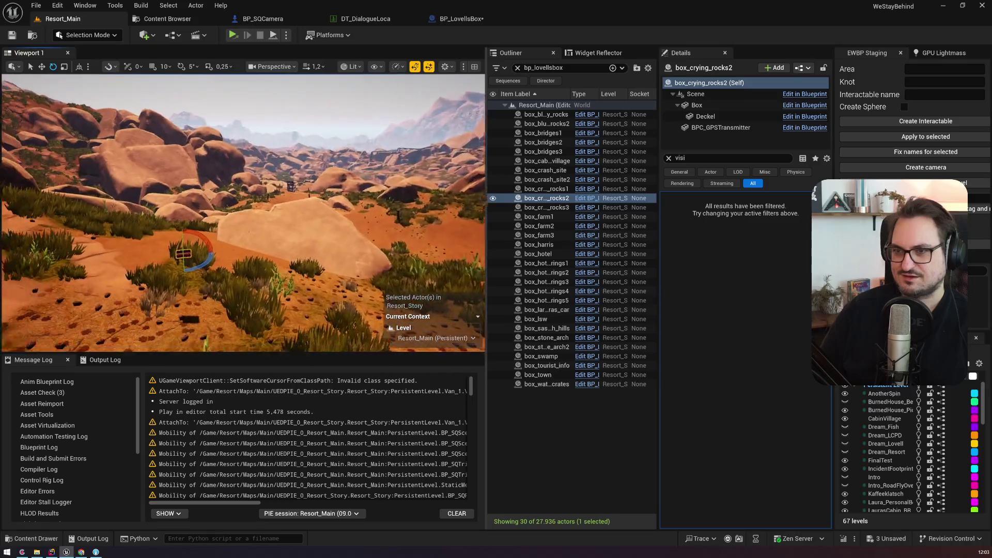
pyautogui.scroll(-6, 889, 447)
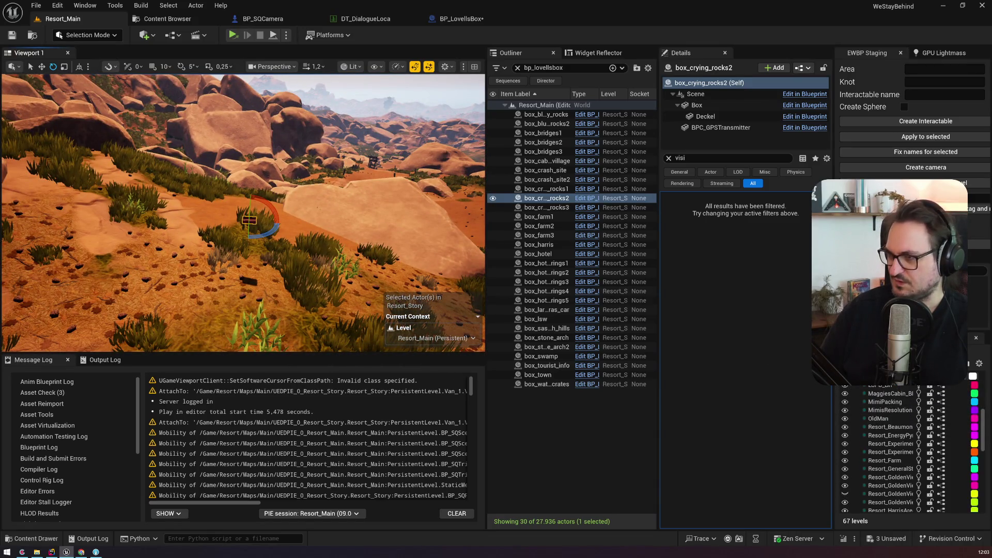
# Widen the Levels panel so names like Resort_Landscape_ISM show in full, and scroll through the level list
pyautogui.moveTo(834, 300); pyautogui.dragTo(798, 300)
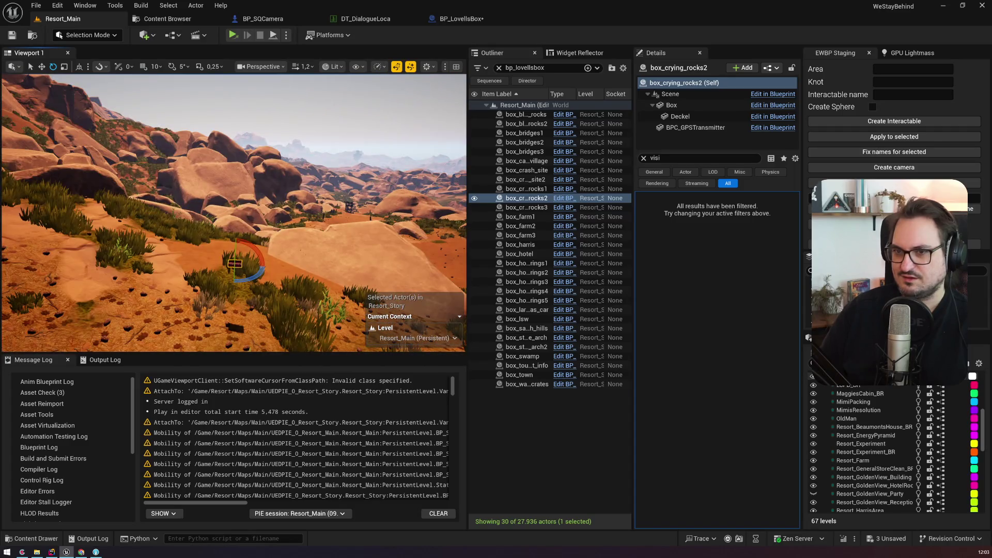
pyautogui.scroll(-6, 880, 422)
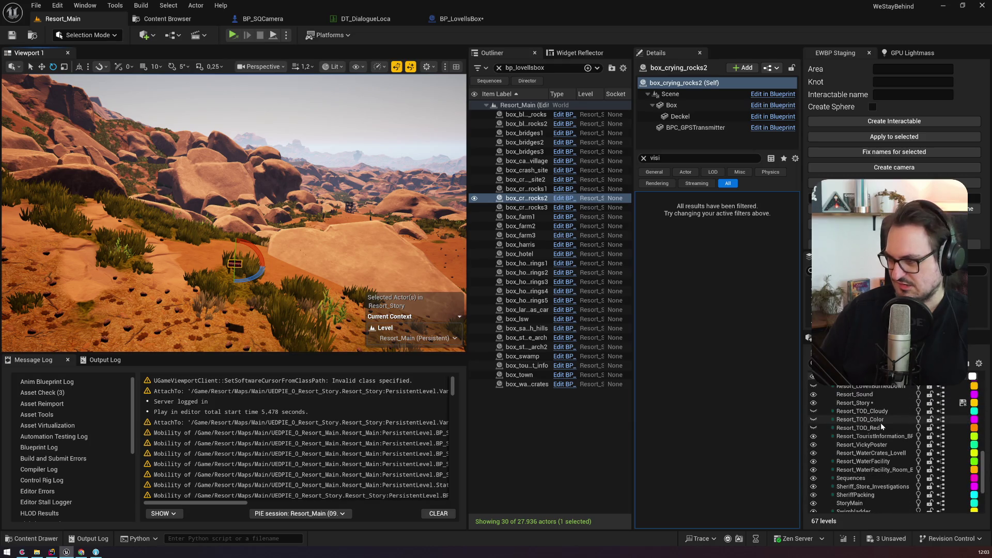
pyautogui.scroll(-5, 885, 417)
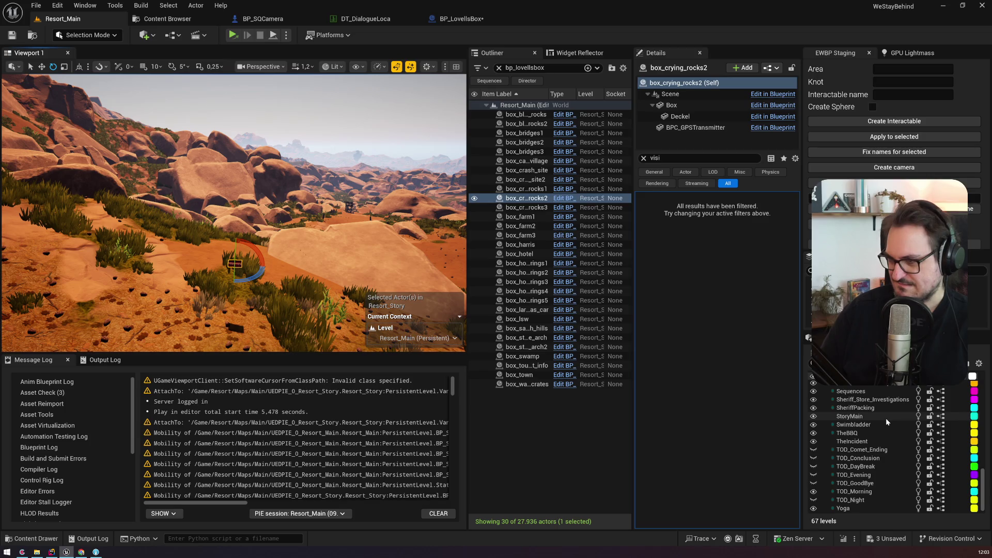
pyautogui.scroll(5, 875, 490)
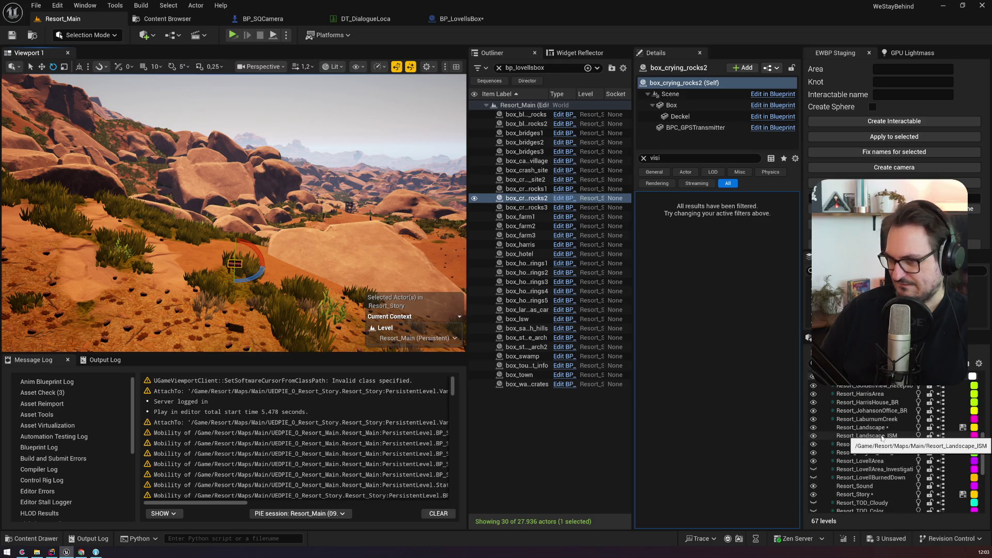
pyautogui.scroll(1, 234, 213)
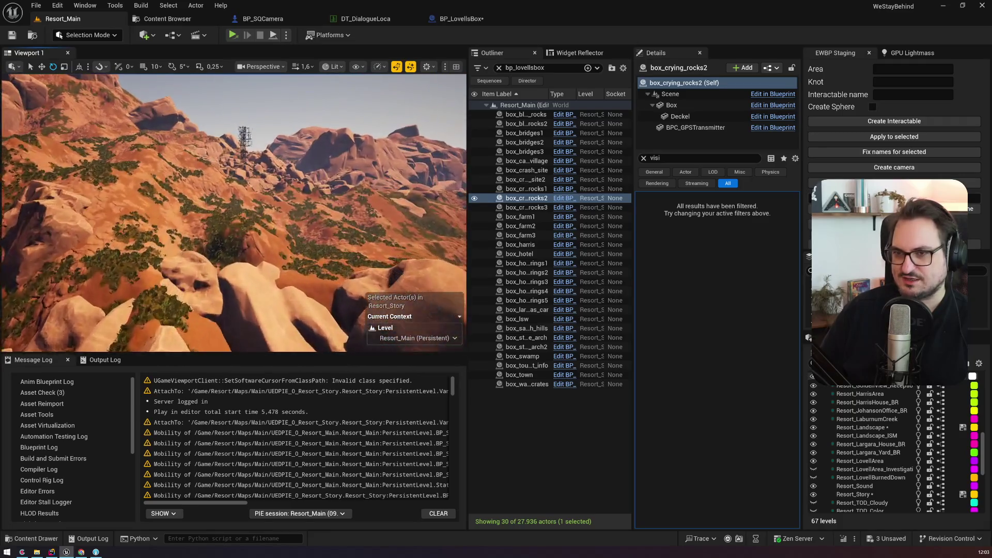
# Frame the crying-rocks story box and tilt it to sit flat on the rock slab
pyautogui.click(532, 200)
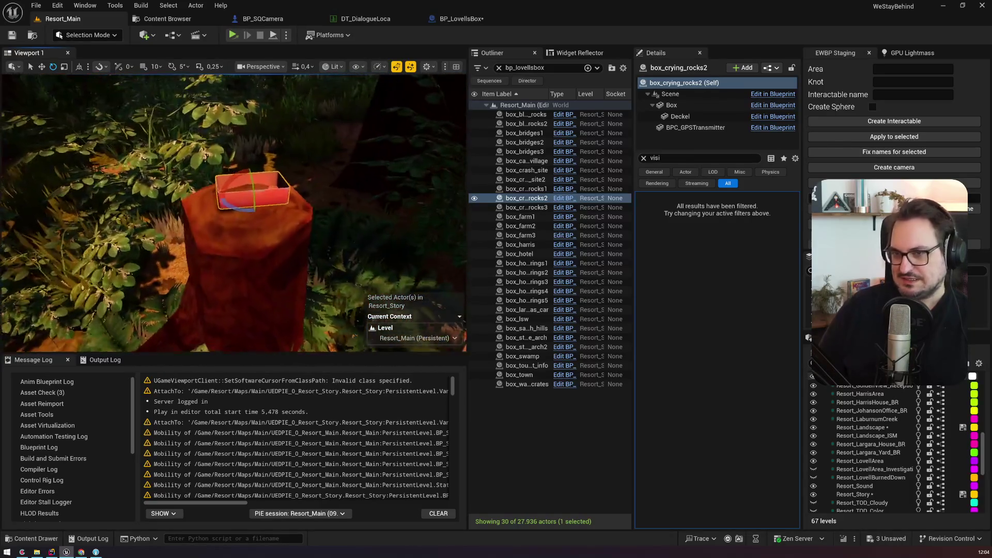
pyautogui.press('f')
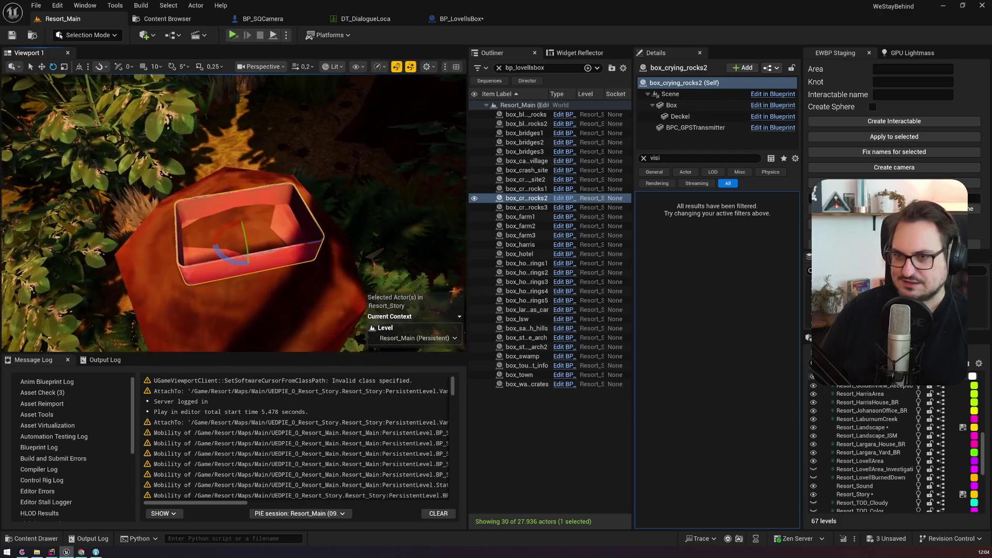
pyautogui.press('w')
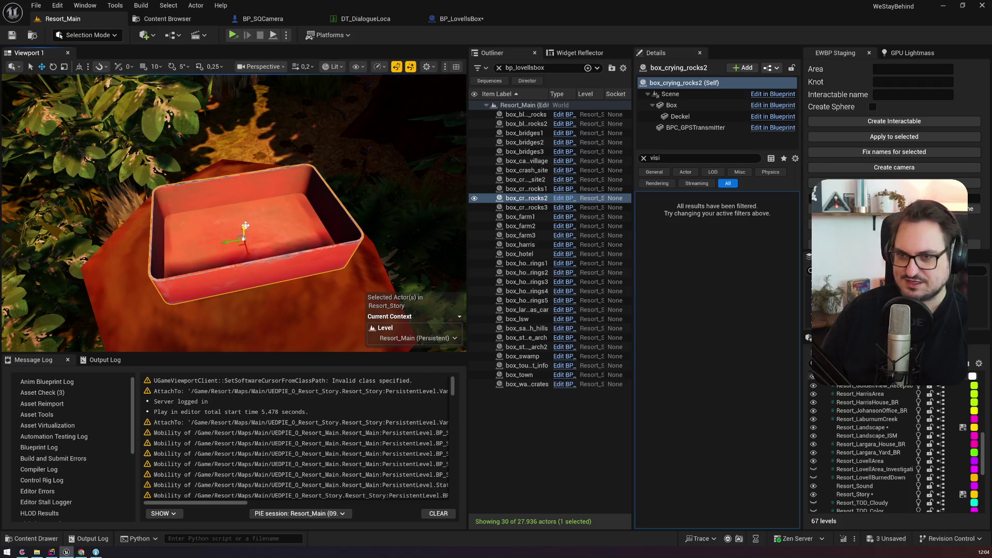
pyautogui.scroll(5, 233, 211)
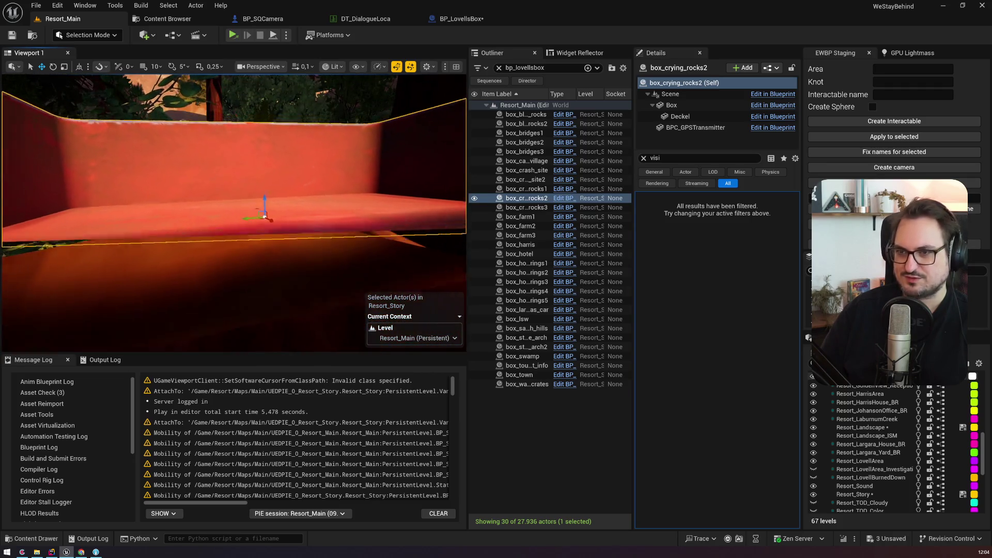
pyautogui.scroll(-5, 233, 211)
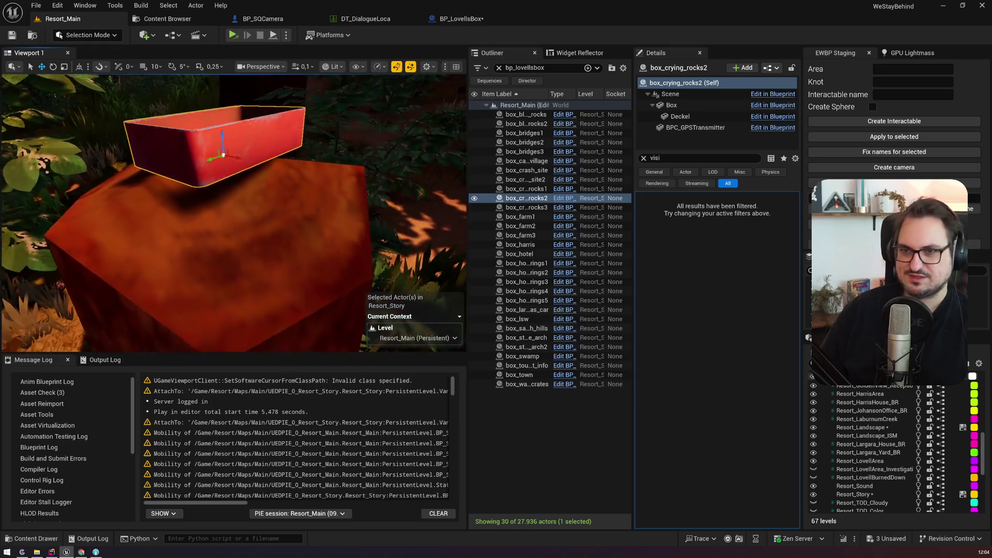
pyautogui.scroll(-3, 248, 185)
pyautogui.moveTo(272, 168)
pyautogui.mouseDown()
pyautogui.moveTo(444, 145)
pyautogui.moveTo(424, 160)
pyautogui.moveTo(439, 155)
pyautogui.moveTo(246, 143)
pyautogui.mouseUp()
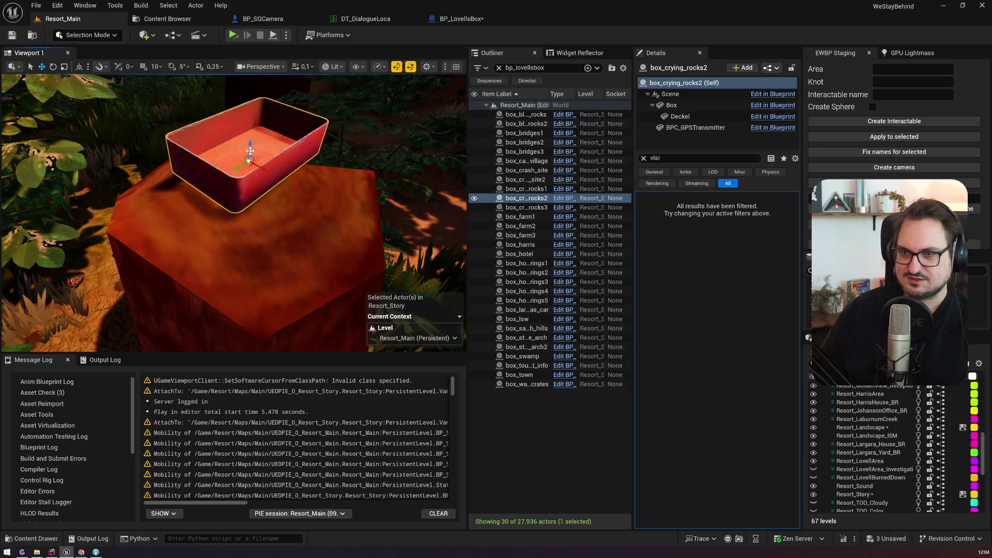
pyautogui.scroll(3, 257, 206)
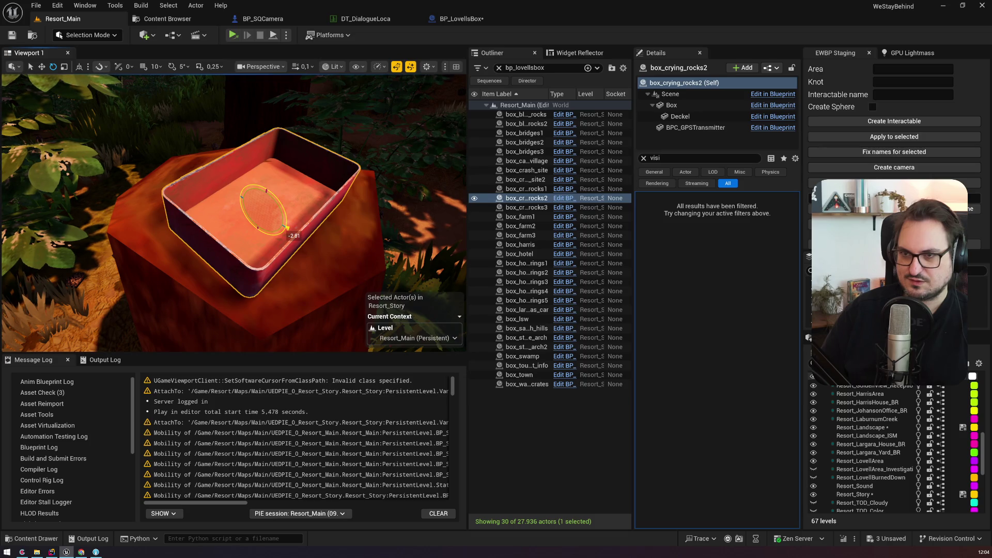
pyautogui.scroll(-10, 287, 228)
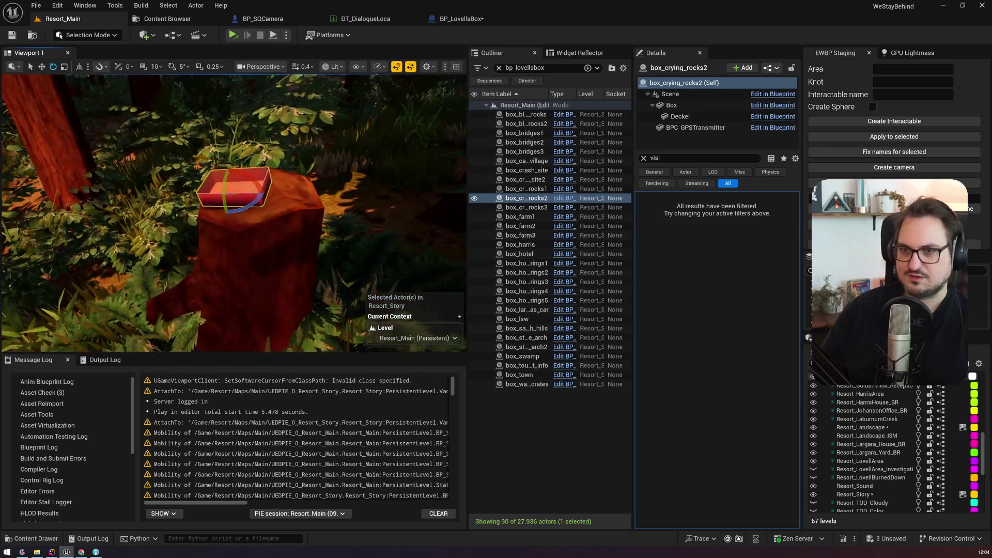
# Check the third crying-rocks box, then select box_farm1 in the list
pyautogui.doubleClick(526, 207)
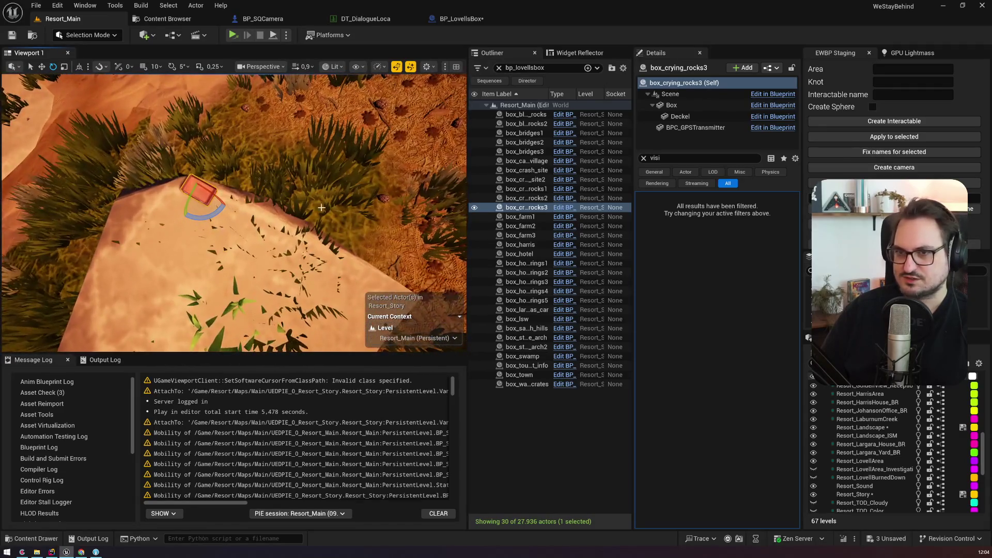
pyautogui.click(540, 226)
pyautogui.click(541, 219)
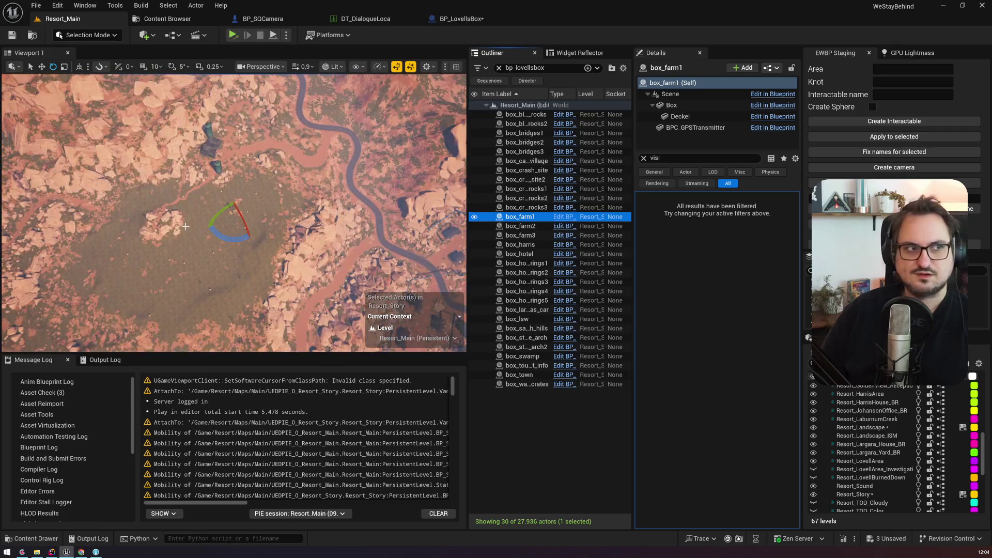
# Fly in close to box_farm1 and frame it from above
pyautogui.moveTo(186, 226); pyautogui.dragTo(190, 229)
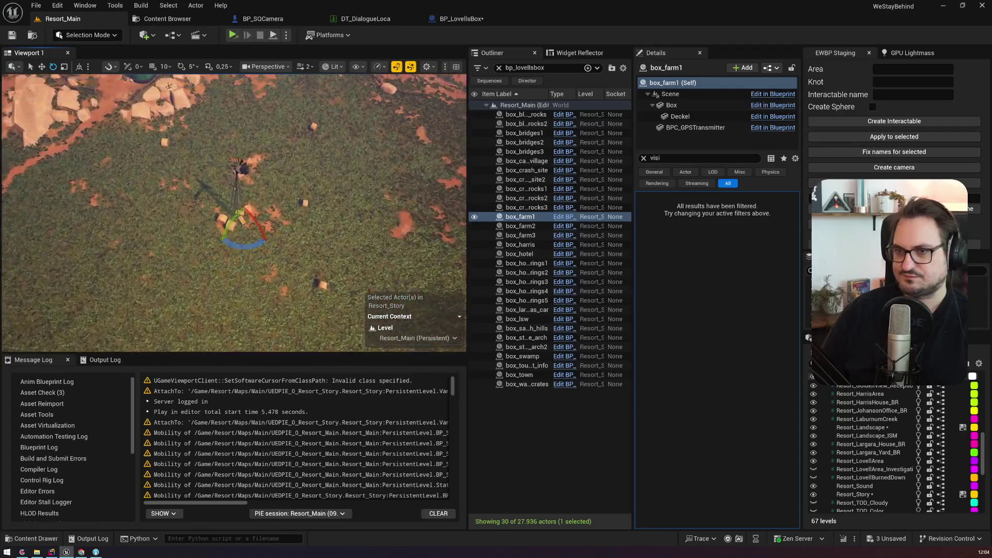
pyautogui.scroll(-2, 274, 206)
pyautogui.press('w')
pyautogui.moveTo(184, 223)
pyautogui.mouseDown()
pyautogui.moveTo(213, 196)
pyautogui.moveTo(214, 165)
pyautogui.mouseUp()
pyautogui.press('f')
pyautogui.scroll(-1, 220, 226)
# Rotate box_farm1's red box about its vertical axis on the hay bale
pyautogui.moveTo(221, 226)
pyautogui.mouseDown()
pyautogui.moveTo(164, 237)
pyautogui.moveTo(185, 236)
pyautogui.mouseUp()
pyautogui.press('w')
pyautogui.press('f')
pyautogui.scroll(3, 199, 233)
pyautogui.press('e')
pyautogui.moveTo(220, 225); pyautogui.dragTo(219, 245)
pyautogui.press('w')
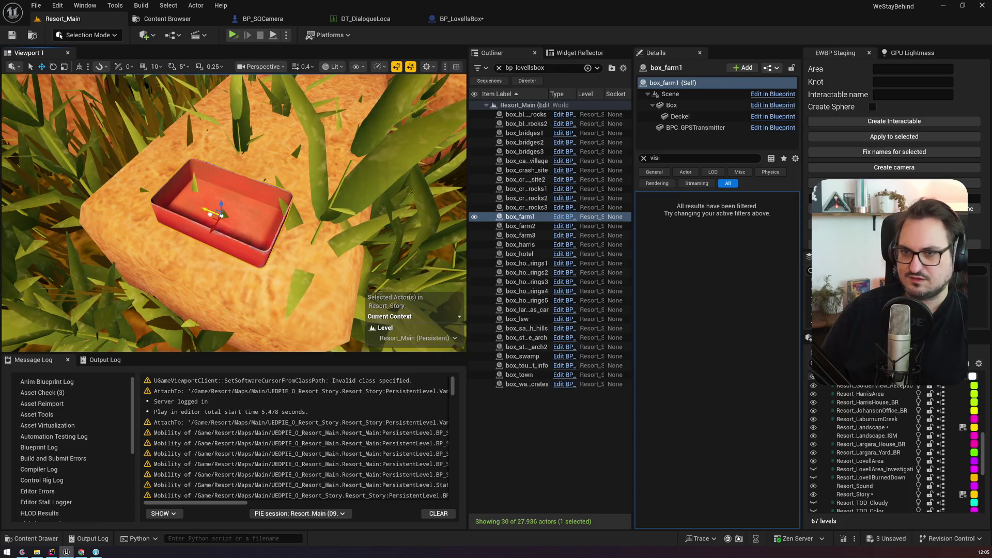
pyautogui.moveTo(217, 217); pyautogui.dragTo(58, 35)
pyautogui.moveTo(54, 110); pyautogui.dragTo(225, 257)
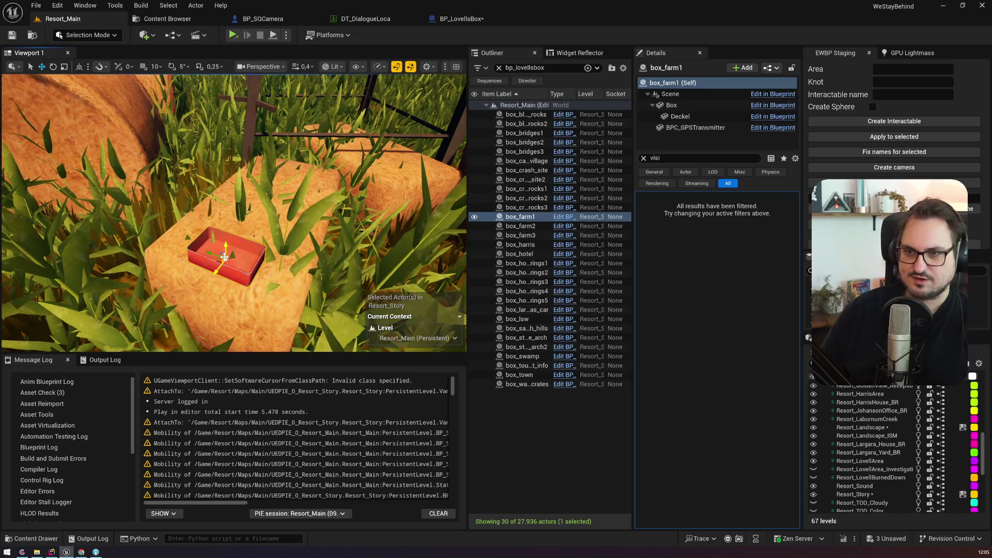
# Undo the trial rotation of box_farm1 and browse the editor modes list
pyautogui.hotkey('ctrl', 'z')
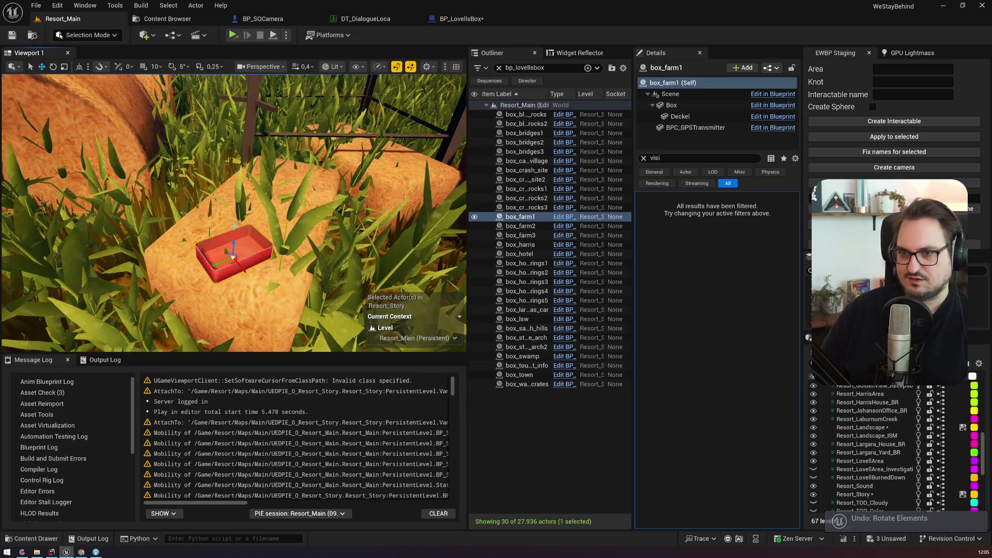
pyautogui.hotkey('ctrl', 'z')
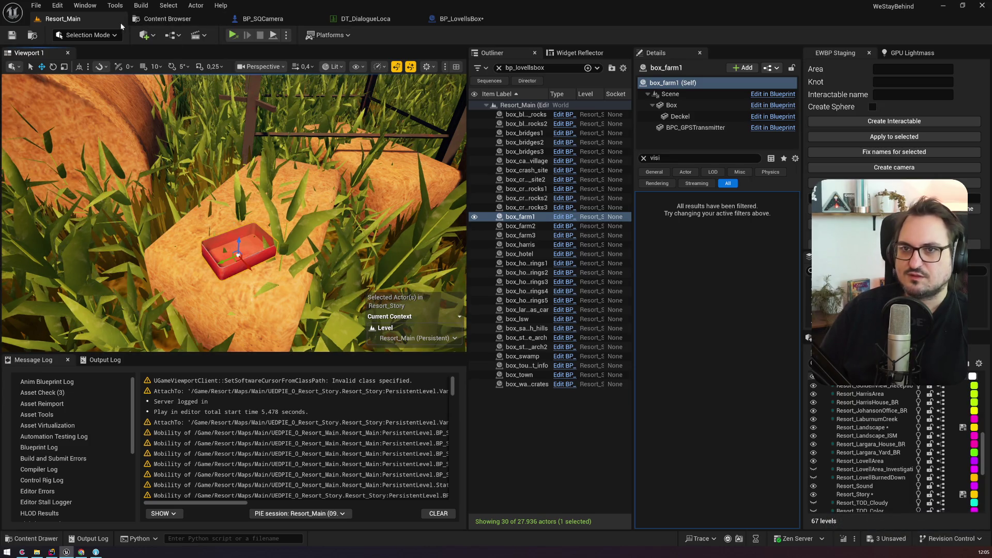
pyautogui.click(103, 35)
pyautogui.click(116, 72)
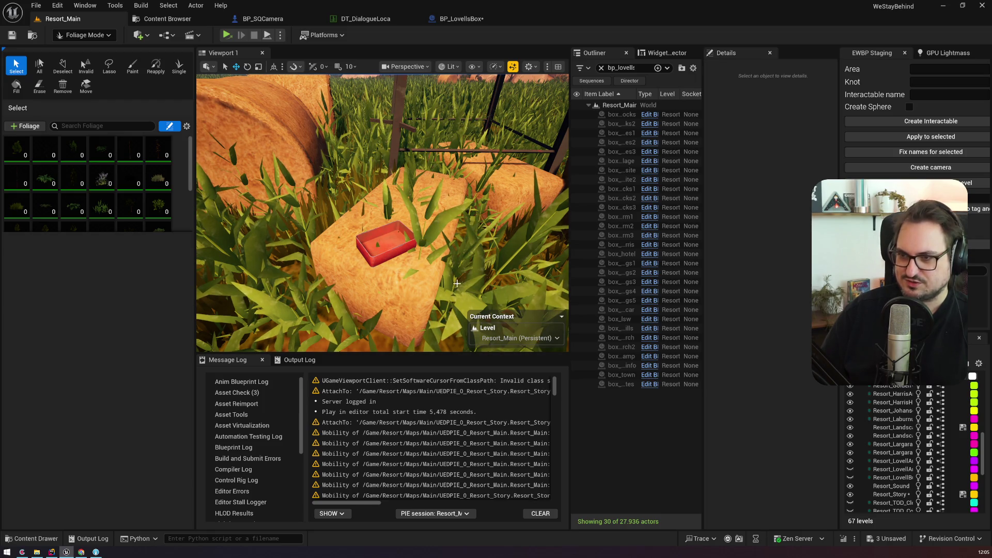
pyautogui.scroll(-5, 388, 268)
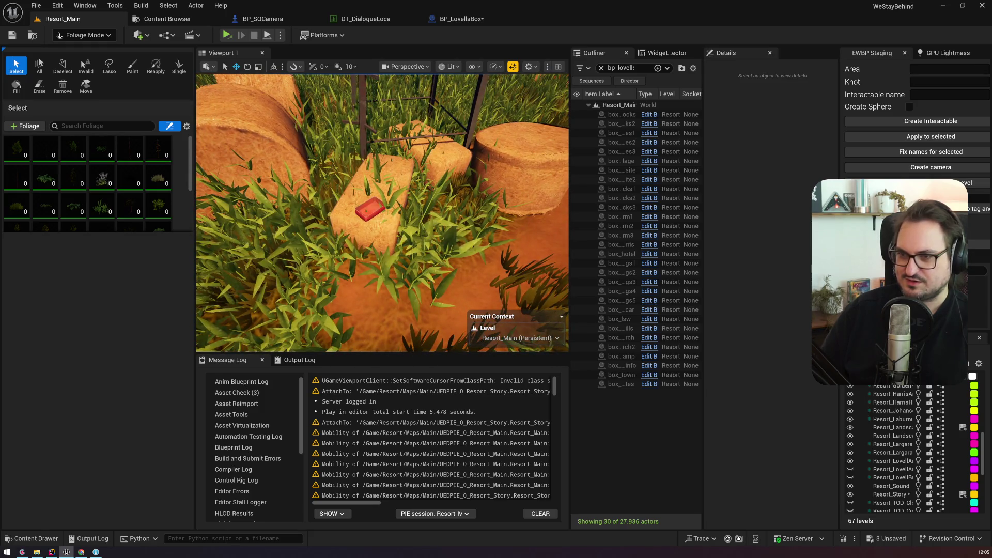
pyautogui.click(12, 148)
pyautogui.hotkey('ctrl', 'a')
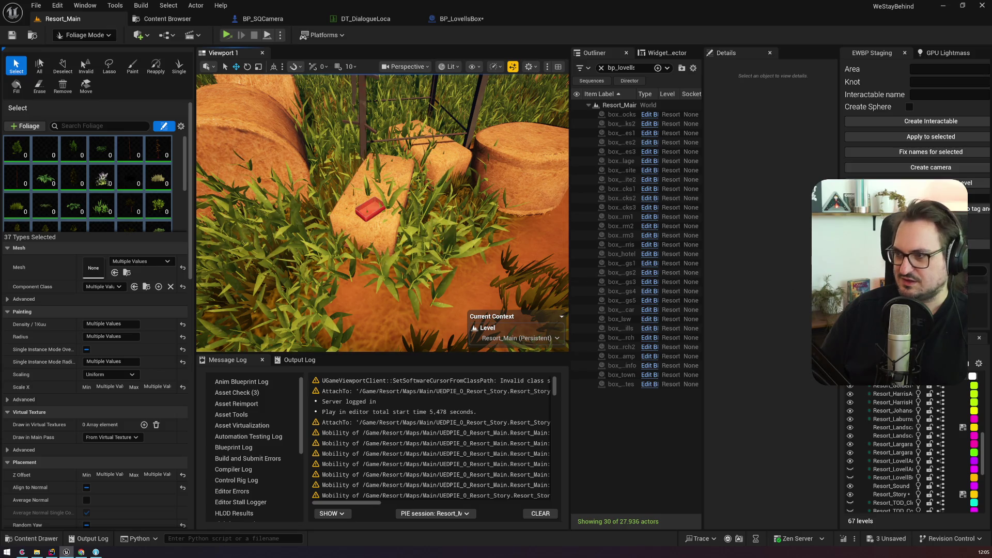
pyautogui.moveTo(438, 196)
pyautogui.mouseDown()
pyautogui.moveTo(413, 193)
pyautogui.moveTo(402, 175)
pyautogui.mouseUp()
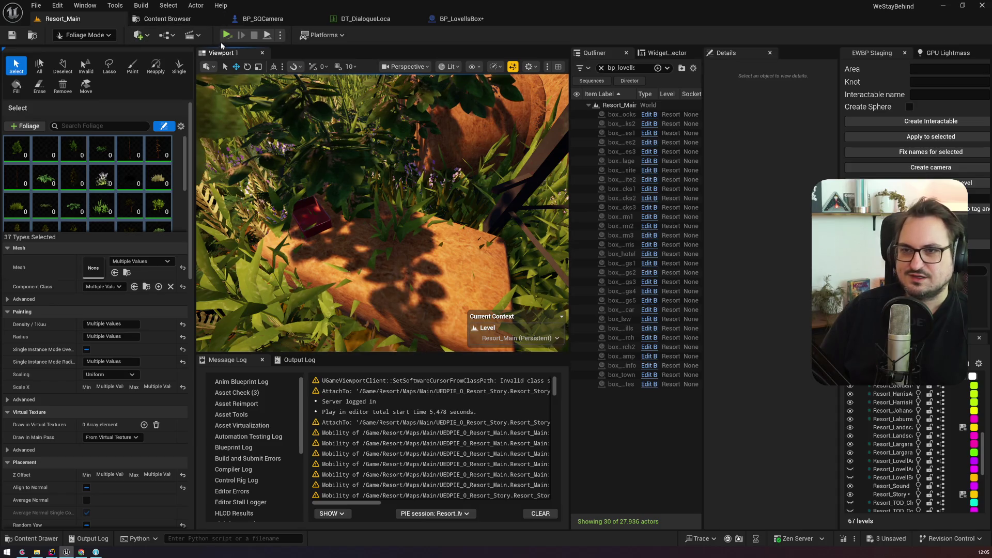
pyautogui.click(86, 35)
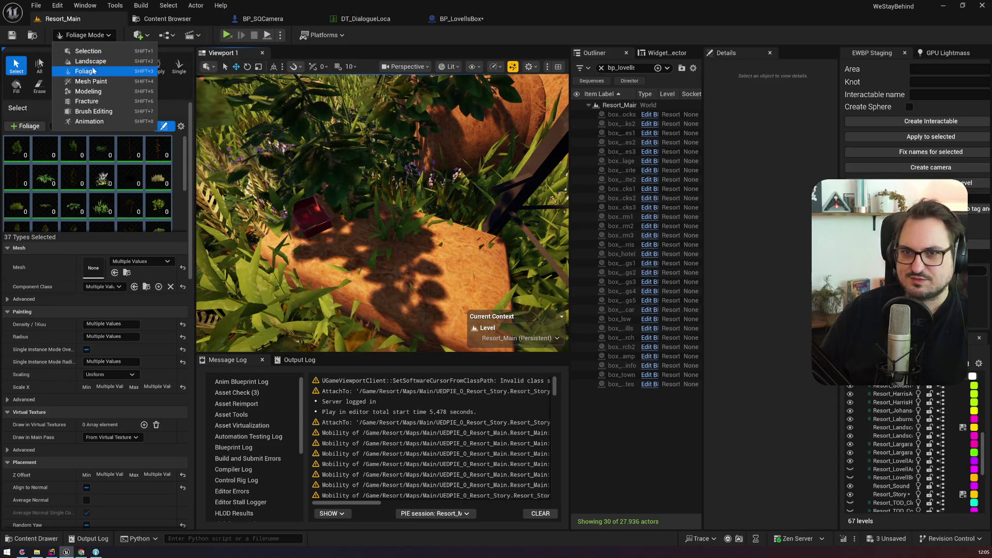
pyautogui.click(90, 61)
pyautogui.moveTo(283, 269); pyautogui.dragTo(290, 217)
pyautogui.click(89, 35)
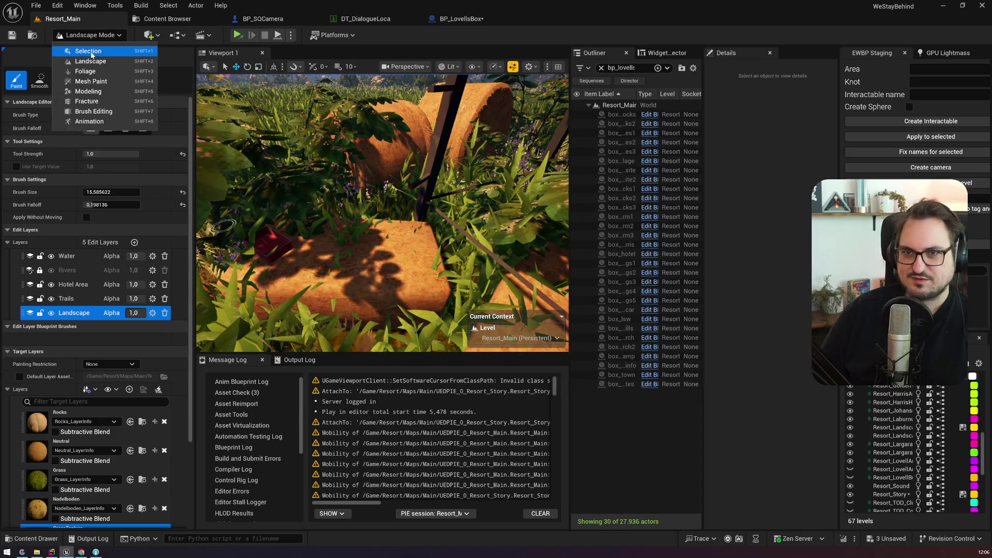
pyautogui.click(88, 51)
pyautogui.click(75, 257)
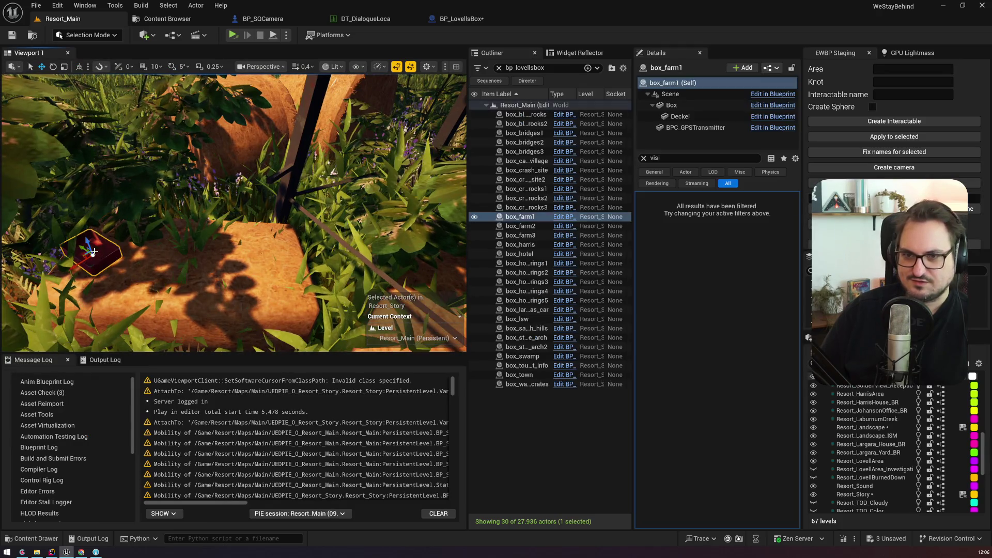
# Select the red box with its hay bale and zoom in on them
pyautogui.keyDown('ctrl'); pyautogui.click(278, 256); pyautogui.keyUp('ctrl')
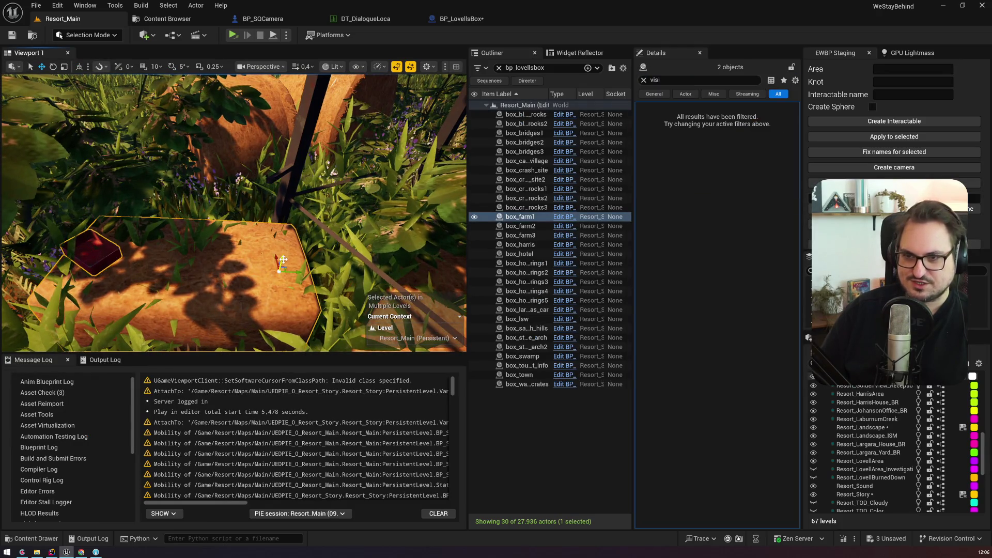
pyautogui.scroll(3, 278, 257)
pyautogui.scroll(3, 281, 259)
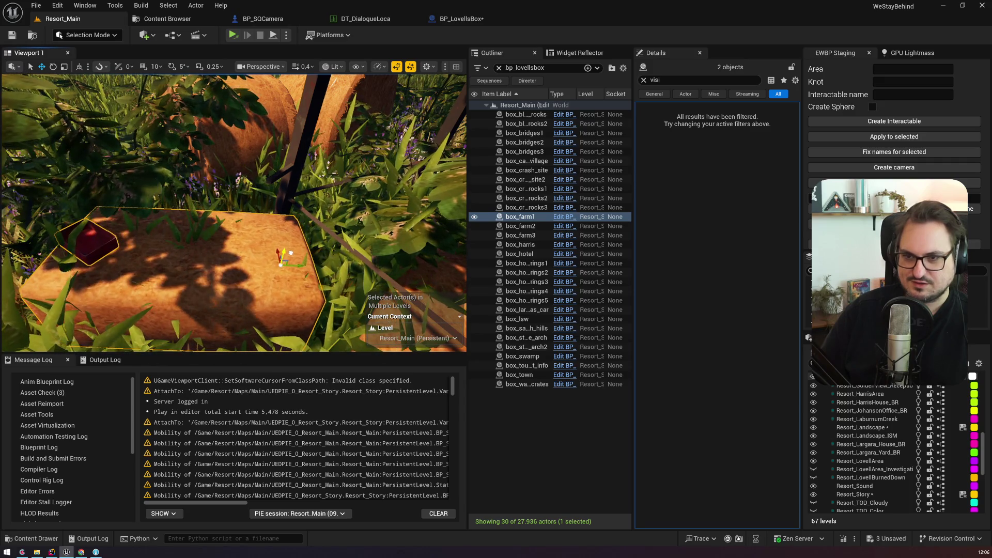
pyautogui.scroll(3, 280, 265)
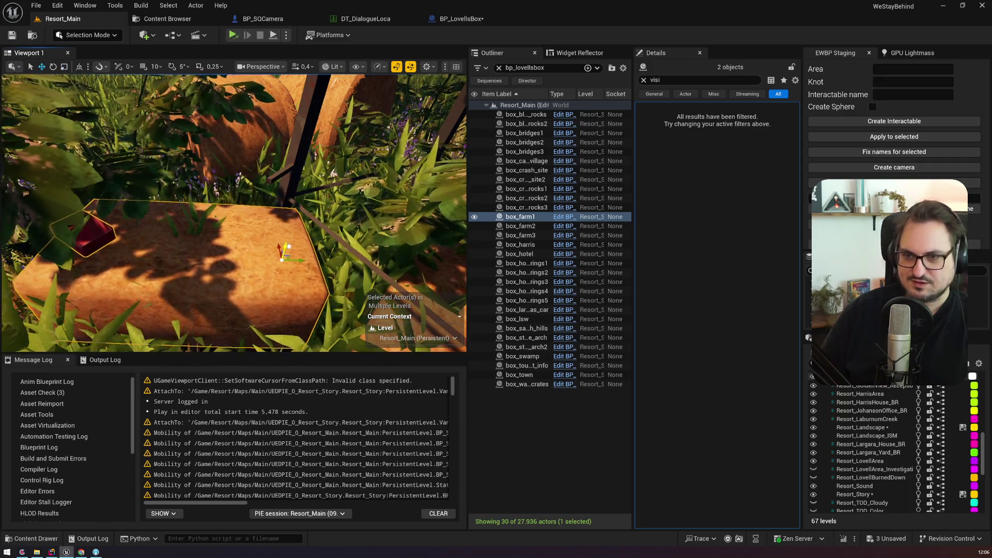
pyautogui.scroll(3, 280, 265)
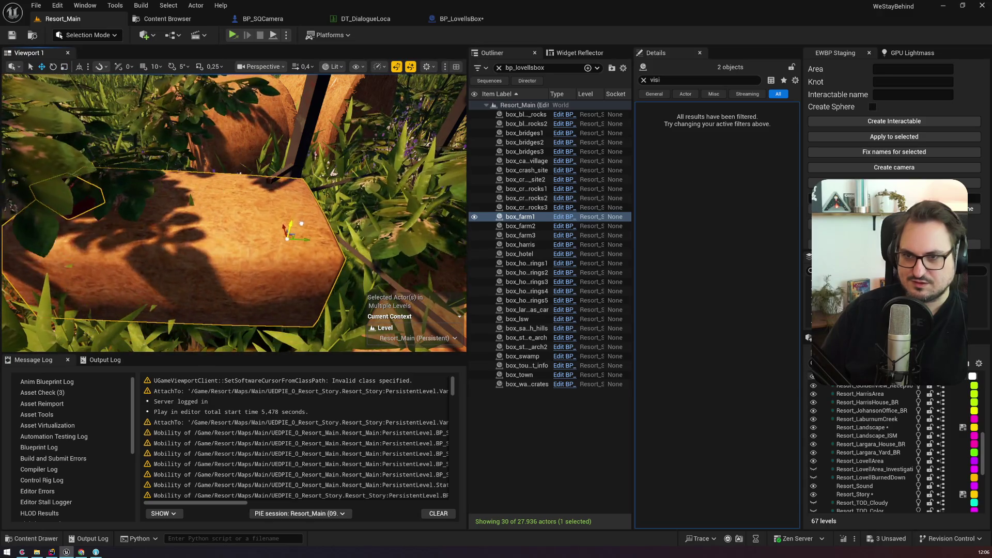
pyautogui.scroll(2, 282, 252)
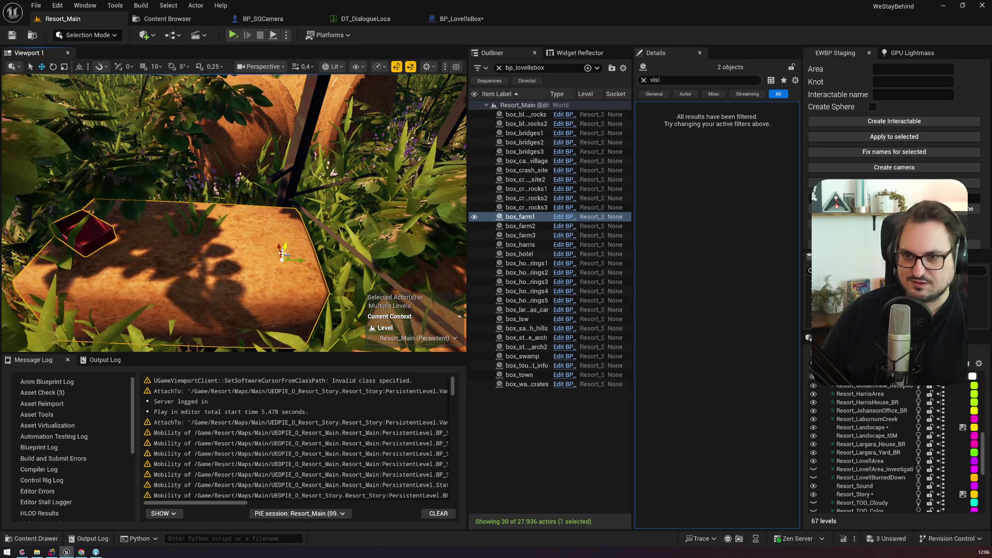
pyautogui.scroll(-3, 280, 243)
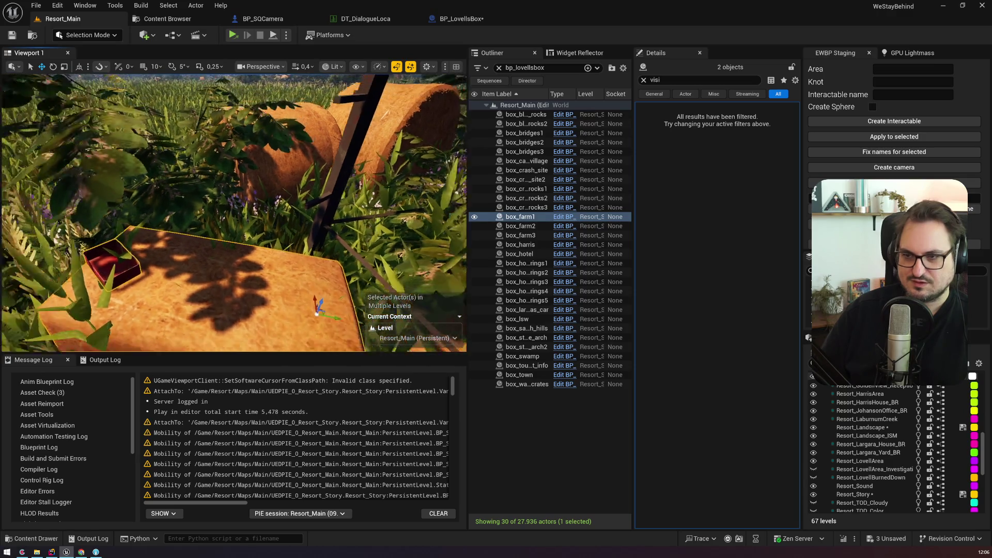
pyautogui.scroll(4, 242, 254)
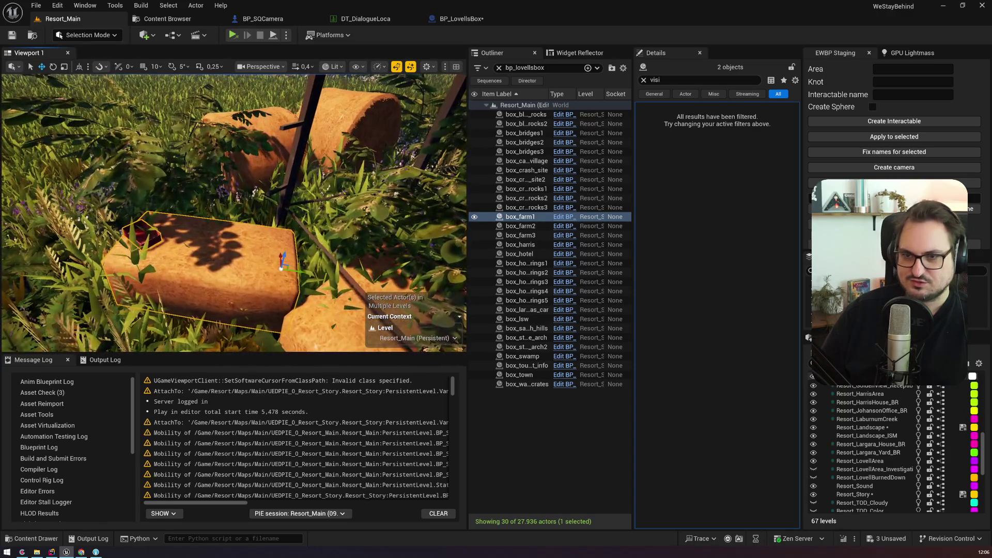
# Undo box_farm1's last move and slide it right along the hay bale
pyautogui.click(133, 236)
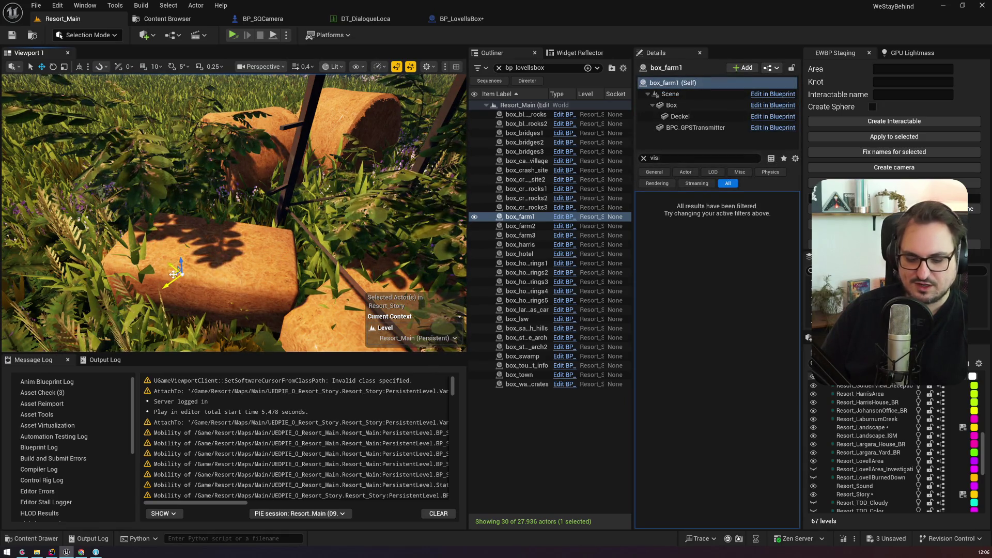
pyautogui.hotkey('ctrl', 'z')
pyautogui.moveTo(173, 261)
pyautogui.mouseDown()
pyautogui.moveTo(160, 268)
pyautogui.moveTo(174, 259)
pyautogui.mouseUp()
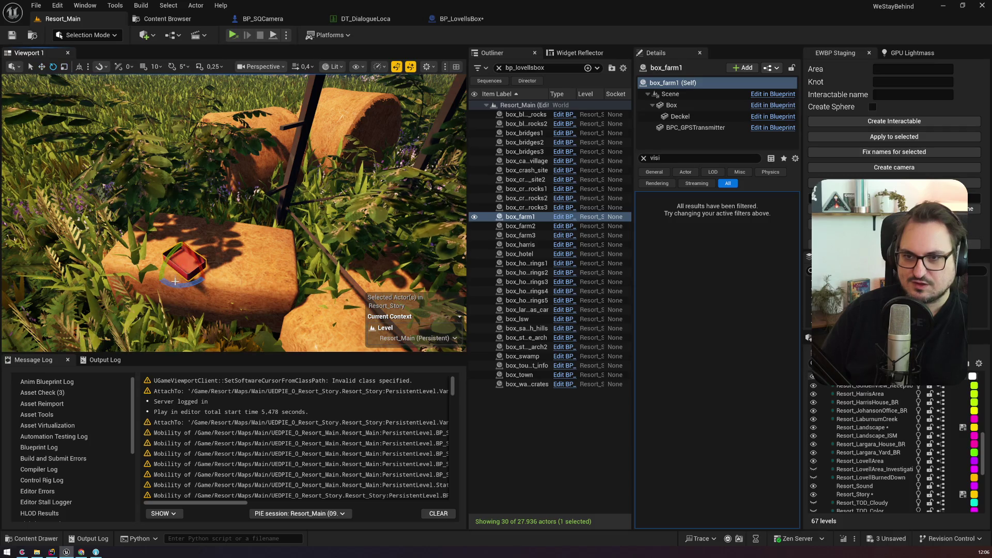
pyautogui.press('w')
pyautogui.moveTo(169, 262); pyautogui.dragTo(199, 272)
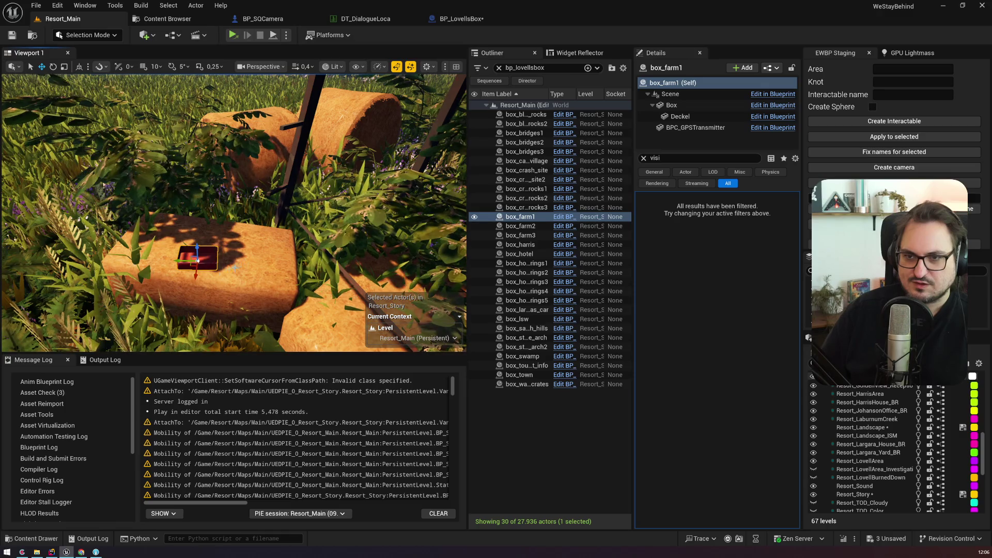
# Inspect the hay bale from another angle, then jump to box_farm2
pyautogui.click(222, 281)
pyautogui.scroll(6, 233, 212)
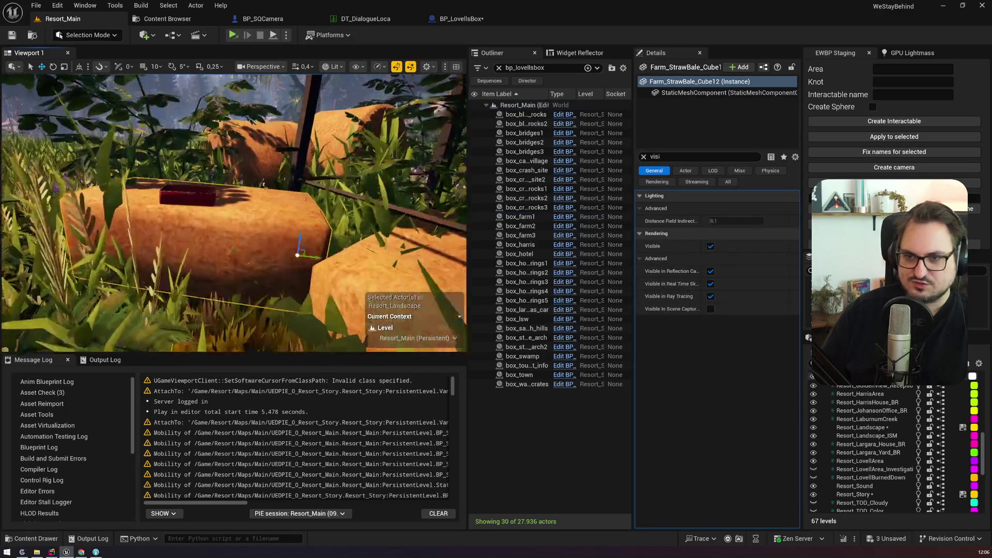
pyautogui.scroll(-8, 234, 212)
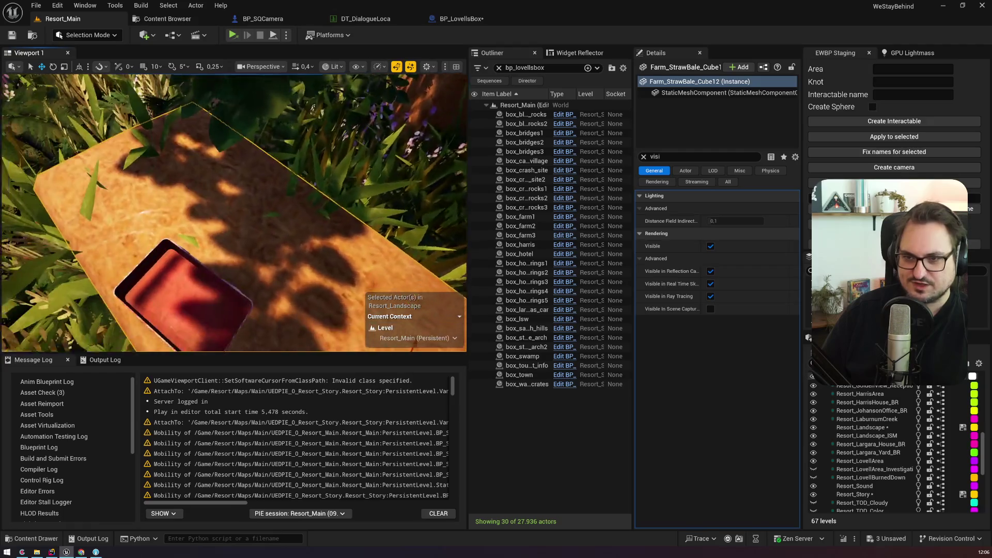
pyautogui.moveTo(234, 212); pyautogui.dragTo(191, 211)
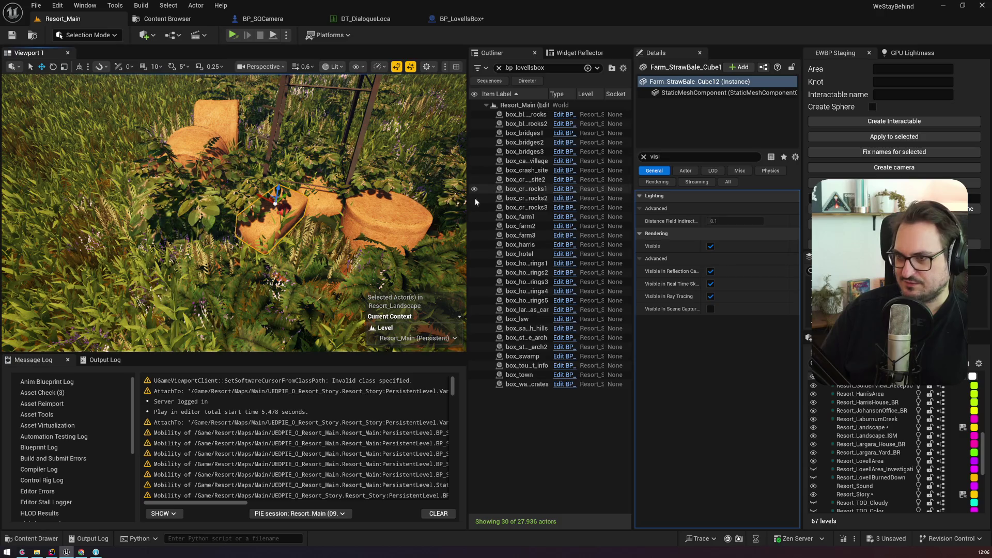
pyautogui.click(521, 217)
pyautogui.doubleClick(520, 225)
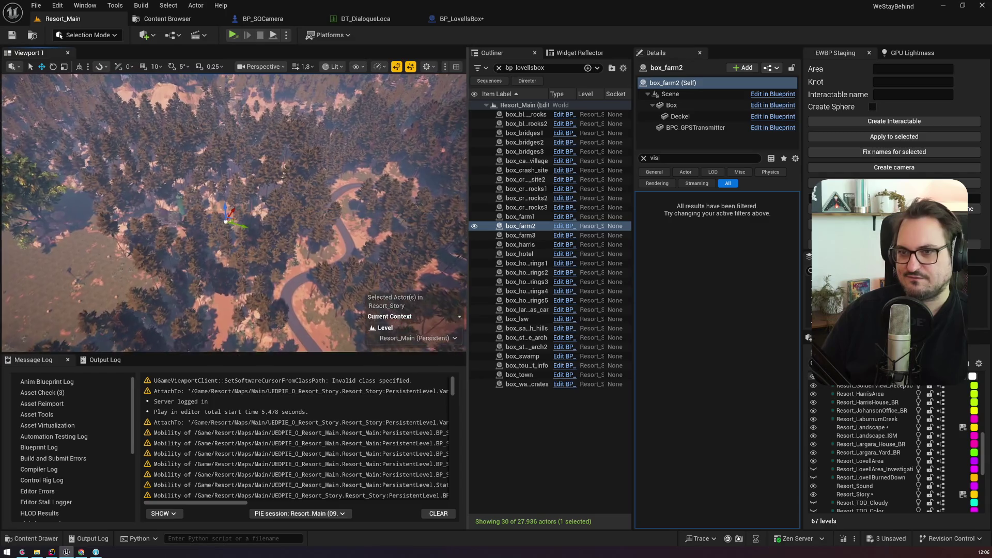
# Check box_farm3 lying flat among the flowers, then focus on box_harris
pyautogui.scroll(5, 234, 213)
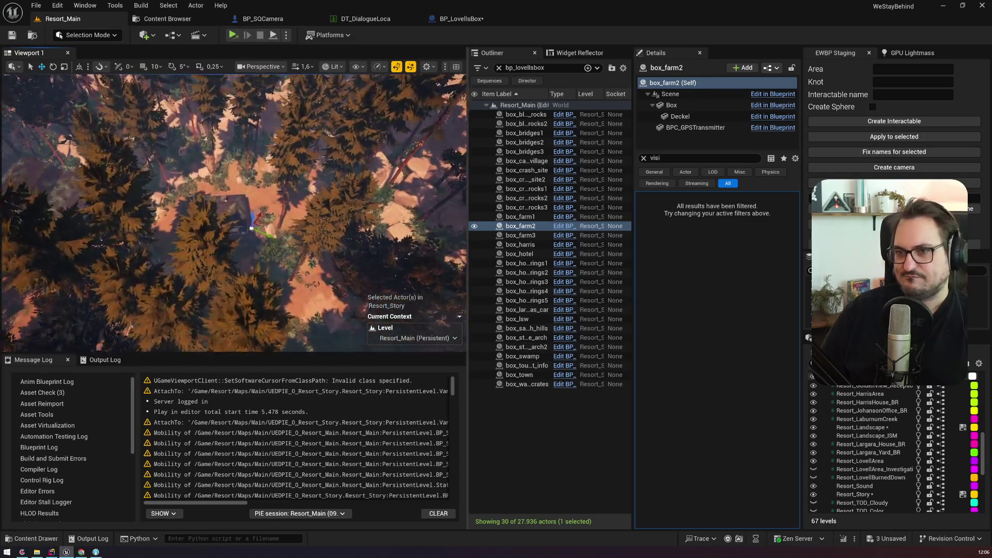
pyautogui.scroll(5, 234, 213)
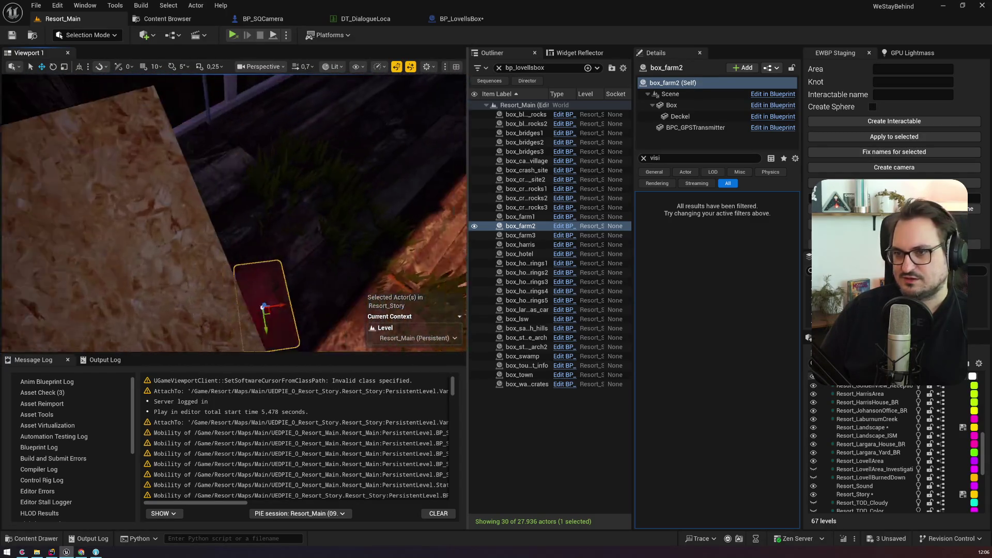
pyautogui.doubleClick(521, 235)
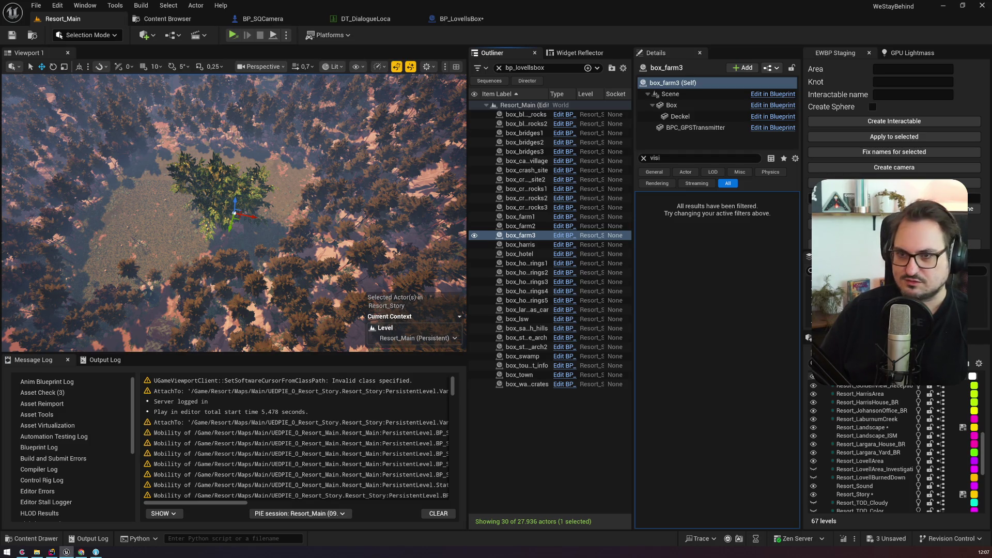
pyautogui.moveTo(424, 118)
pyautogui.mouseDown()
pyautogui.moveTo(462, 152)
pyautogui.moveTo(452, 178)
pyautogui.mouseUp()
pyautogui.press('w')
pyautogui.scroll(-3, 460, 160)
pyautogui.scroll(-2, 452, 179)
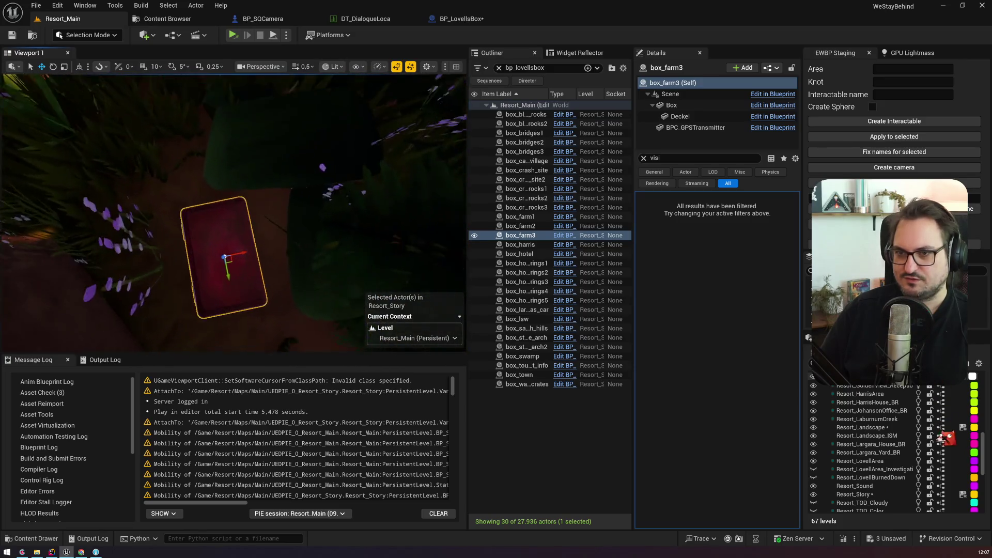
pyautogui.doubleClick(599, 244)
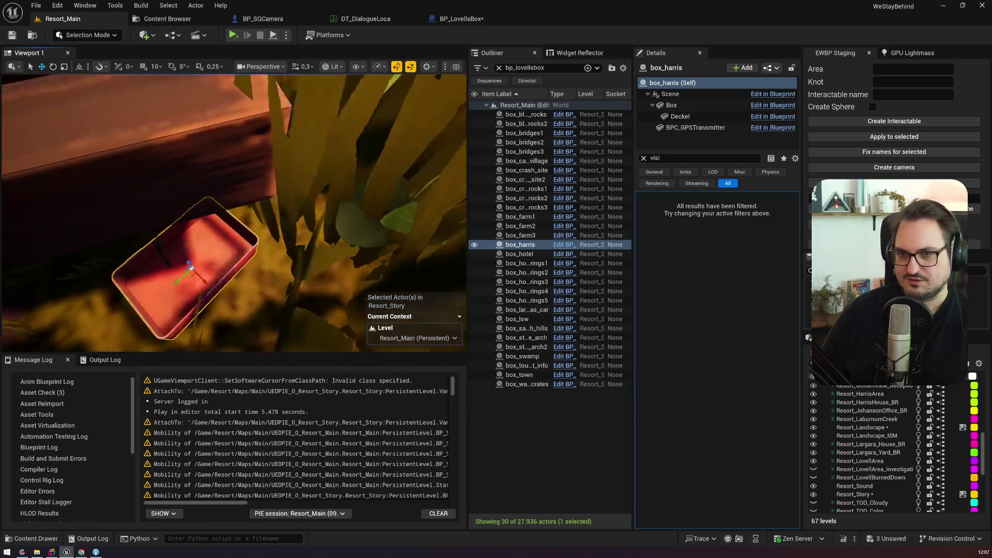
# Rotate box_harris to sit flat on the grass, then jump to box_hotel
pyautogui.press('e')
pyautogui.moveTo(284, 303); pyautogui.dragTo(282, 310)
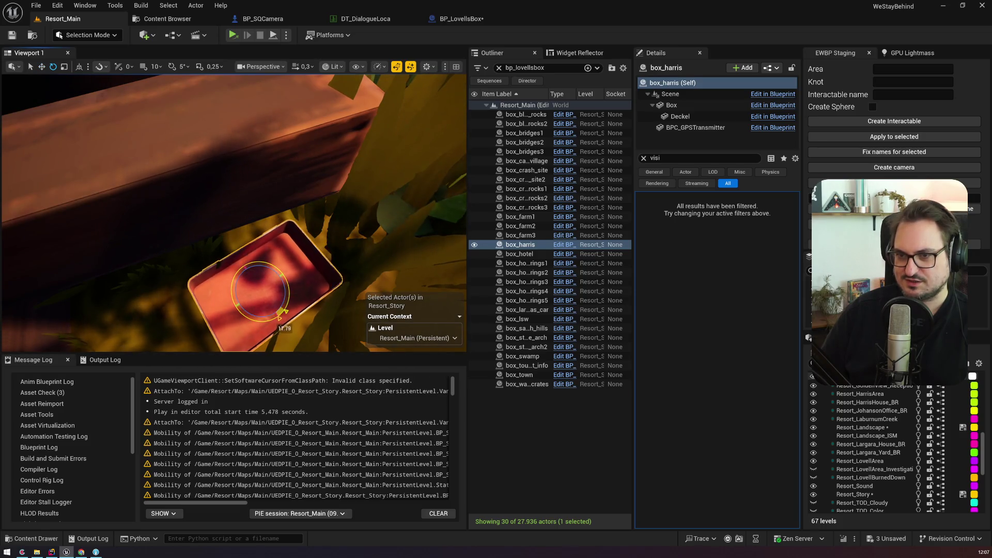
pyautogui.scroll(-5, 234, 213)
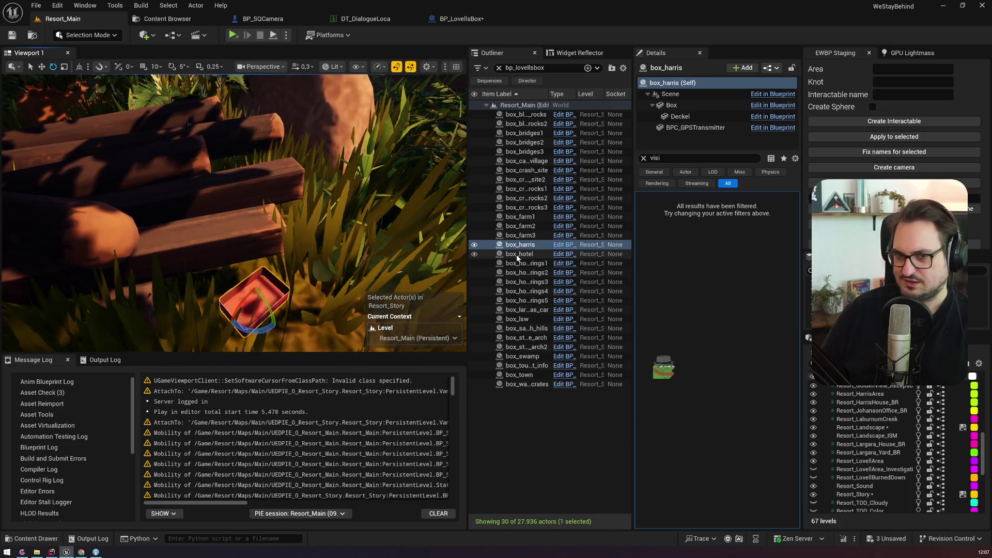
pyautogui.doubleClick(519, 254)
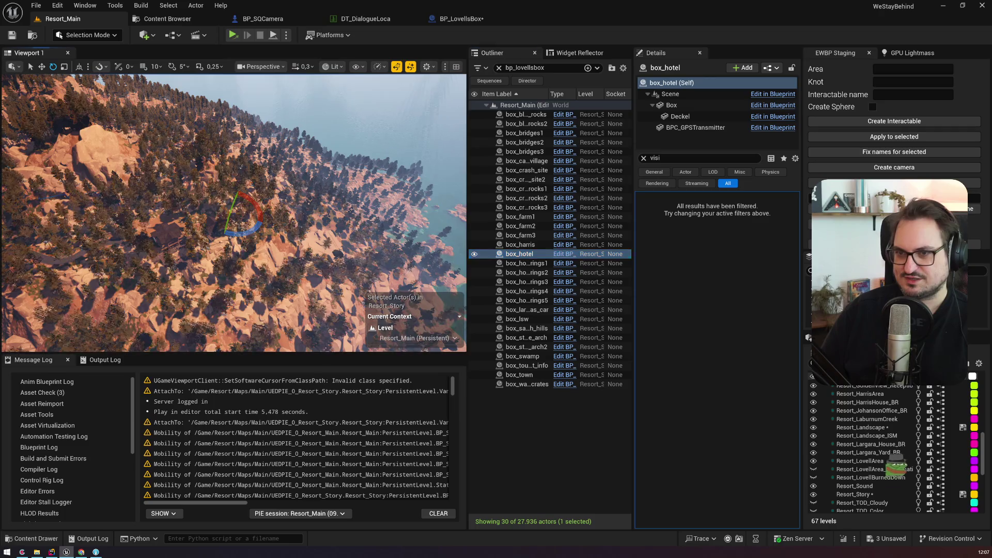
# Confirm box_hotel sits flat on its rock beside the volume, then jump to box_hot_springs1
pyautogui.scroll(2, 234, 213)
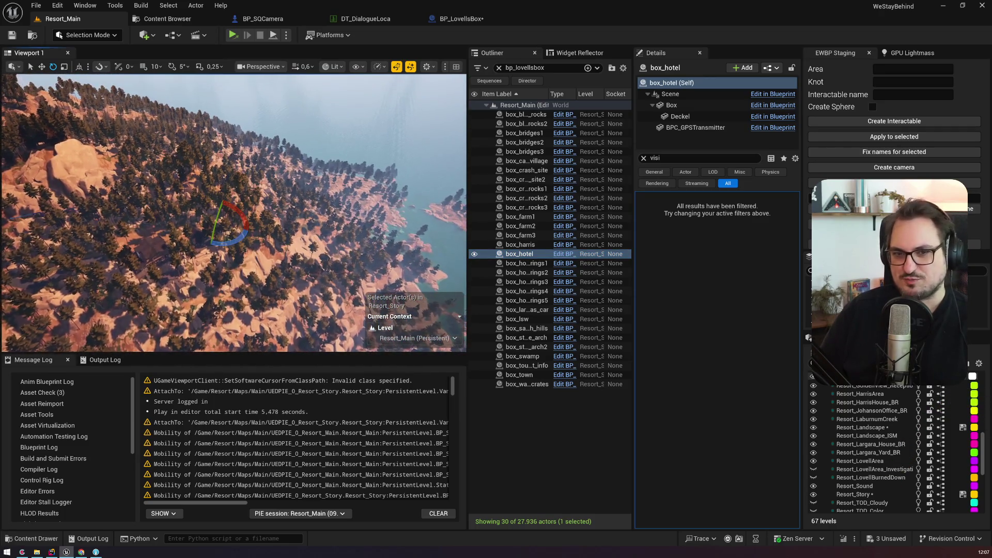
pyautogui.scroll(3, 234, 212)
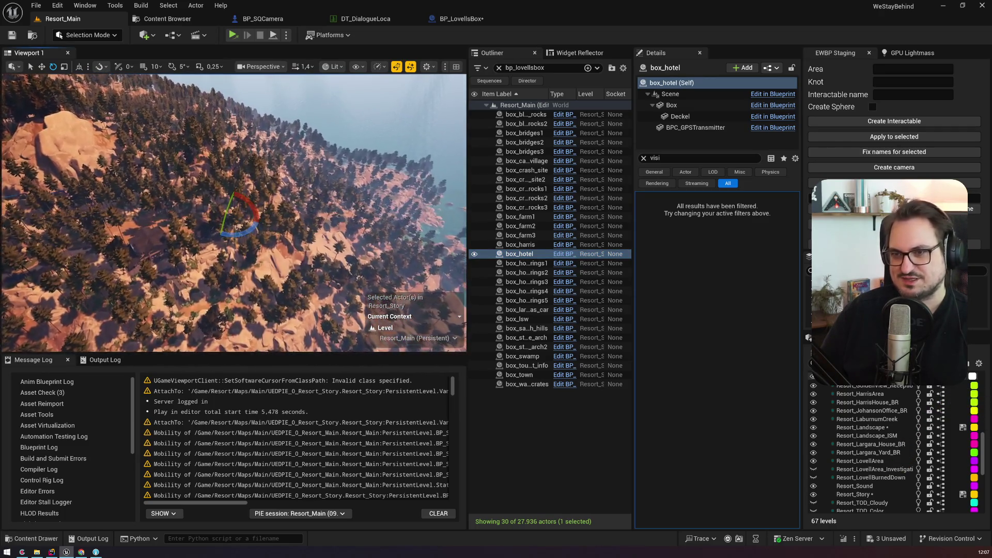
pyautogui.scroll(1, 234, 212)
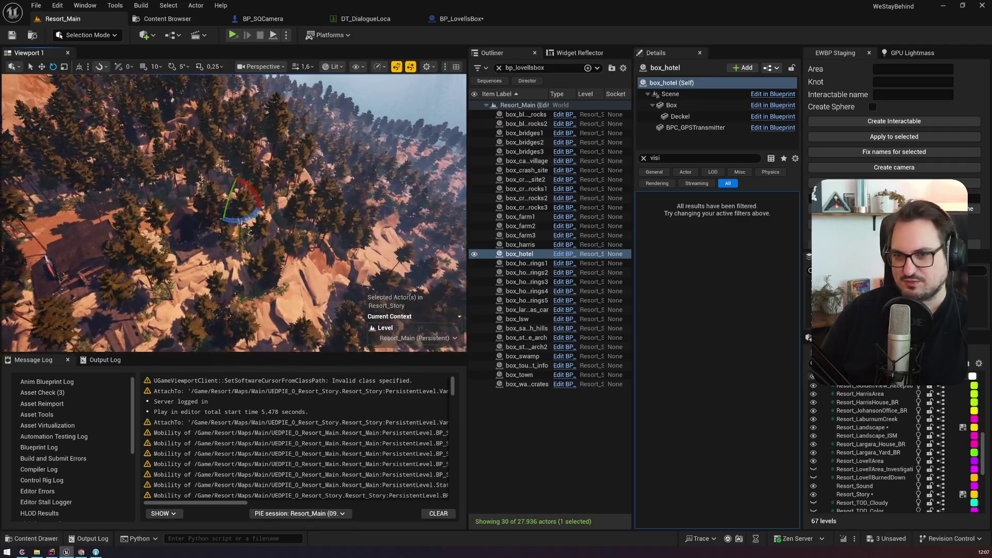
pyautogui.scroll(-1, 234, 212)
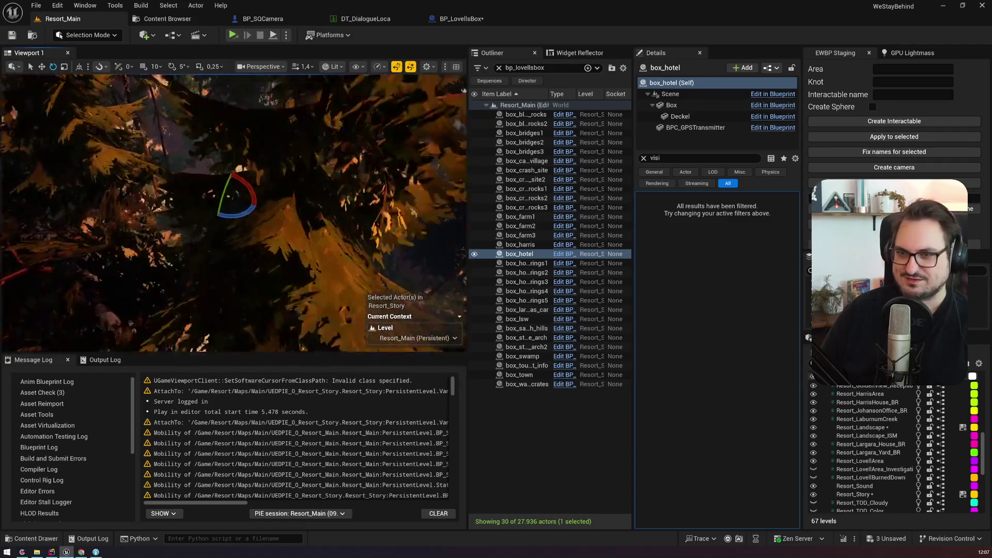
pyautogui.scroll(-5, 234, 213)
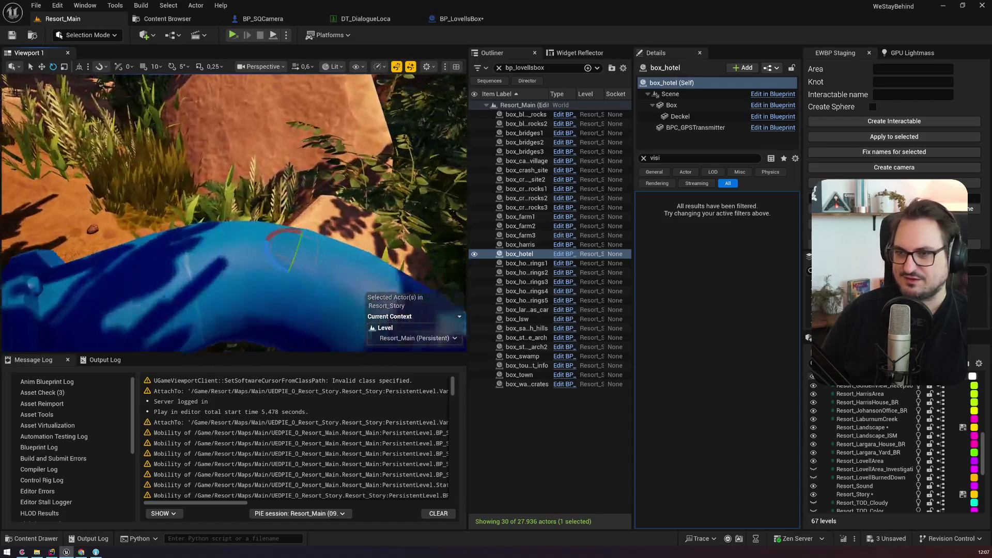
pyautogui.press('s')
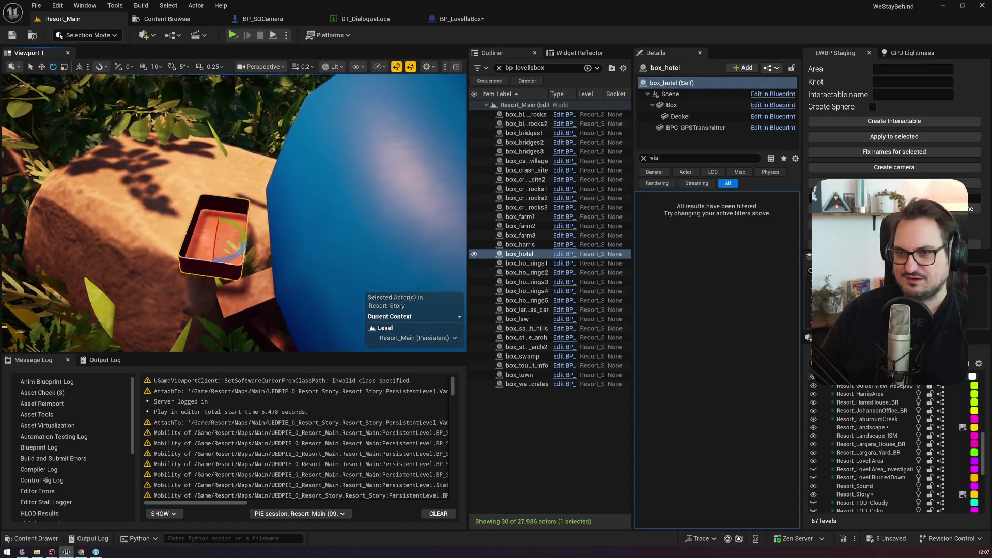
pyautogui.press('f')
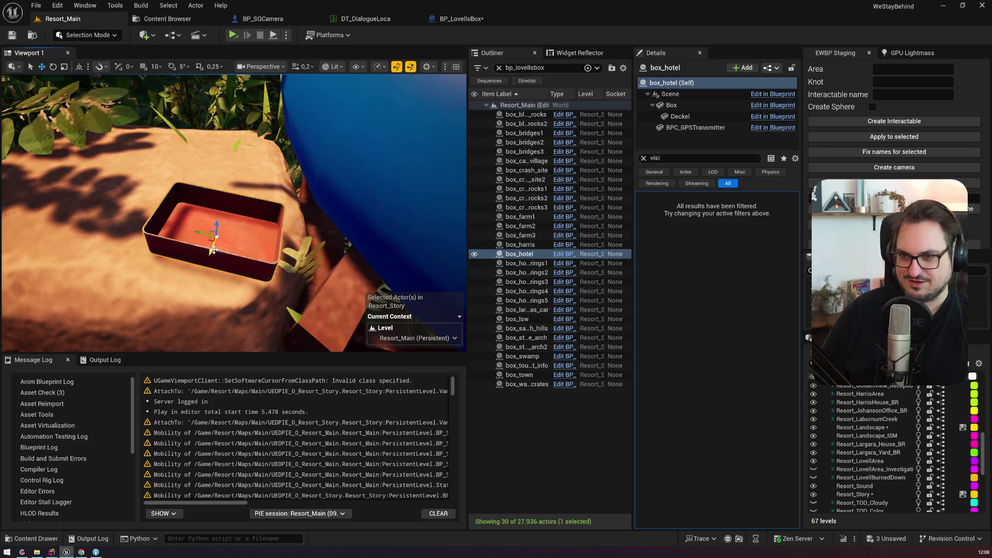
pyautogui.scroll(6, 213, 250)
pyautogui.scroll(-5, 370, 269)
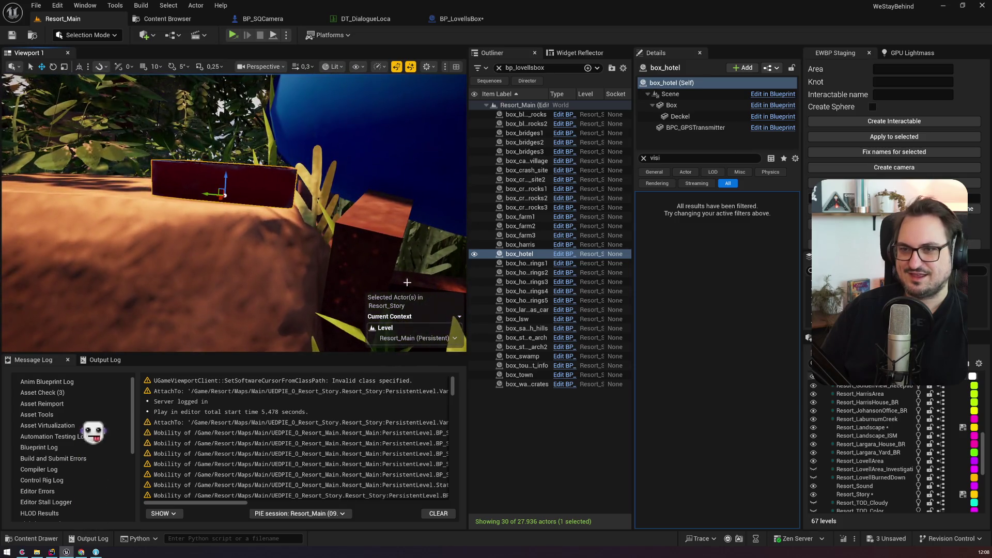
pyautogui.doubleClick(526, 263)
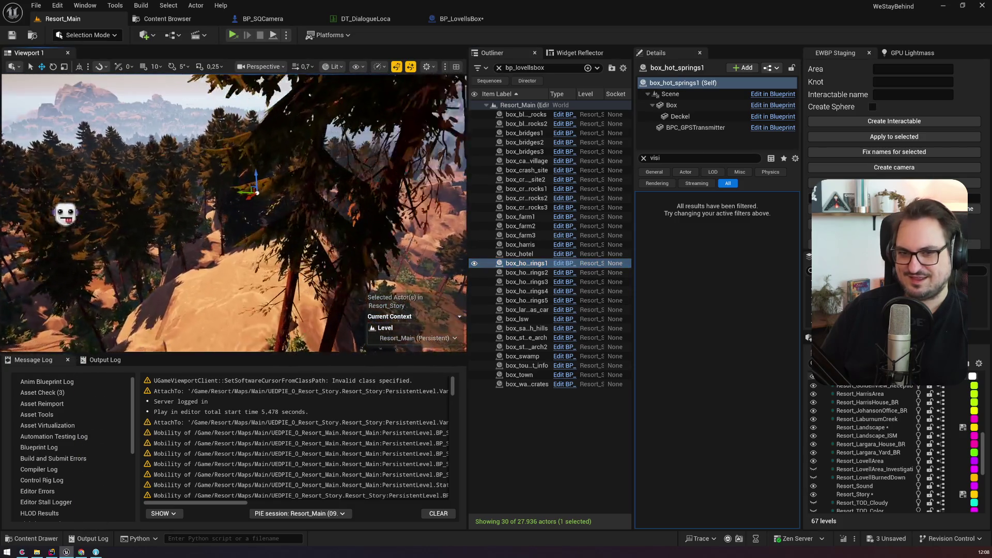
# Inspect box_hot_springs1 among the rocks, then jump to box_hot_springs2
pyautogui.scroll(4, 235, 207)
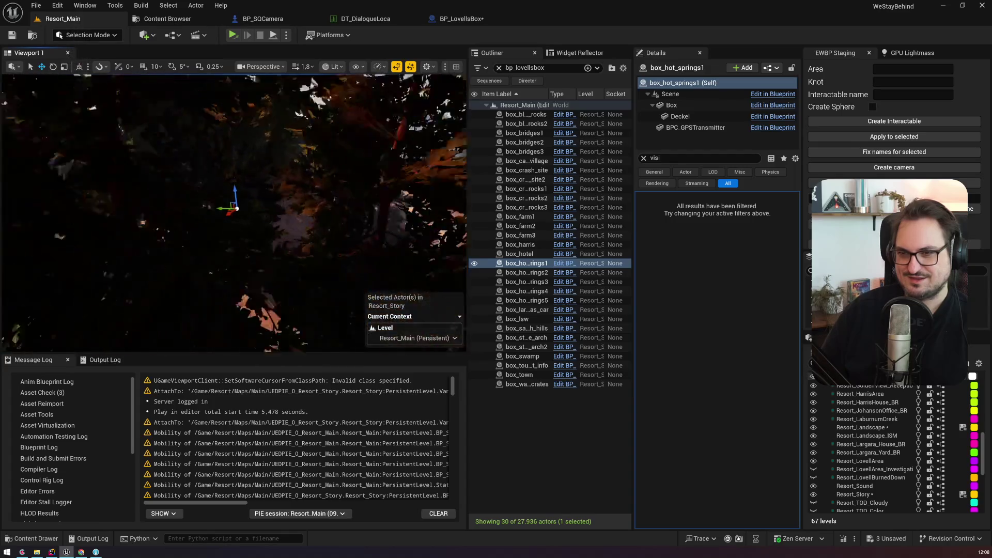
pyautogui.press('s')
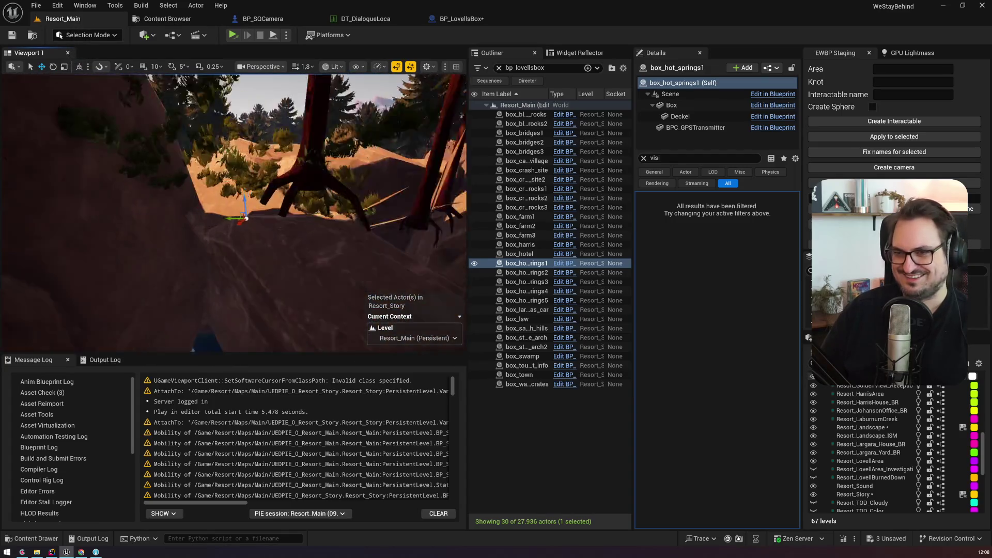
pyautogui.scroll(-2, 235, 212)
pyautogui.press('w')
pyautogui.scroll(-2, 235, 212)
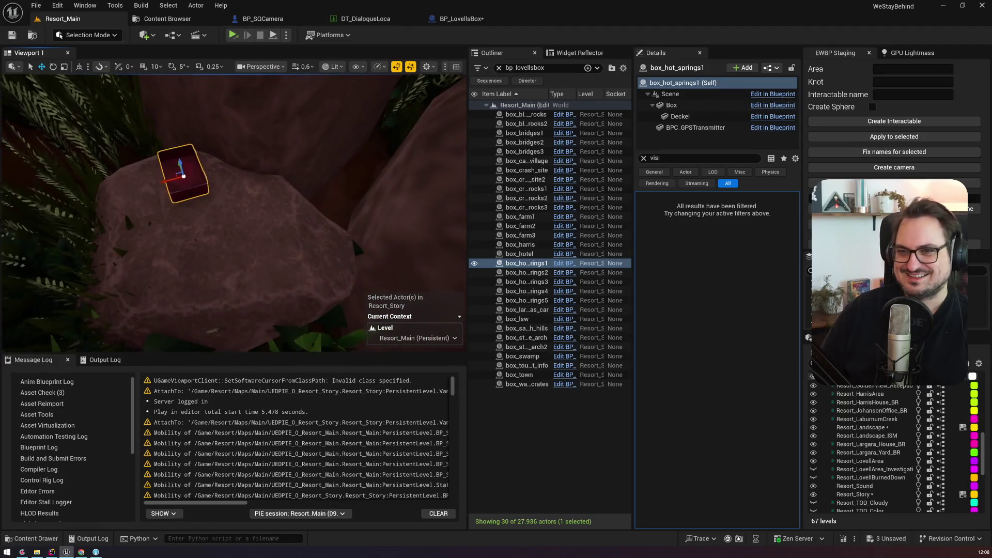
pyautogui.doubleClick(527, 272)
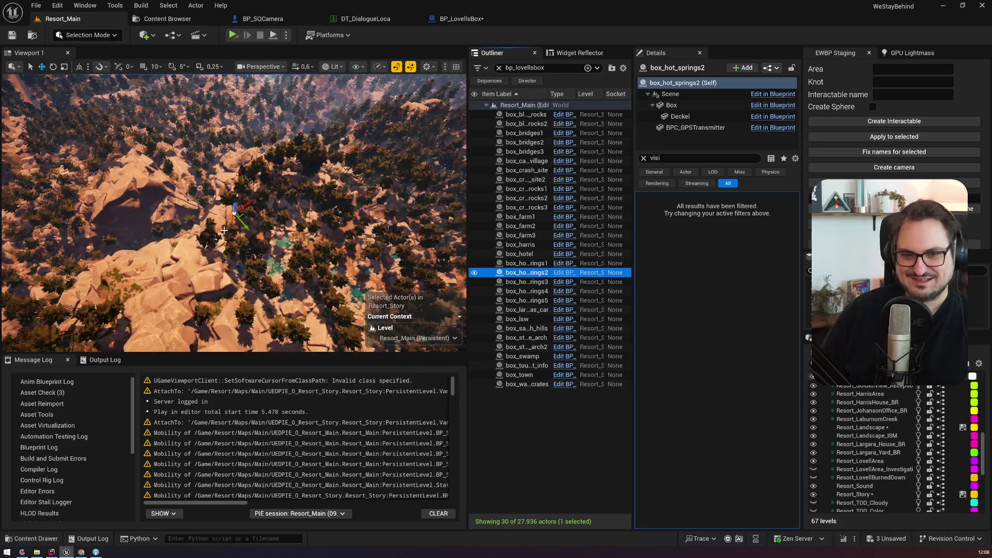
# Look down on box_hot_springs2 from above, then check box_hot_springs3 and box_hot_springs4
pyautogui.scroll(3, 235, 212)
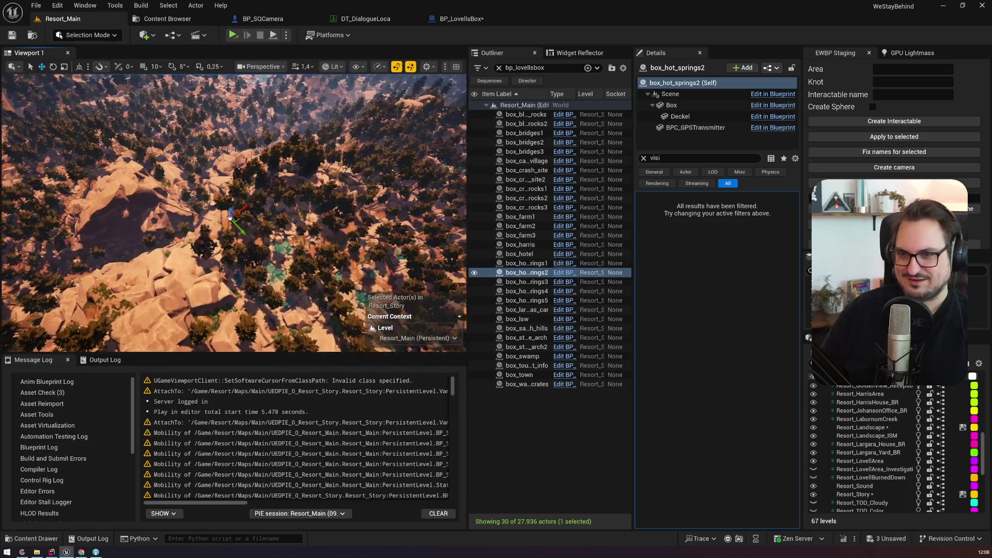
pyautogui.scroll(1, 235, 212)
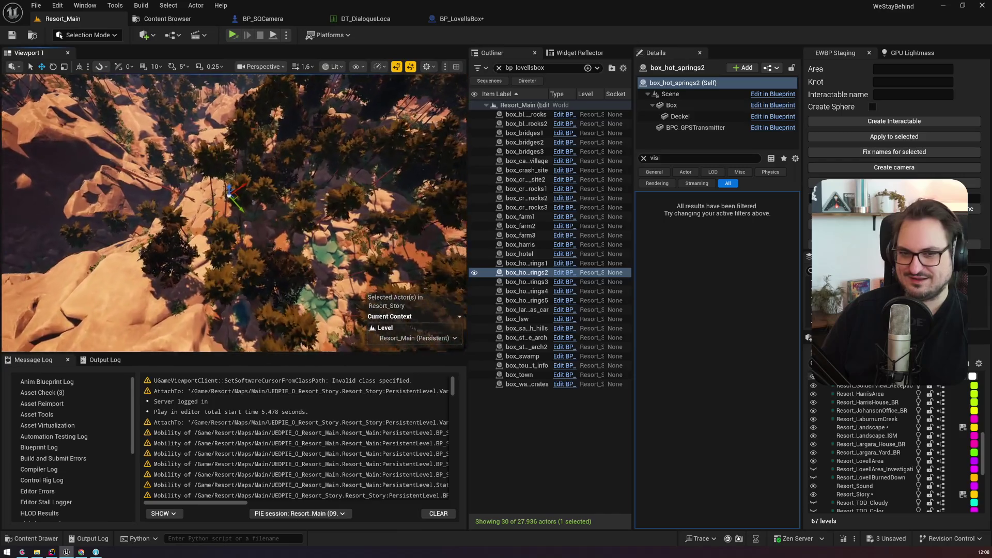
pyautogui.scroll(-3, 235, 212)
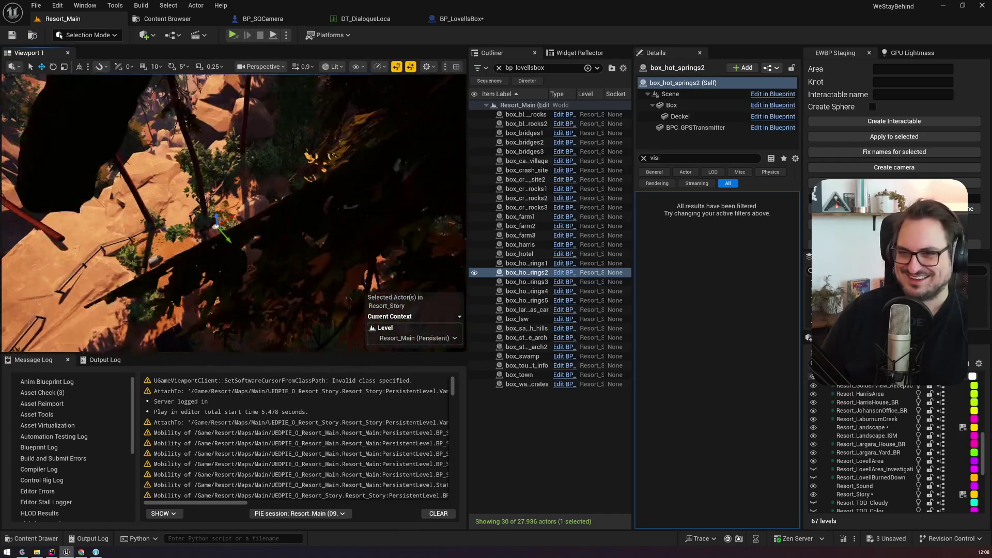
pyautogui.scroll(-2, 235, 212)
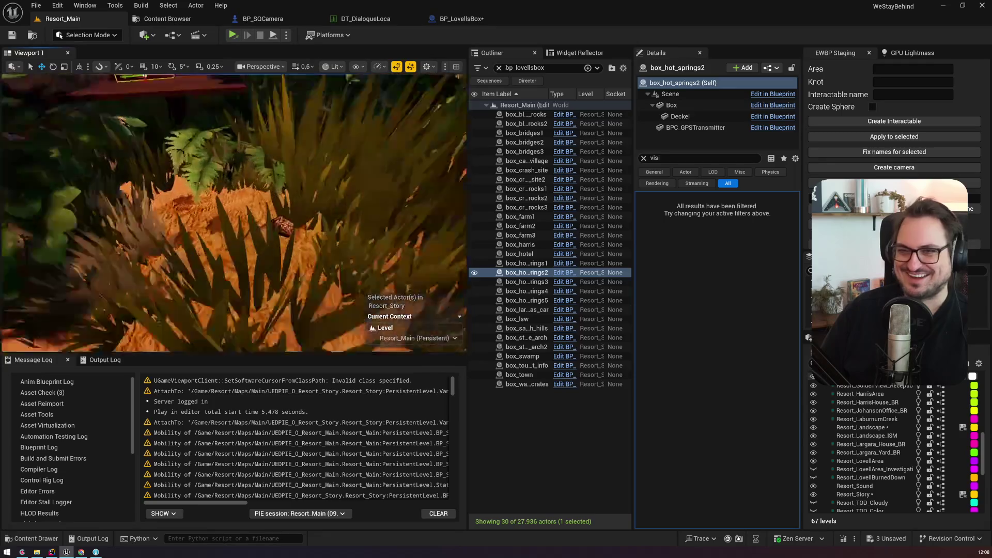
pyautogui.moveTo(235, 212); pyautogui.dragTo(235, 248)
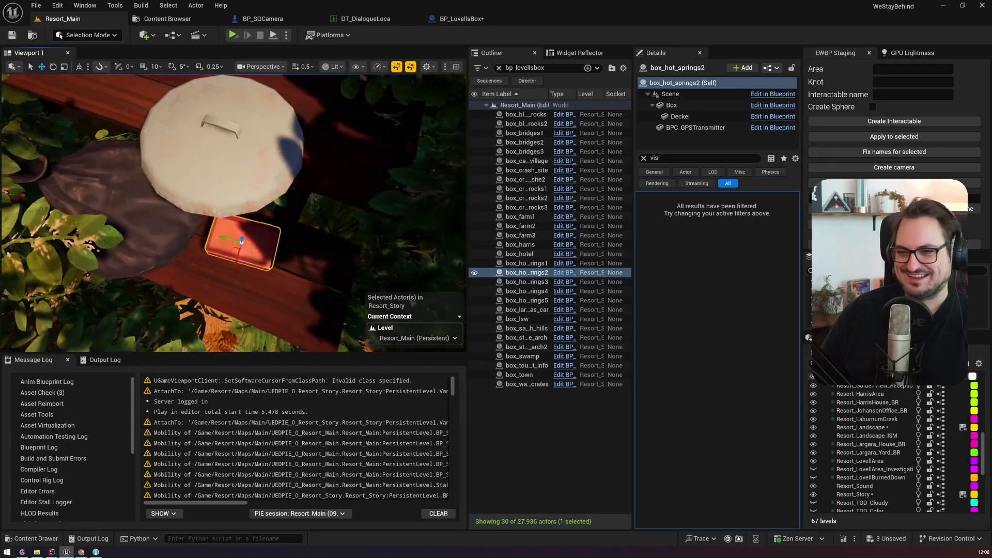
pyautogui.doubleClick(574, 282)
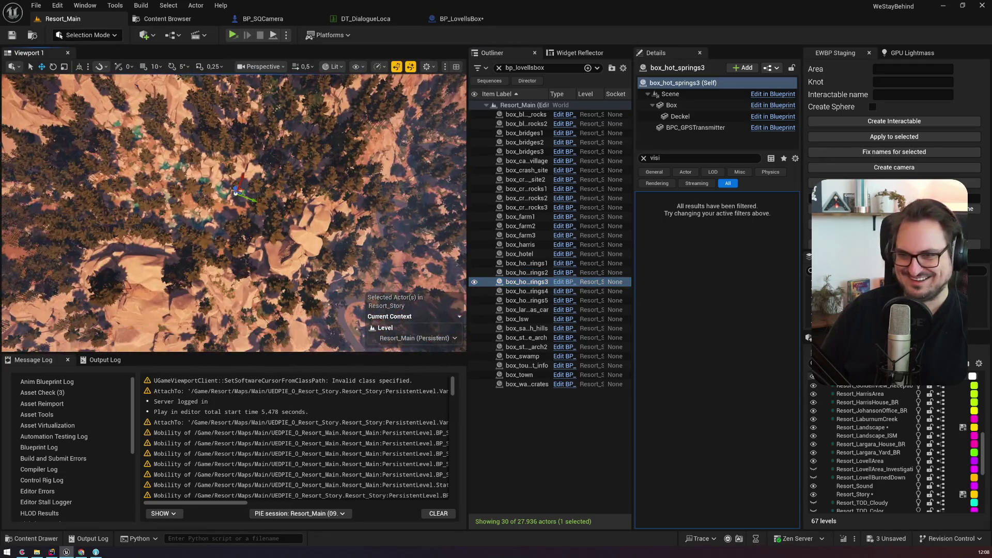
pyautogui.scroll(3, 235, 212)
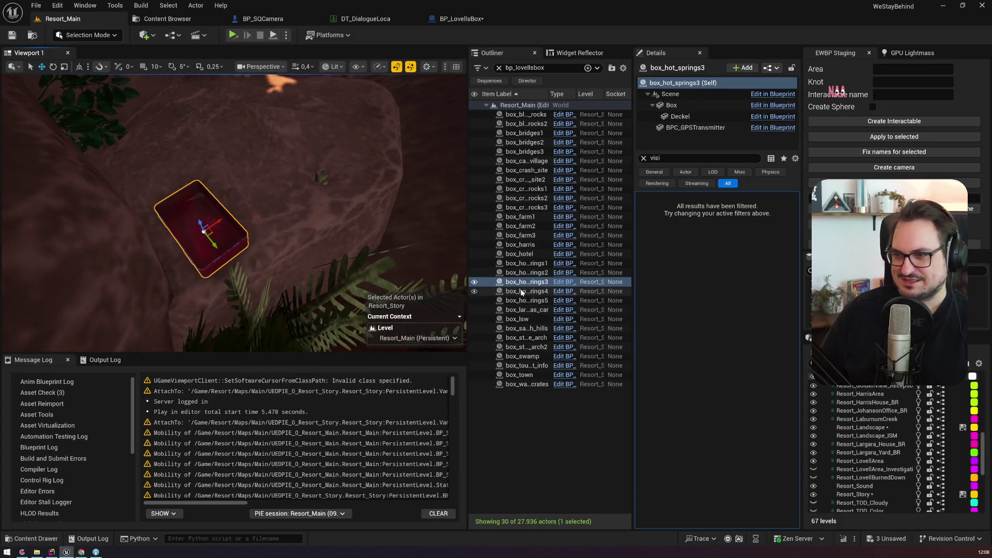
pyautogui.doubleClick(573, 291)
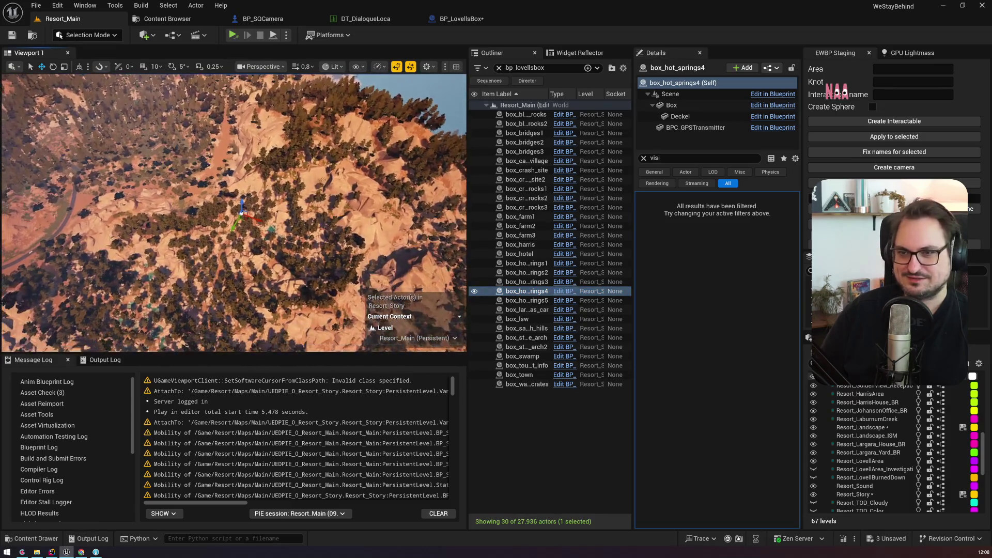
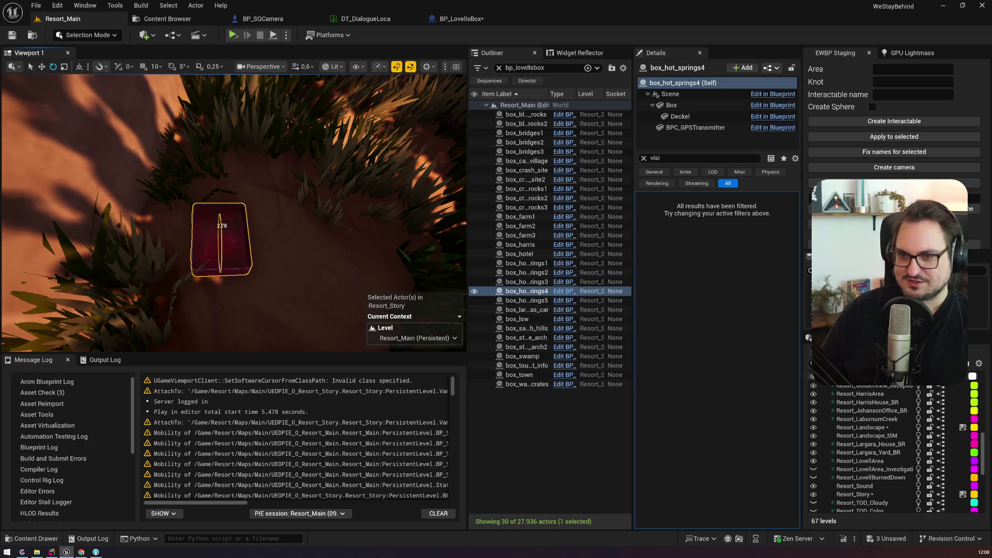
# Nudge box_hot_springs4 slightly with the move gizmo so it rests on the ground among the grass
pyautogui.scroll(-2, 232, 212)
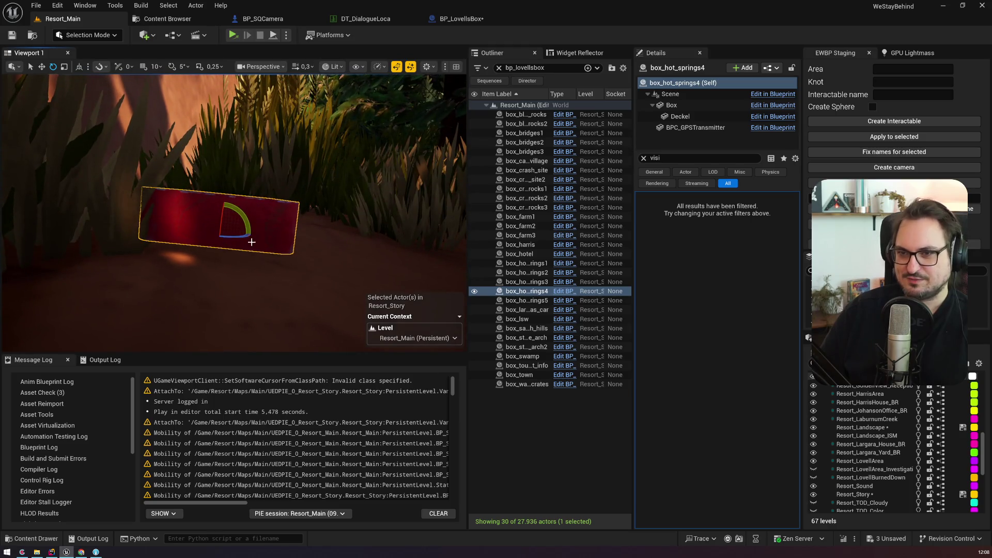
pyautogui.moveTo(249, 221); pyautogui.dragTo(259, 266)
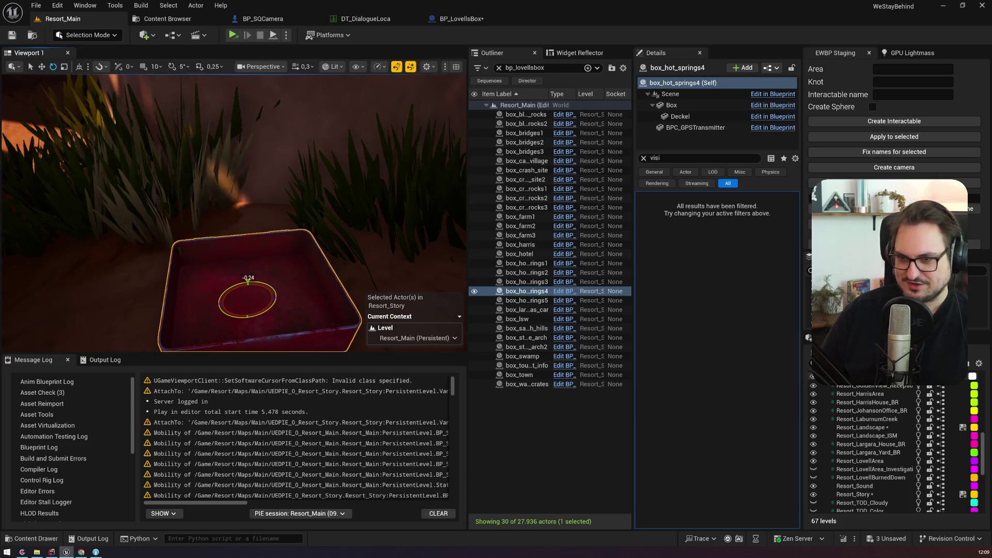
pyautogui.click(237, 287)
pyautogui.press('w')
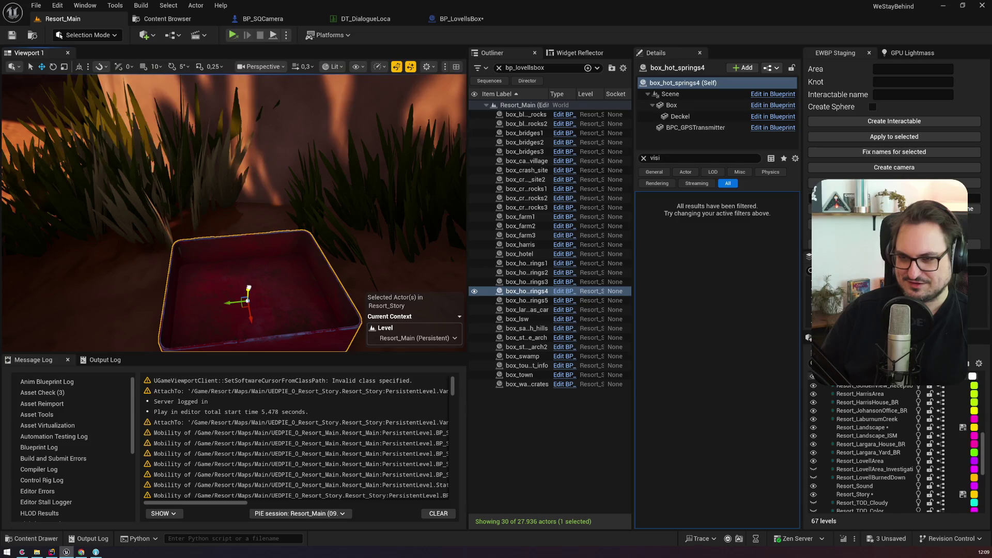
pyautogui.moveTo(249, 292)
pyautogui.mouseDown()
pyautogui.moveTo(234, 258)
pyautogui.moveTo(245, 228)
pyautogui.mouseUp()
pyautogui.scroll(-2, 252, 281)
# Switch the box to the rotate gizmo, then focus the view on box_hot_springs5
pyautogui.press('e')
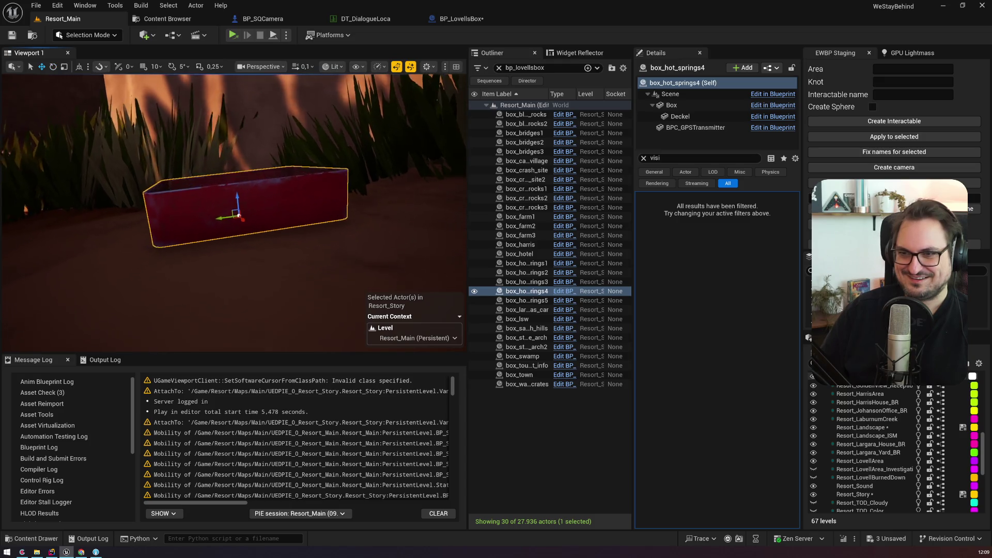
pyautogui.scroll(3, 234, 212)
pyautogui.scroll(-3, 234, 212)
pyautogui.doubleClick(527, 301)
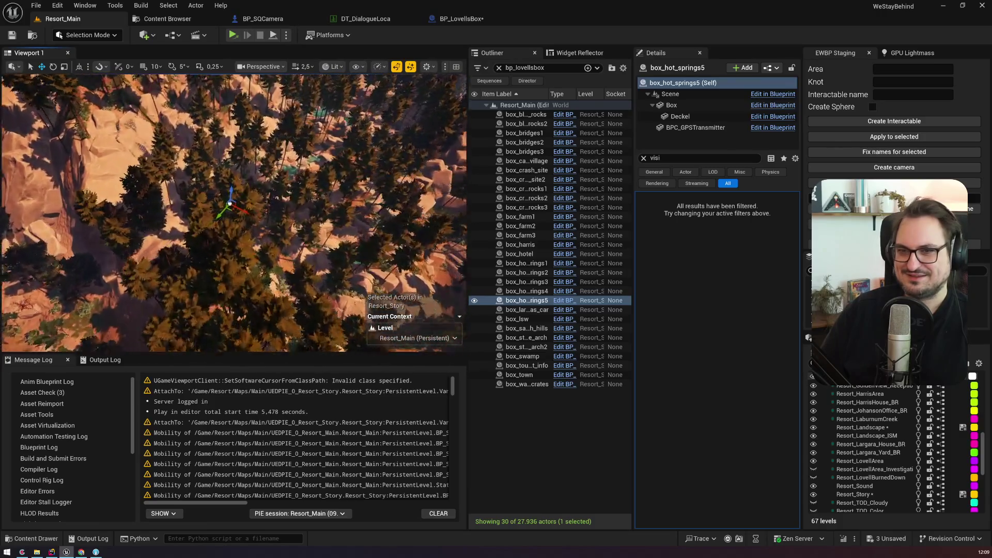
pyautogui.scroll(-2, 234, 212)
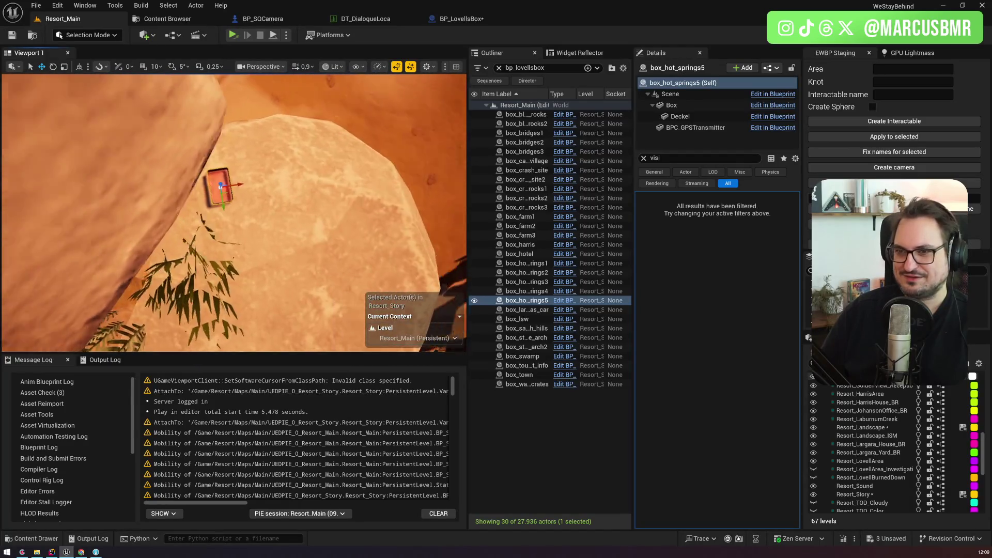
pyautogui.click(511, 309)
pyautogui.rightClick(512, 309)
pyautogui.doubleClick(511, 309)
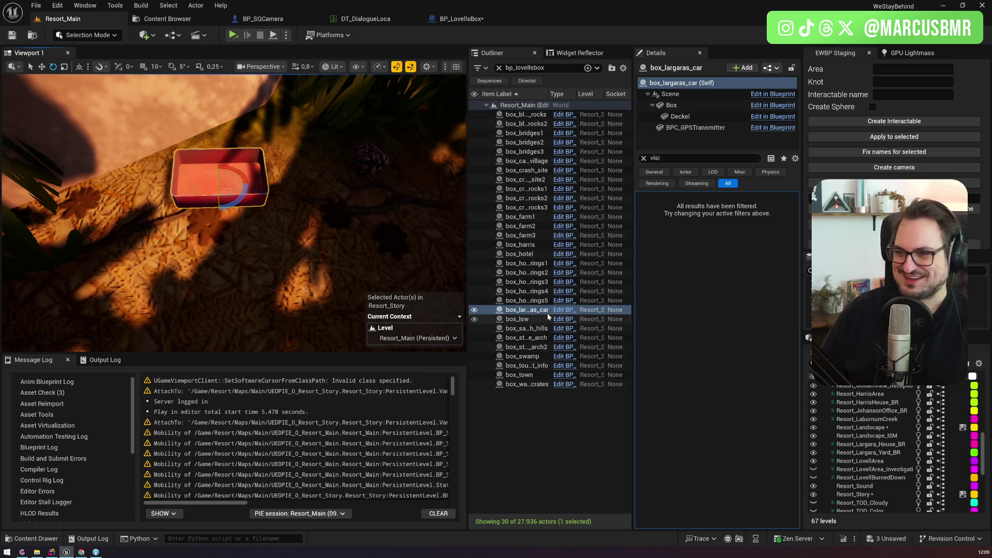
pyautogui.doubleClick(517, 319)
pyautogui.scroll(2, 233, 213)
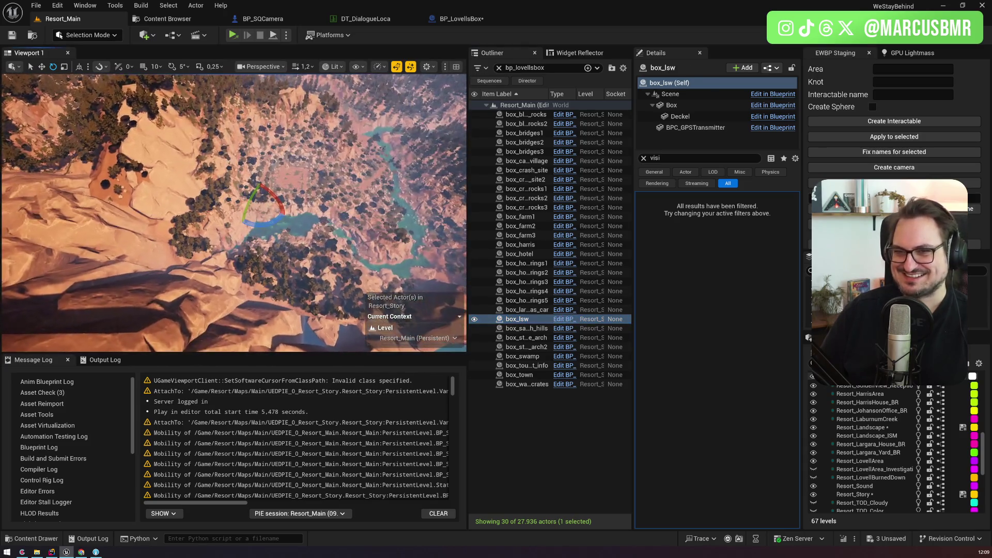
pyautogui.scroll(2, 233, 212)
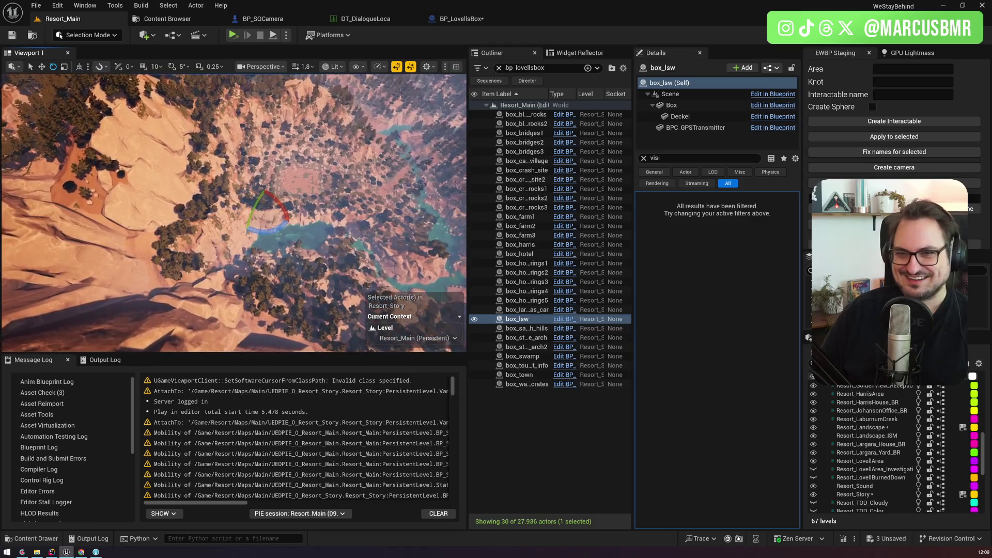
pyautogui.press('w')
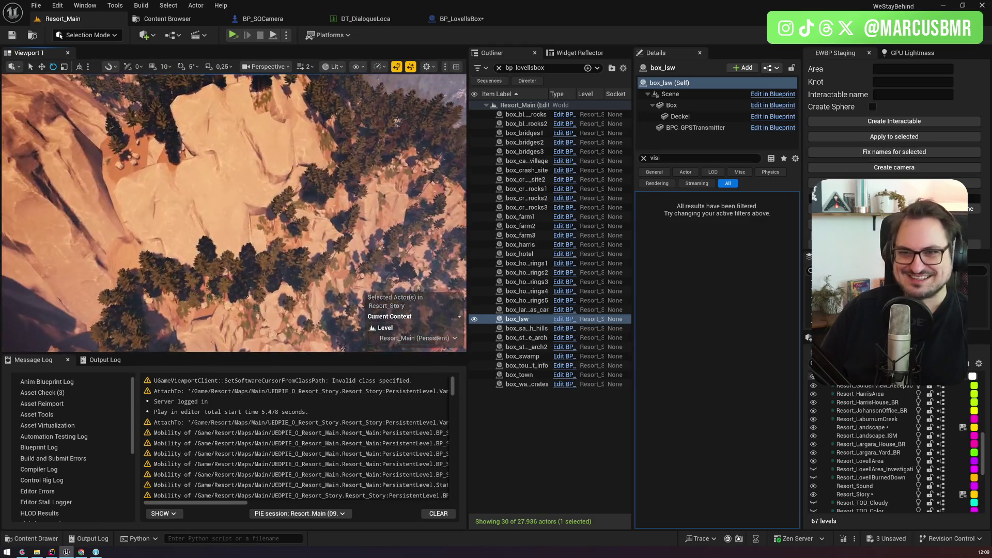
pyautogui.press('w')
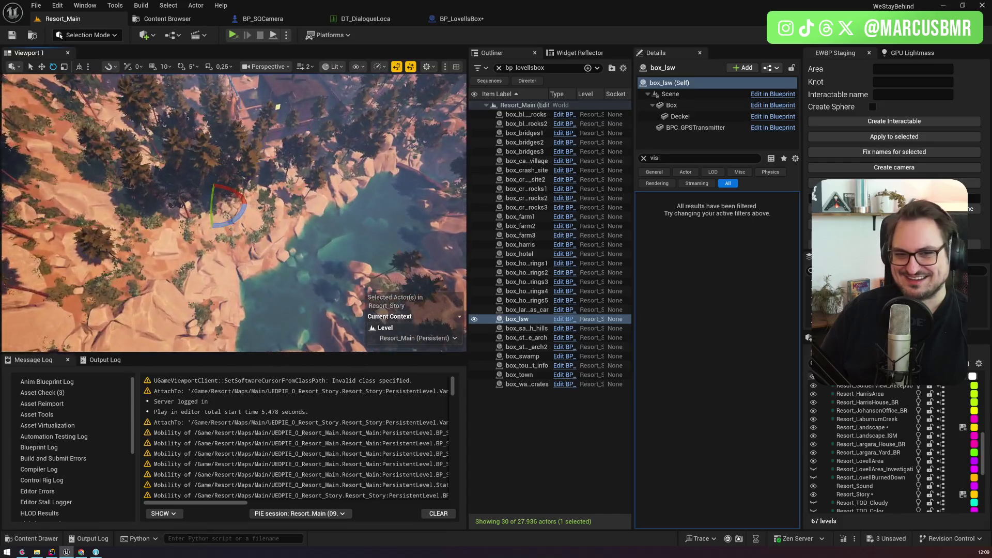
pyautogui.press('w')
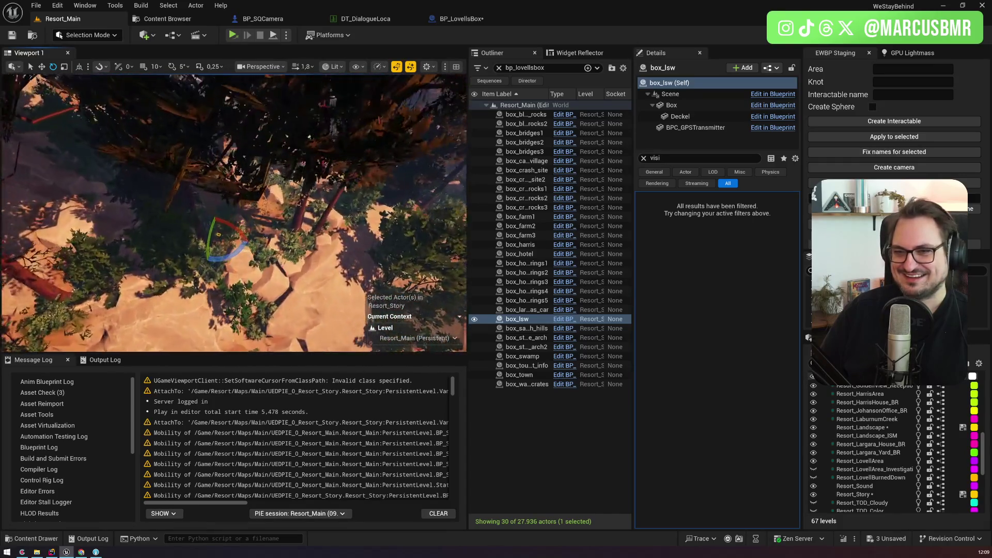
pyautogui.scroll(-1, 233, 212)
pyautogui.press('w')
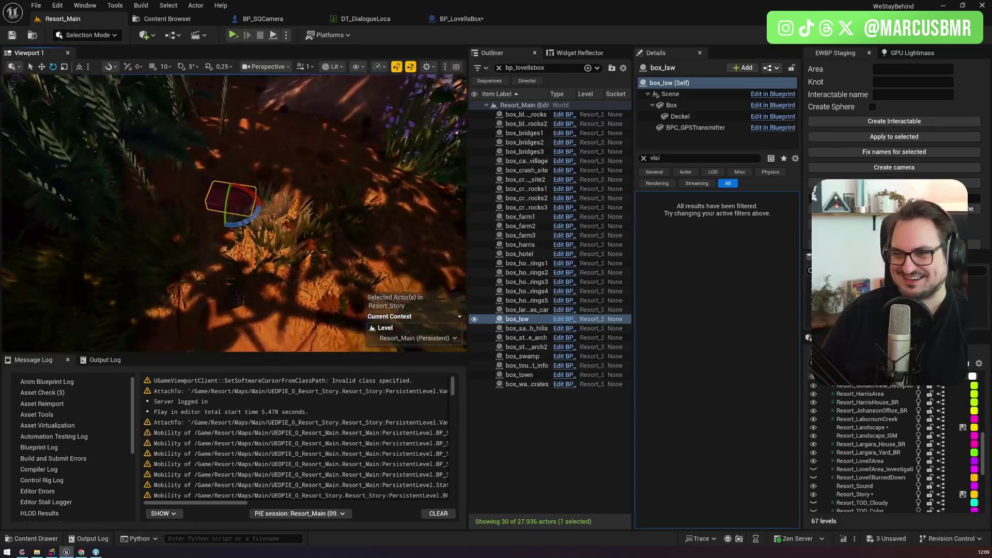
pyautogui.scroll(-1, 234, 212)
pyautogui.doubleClick(569, 330)
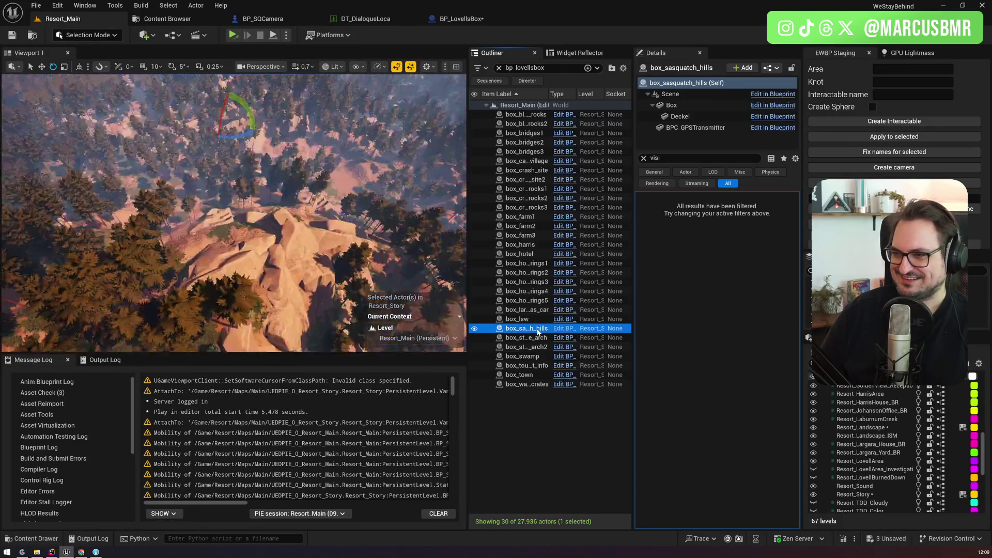
pyautogui.press('w')
pyautogui.scroll(1, 234, 212)
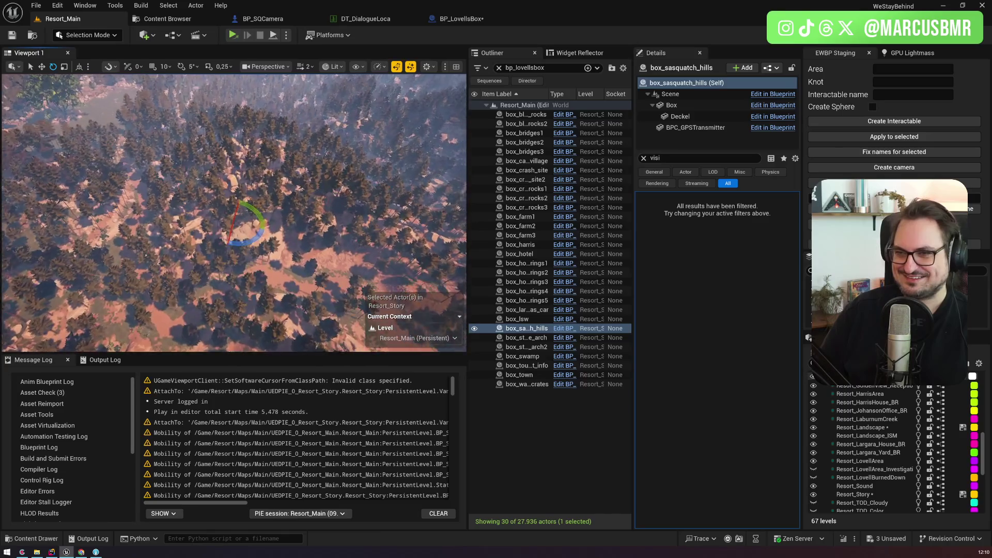
pyautogui.scroll(1, 234, 213)
pyautogui.scroll(-4, 233, 212)
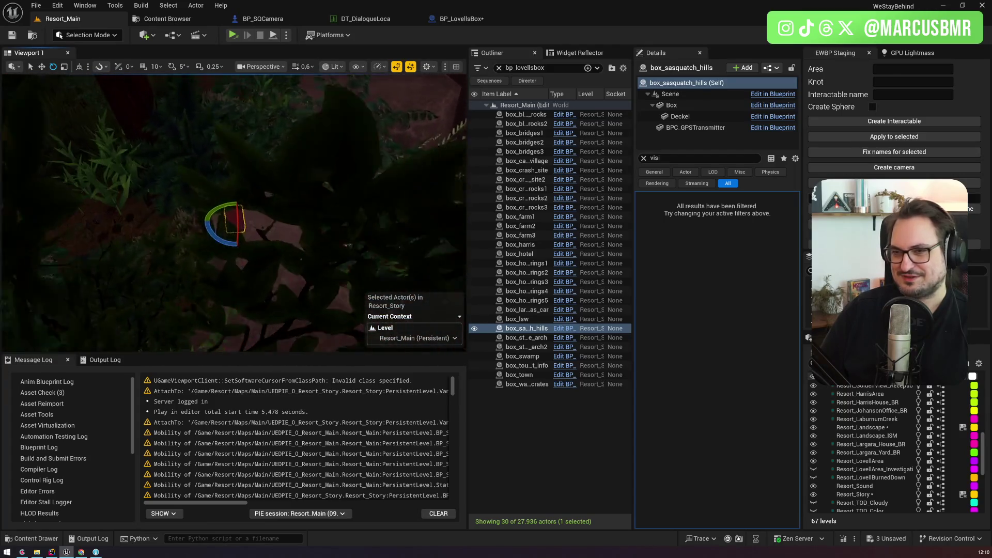
pyautogui.scroll(-1, 233, 212)
pyautogui.doubleClick(526, 338)
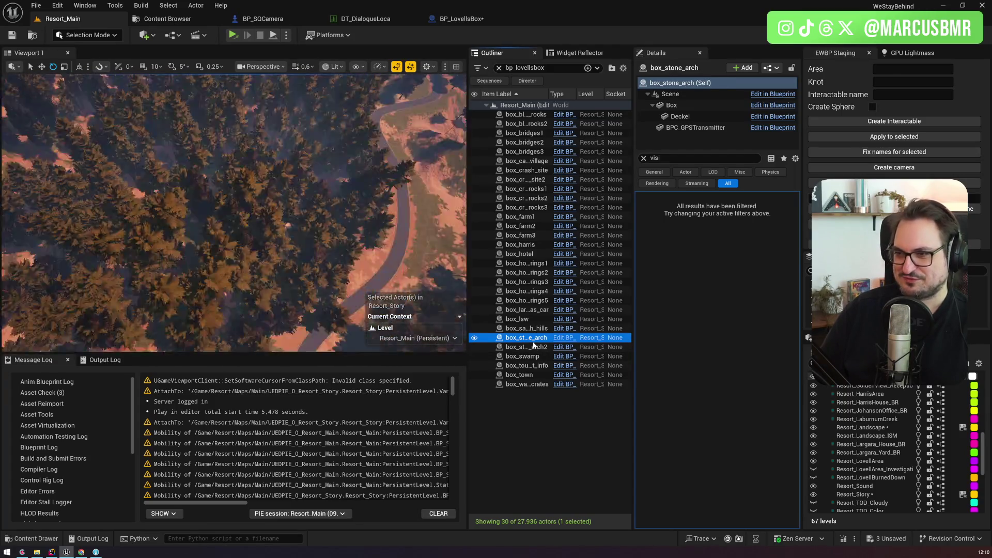
pyautogui.scroll(3, 233, 212)
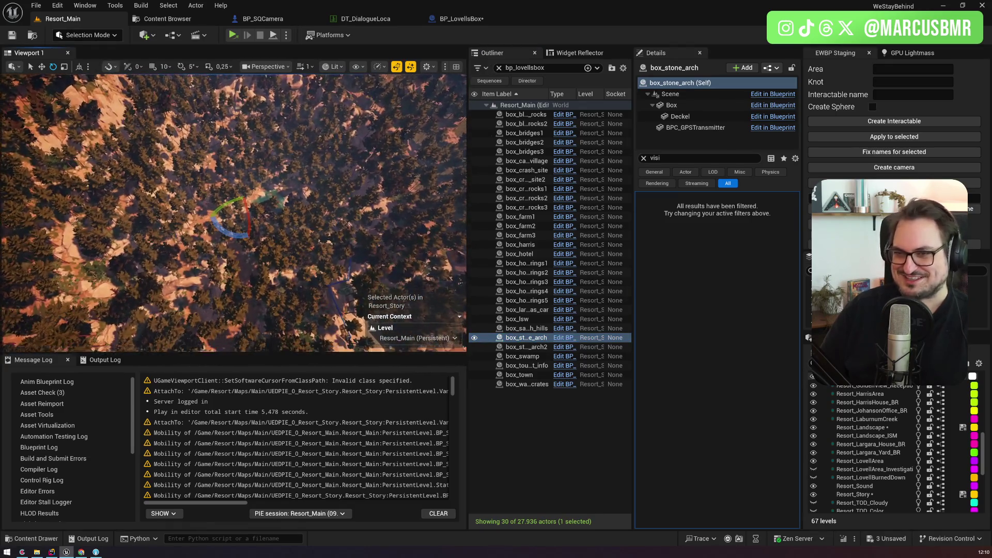
pyautogui.scroll(1, 233, 212)
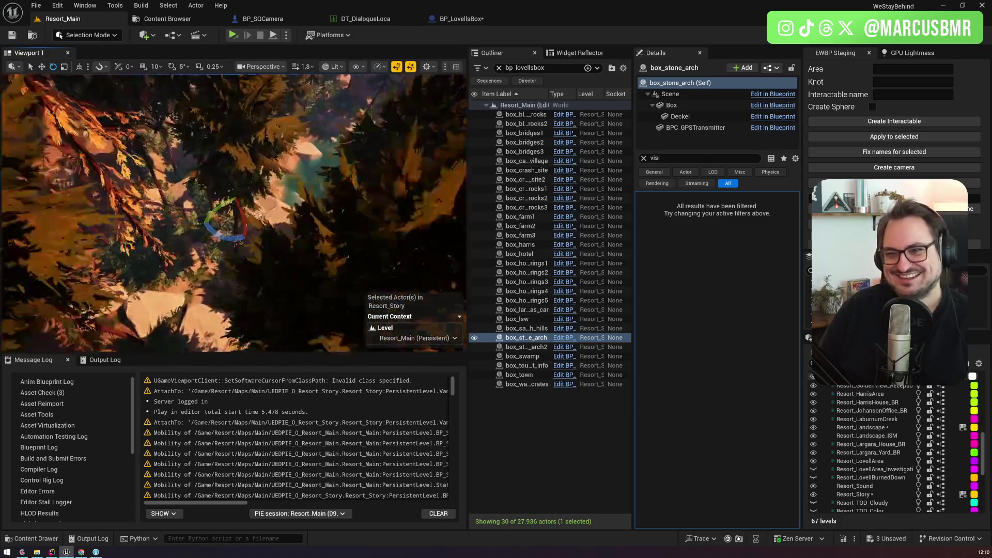
pyautogui.doubleClick(528, 346)
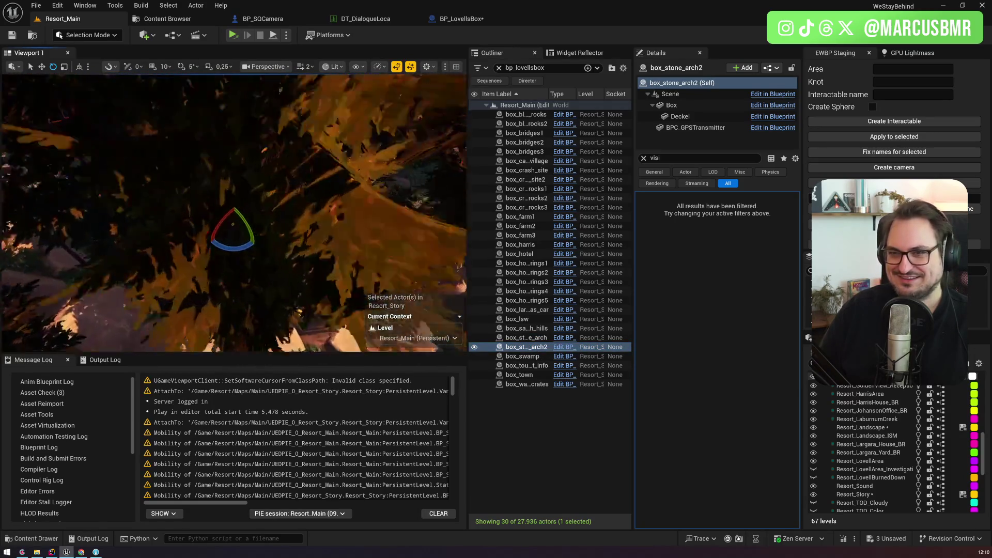
pyautogui.scroll(3, 233, 212)
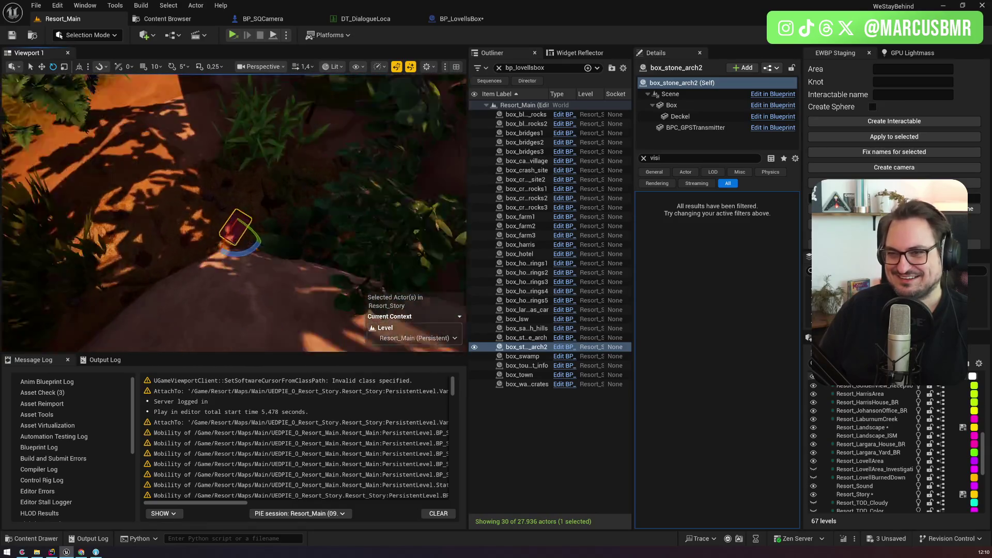
pyautogui.doubleClick(522, 356)
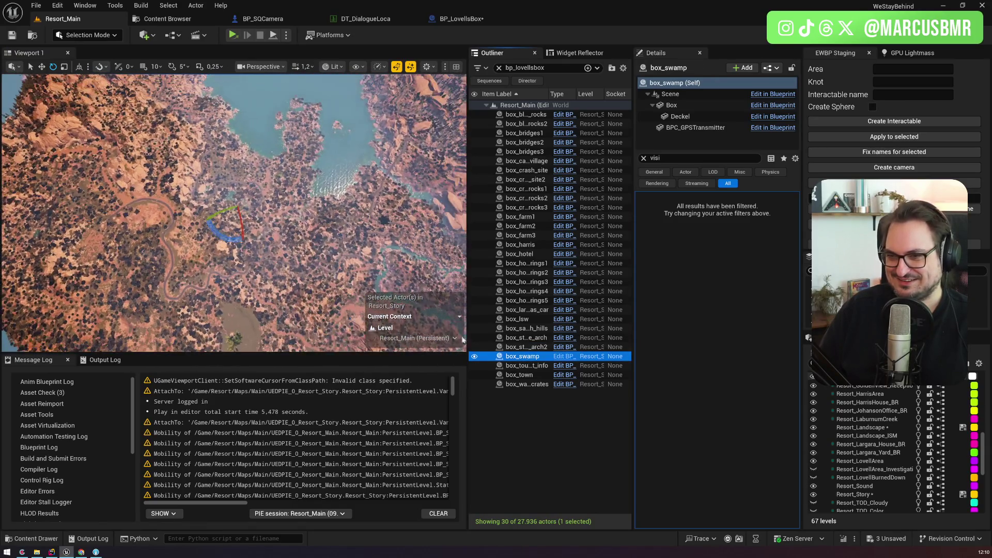
pyautogui.scroll(3, 234, 212)
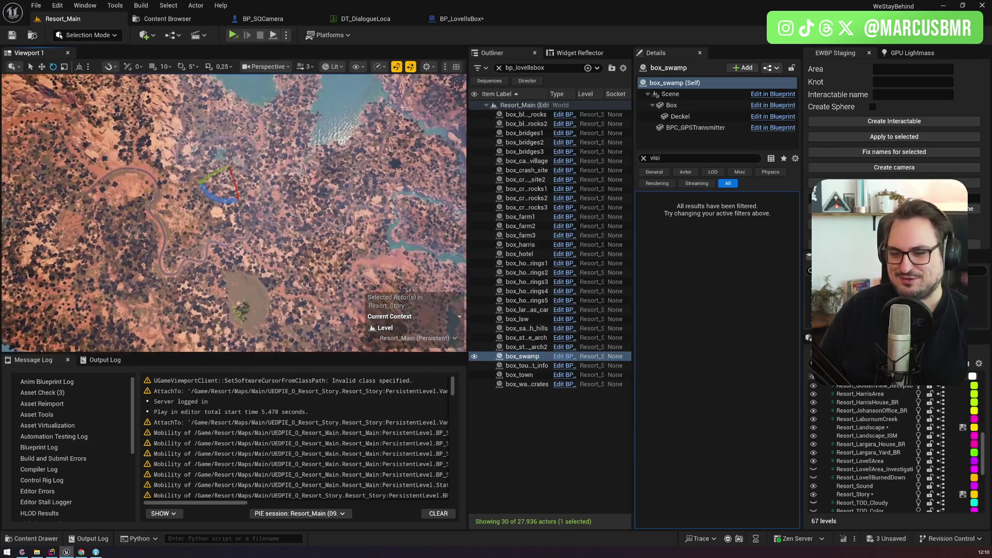
pyautogui.scroll(4, 233, 213)
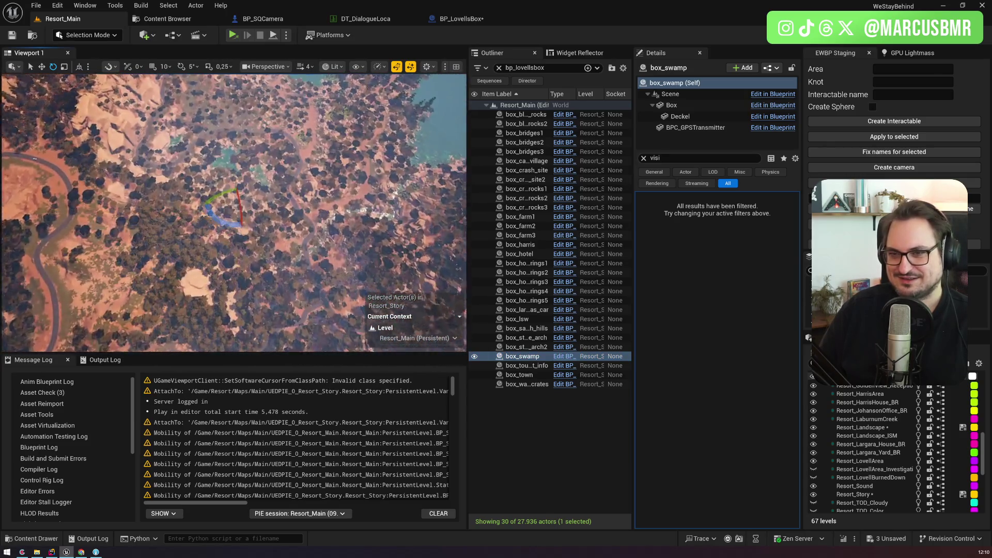
pyautogui.scroll(4, 234, 212)
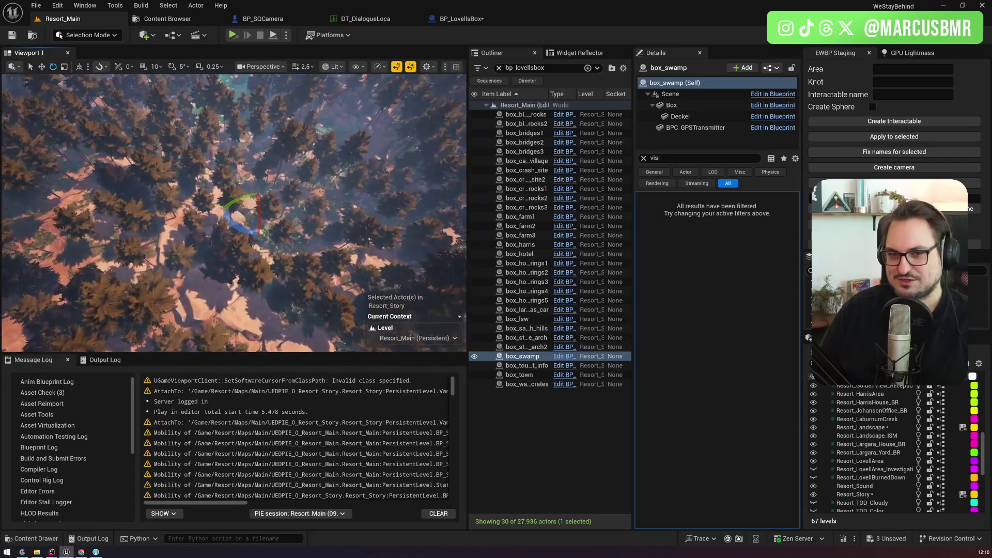
pyautogui.scroll(4, 234, 212)
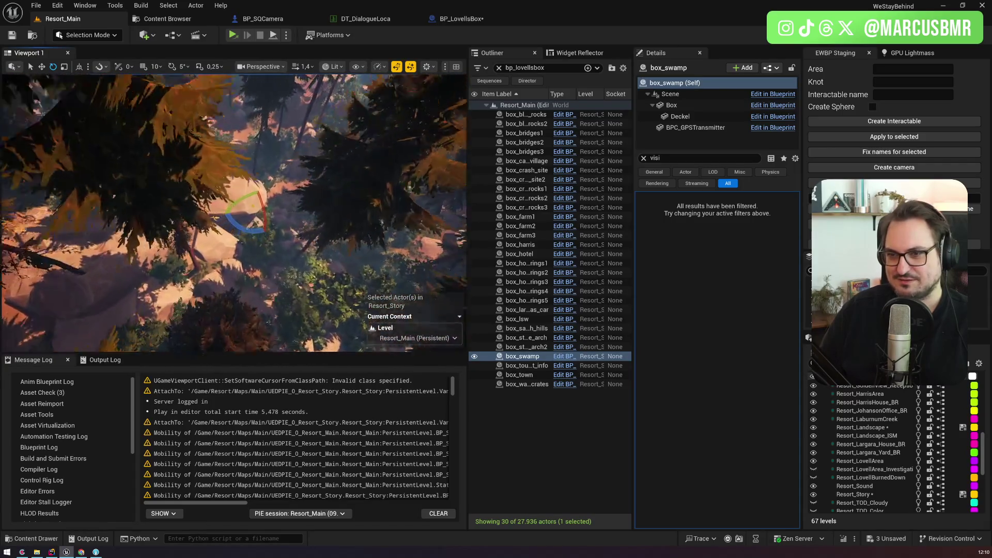
pyautogui.press('d')
pyautogui.scroll(4, 234, 212)
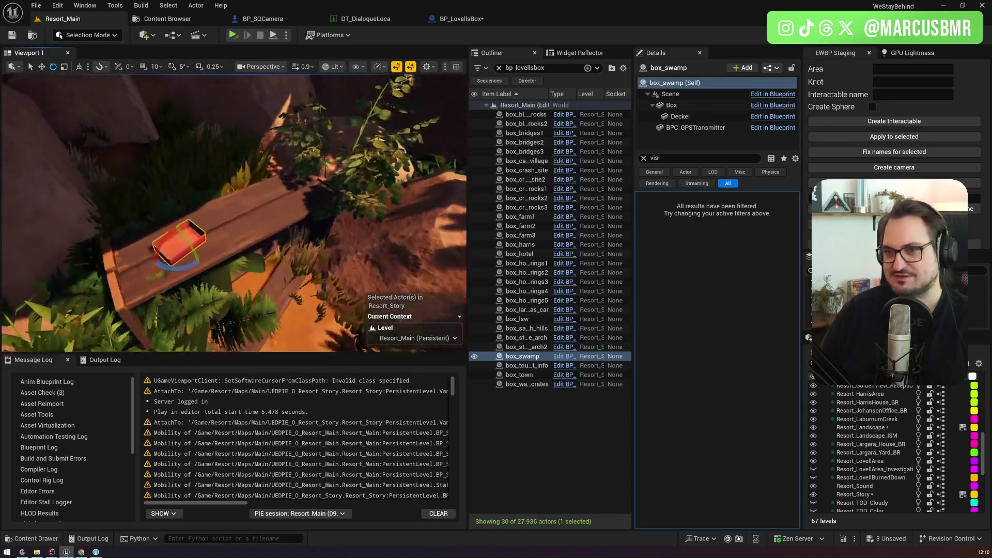
pyautogui.doubleClick(524, 365)
# Put box_tourist_info back on the move gizmo and switch the editor to Landscape mode
pyautogui.scroll(3, 266, 240)
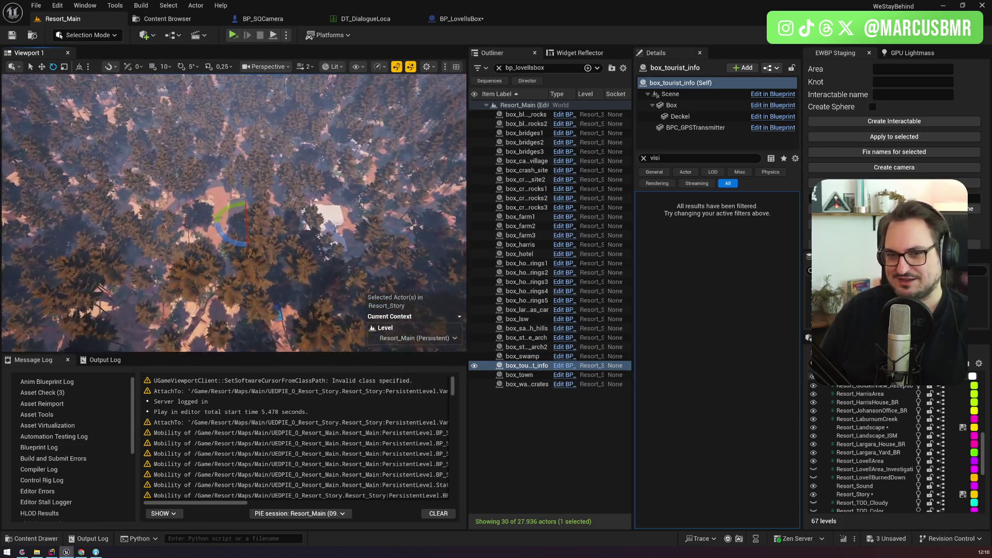
pyautogui.scroll(5, 234, 213)
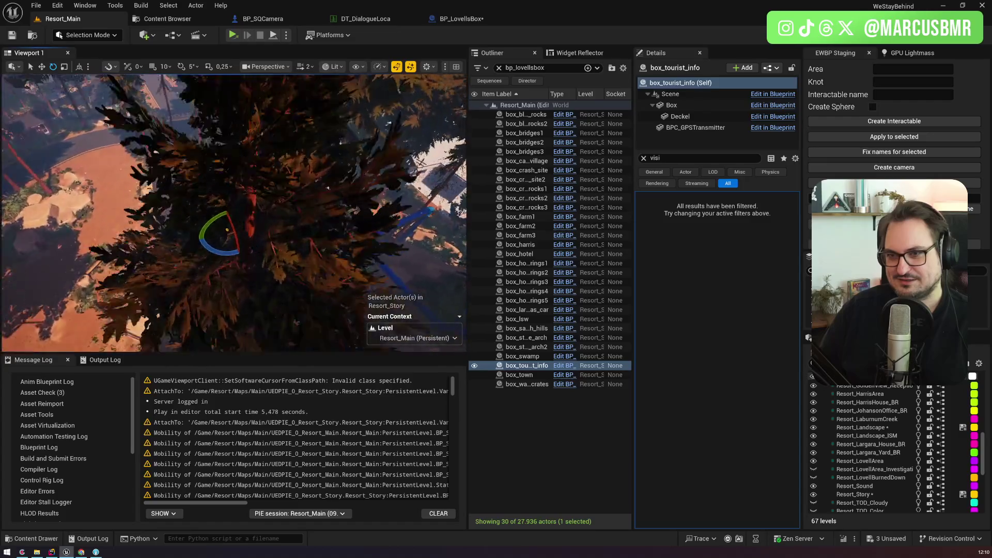
pyautogui.scroll(-3, 233, 212)
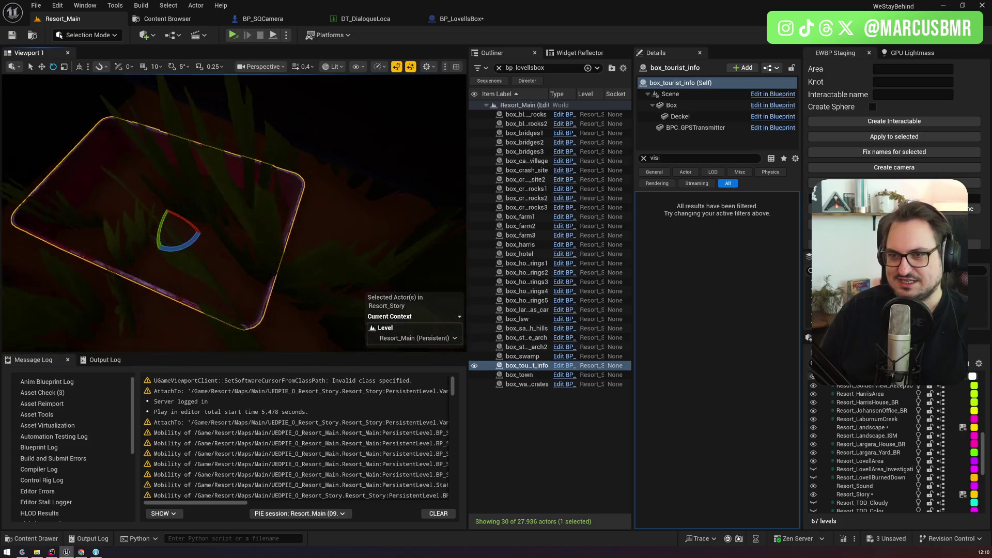
pyautogui.press('w')
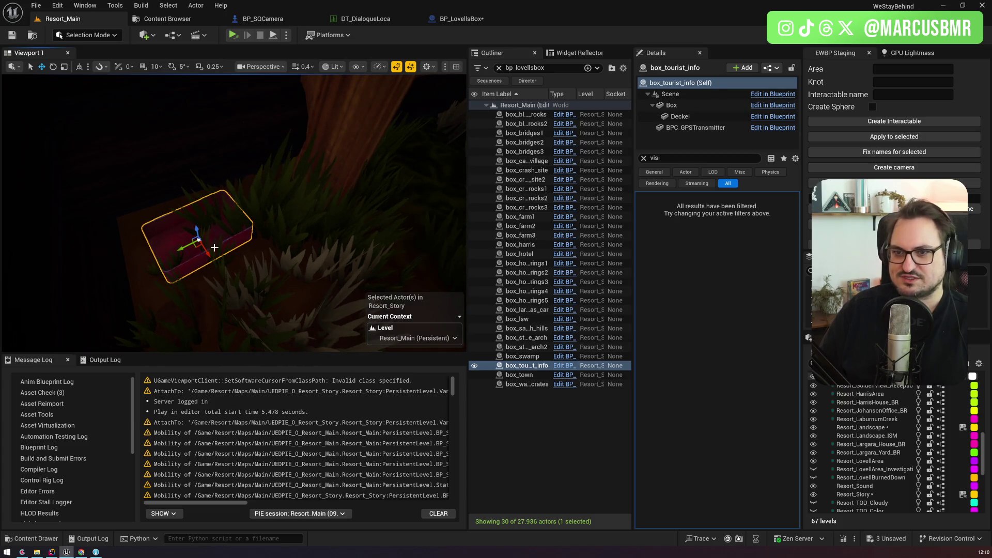
pyautogui.click(114, 35)
pyautogui.click(112, 49)
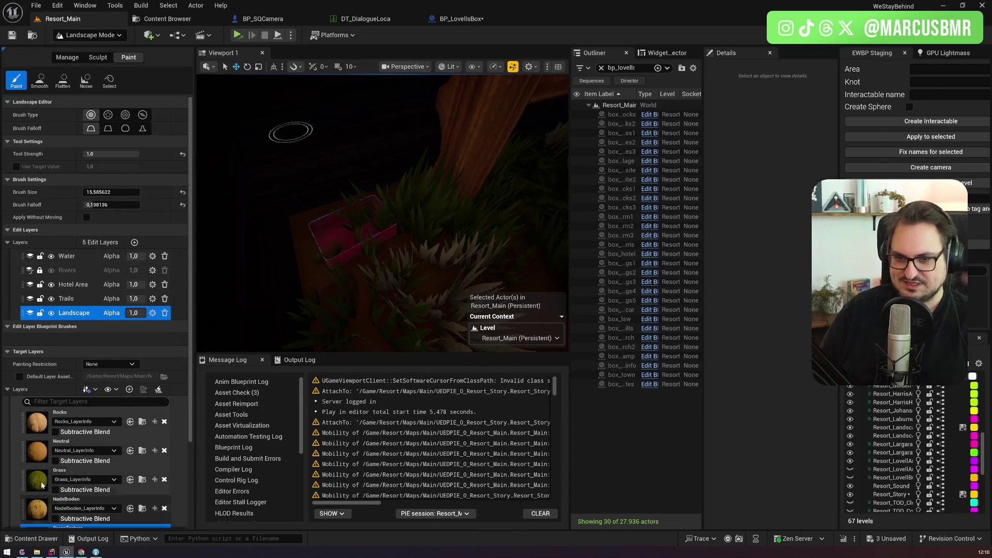
# Paint the Neutral layer over the grass beside the pink box
pyautogui.click(40, 458)
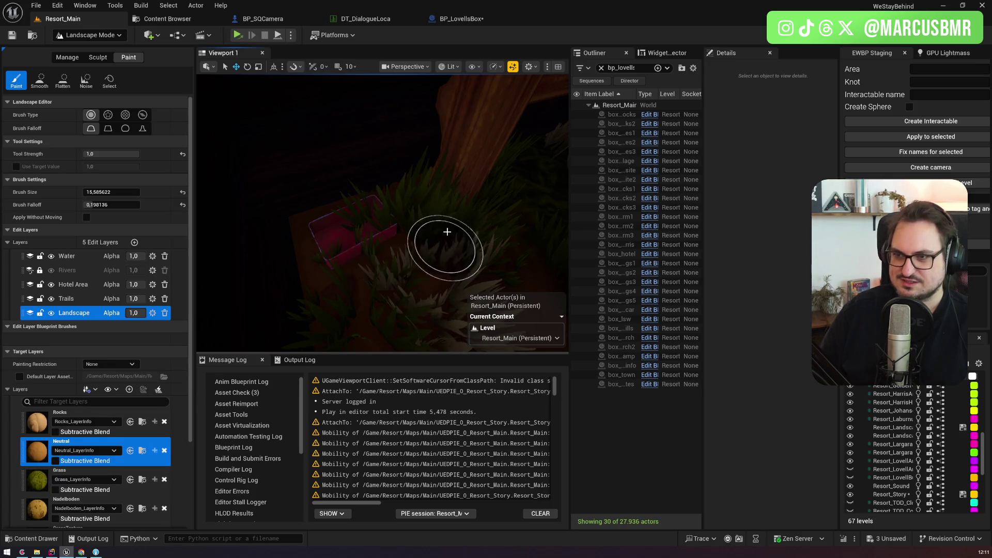
pyautogui.moveTo(388, 226)
pyautogui.mouseDown()
pyautogui.moveTo(398, 276)
pyautogui.moveTo(443, 233)
pyautogui.moveTo(412, 230)
pyautogui.moveTo(426, 267)
pyautogui.mouseUp()
pyautogui.scroll(-3, 426, 267)
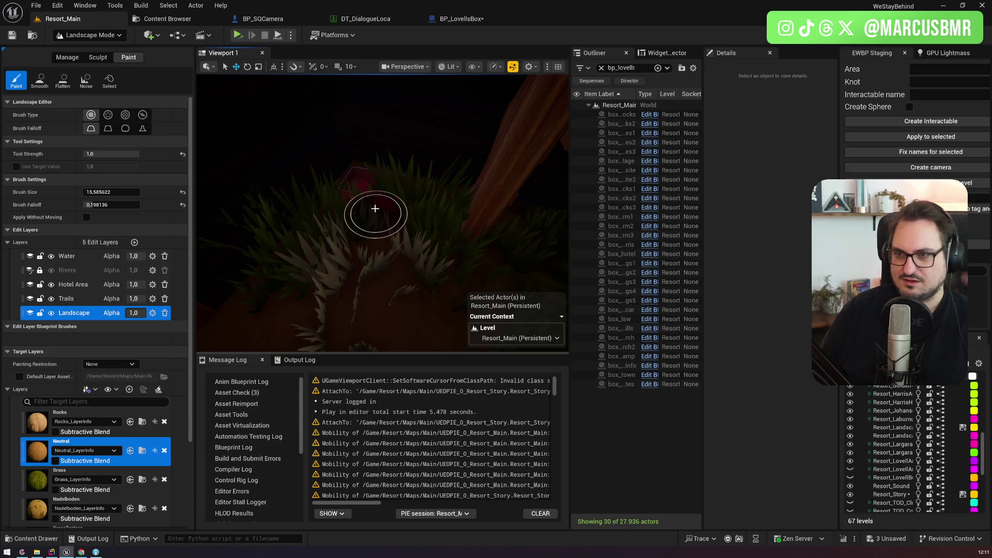
pyautogui.scroll(-3, 393, 189)
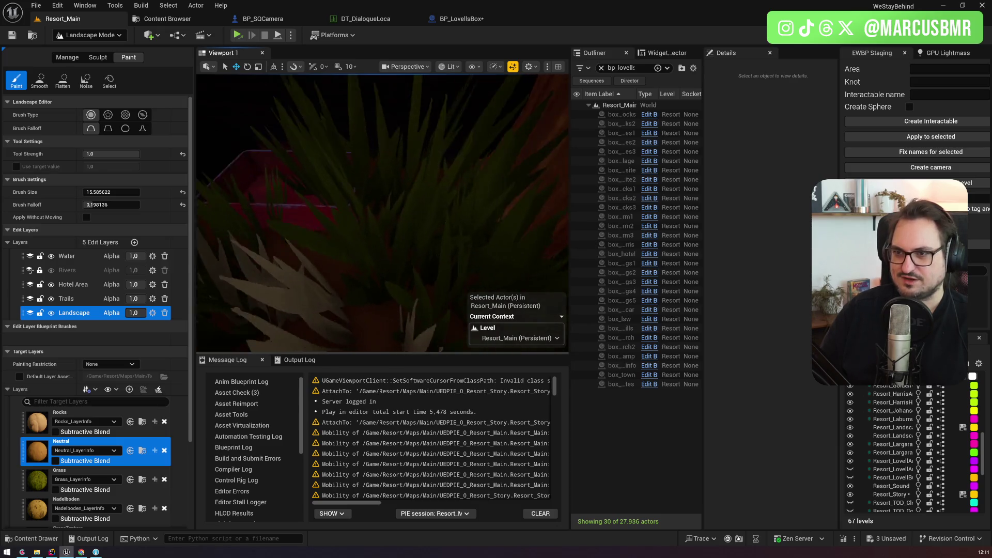
pyautogui.scroll(-2, 398, 228)
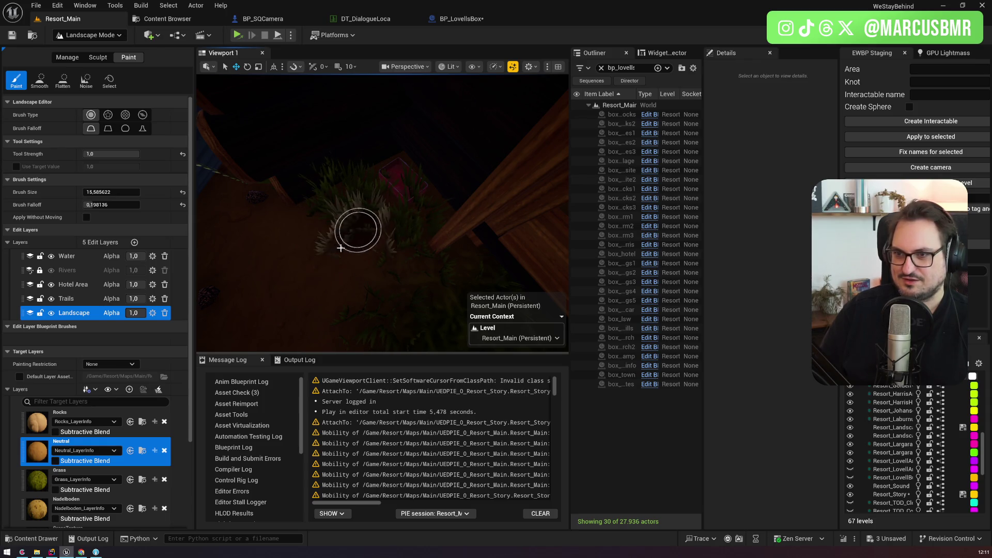
pyautogui.scroll(-2, 227, 138)
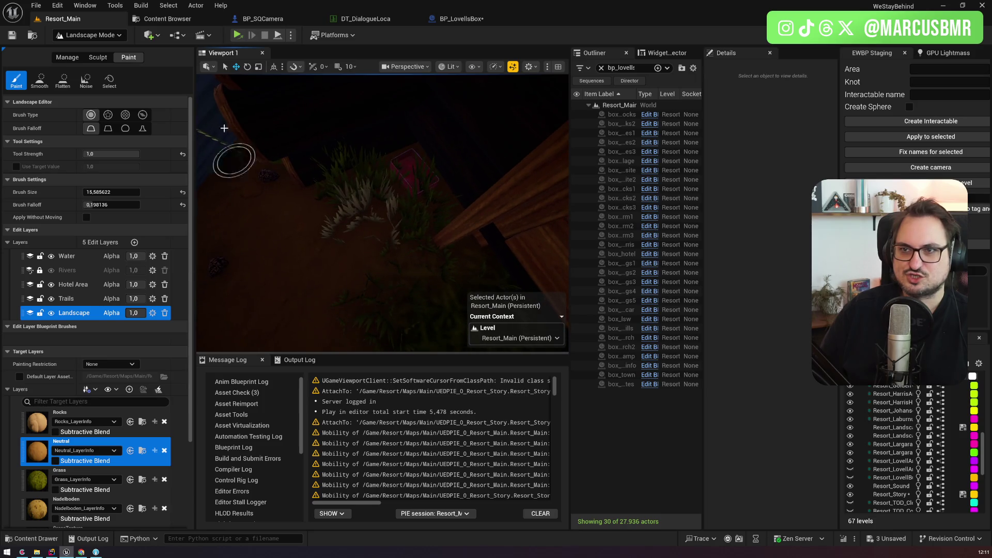
# Select the landscape in Selection mode to inspect it, then return to Landscape painting
pyautogui.click(98, 35)
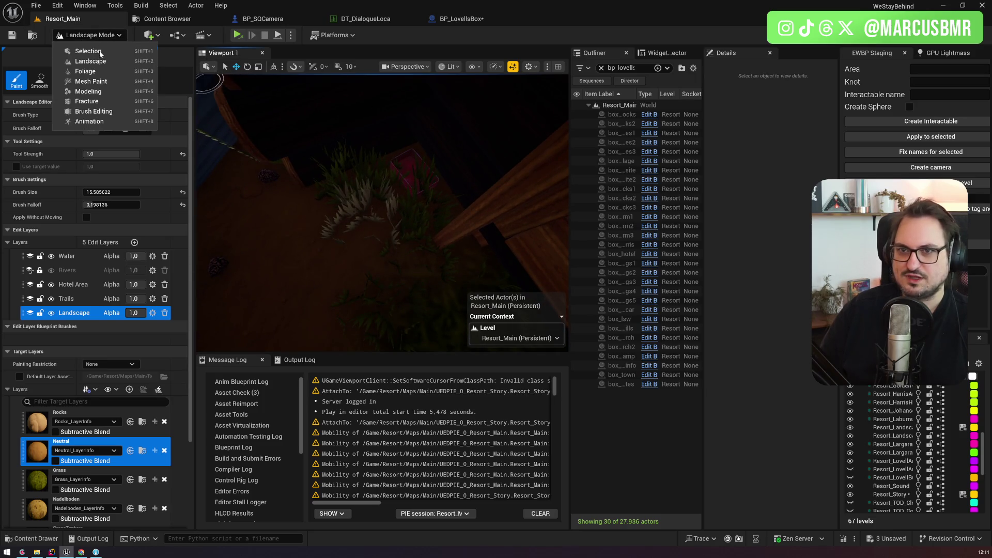
pyautogui.click(101, 51)
pyautogui.click(162, 271)
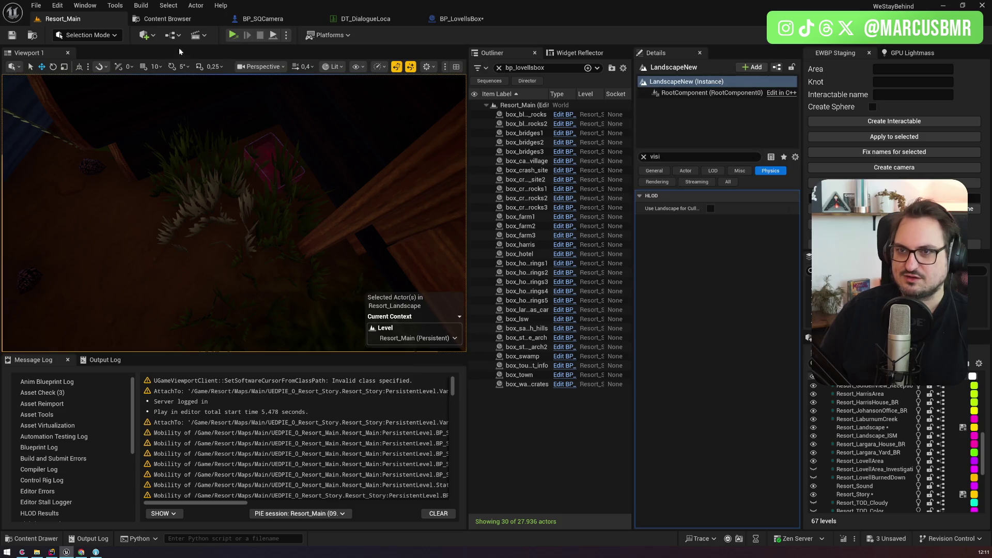
pyautogui.click(88, 35)
pyautogui.click(104, 66)
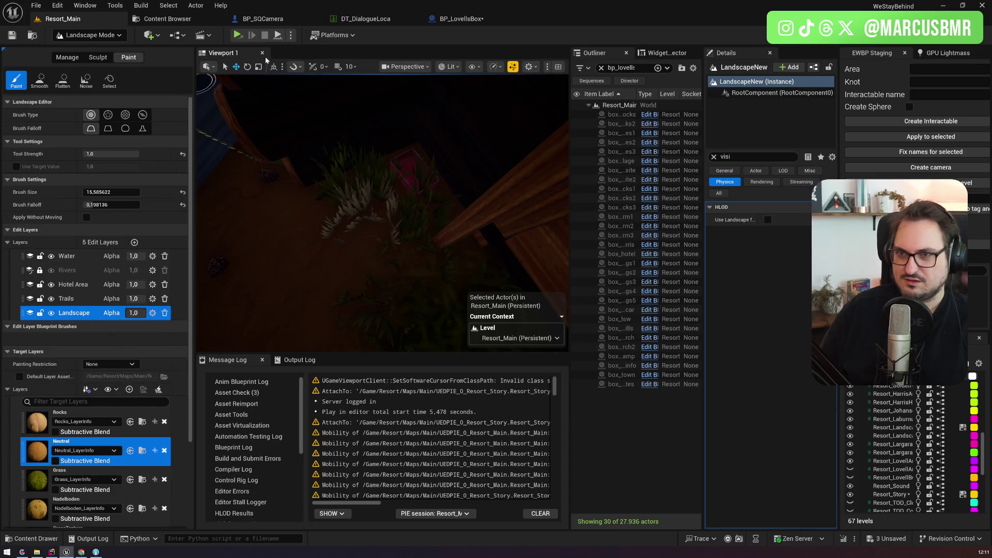
# Switch the viewport to Unlit, paint more Neutral near the box, and enter Foliage mode
pyautogui.click(454, 69)
pyautogui.click(460, 112)
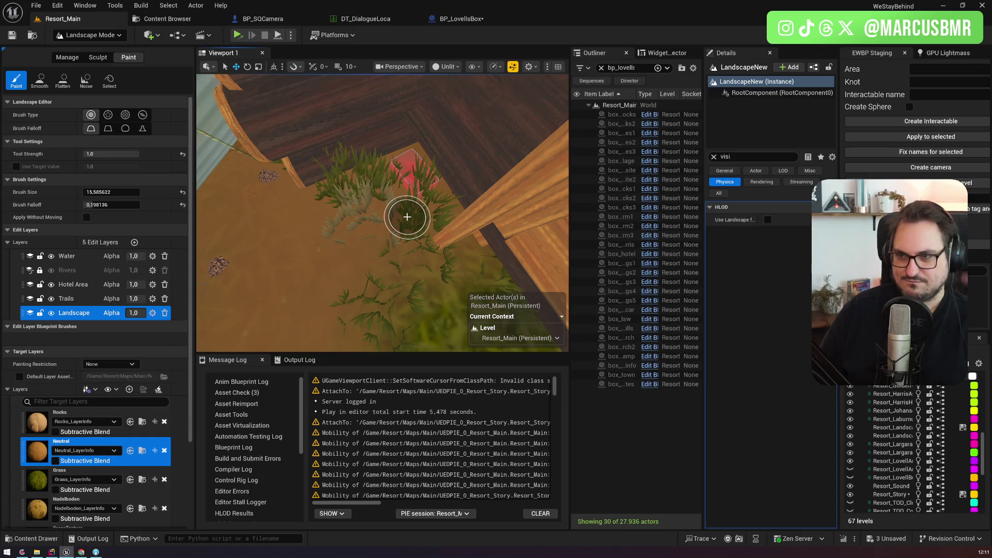
pyautogui.moveTo(423, 217); pyautogui.dragTo(548, 242)
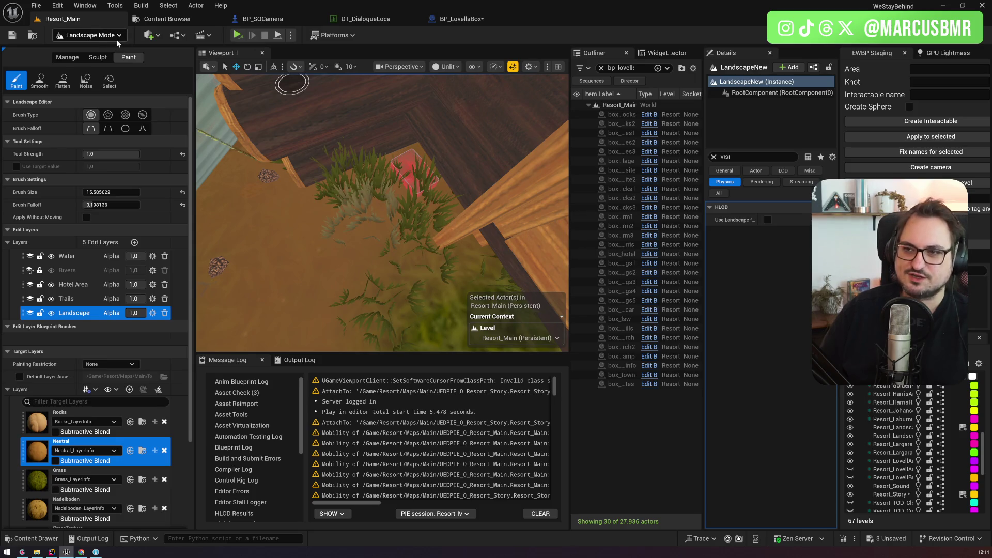
pyautogui.click(90, 34)
pyautogui.click(83, 73)
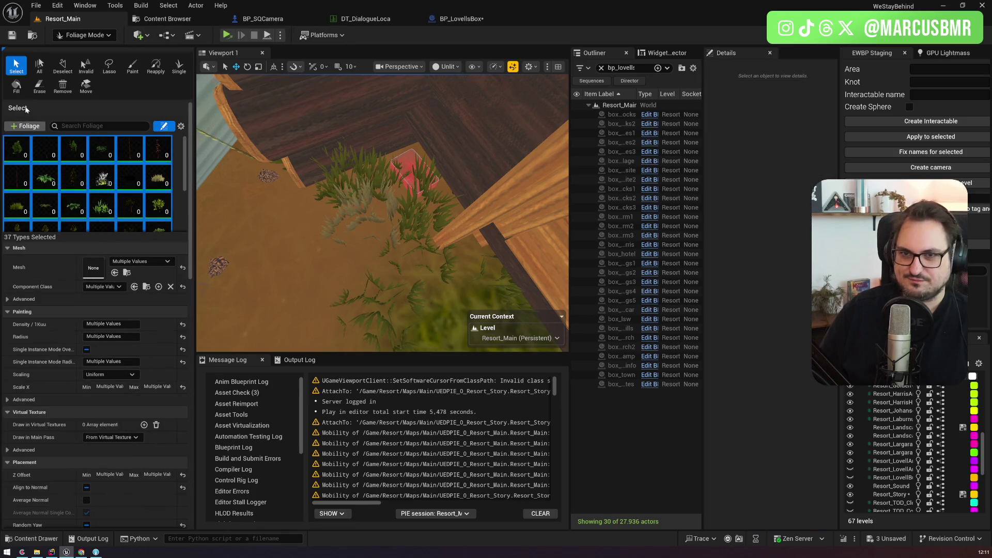
# Delete the two grass clumps covering the pink box, then return to Selection mode
pyautogui.click(412, 205)
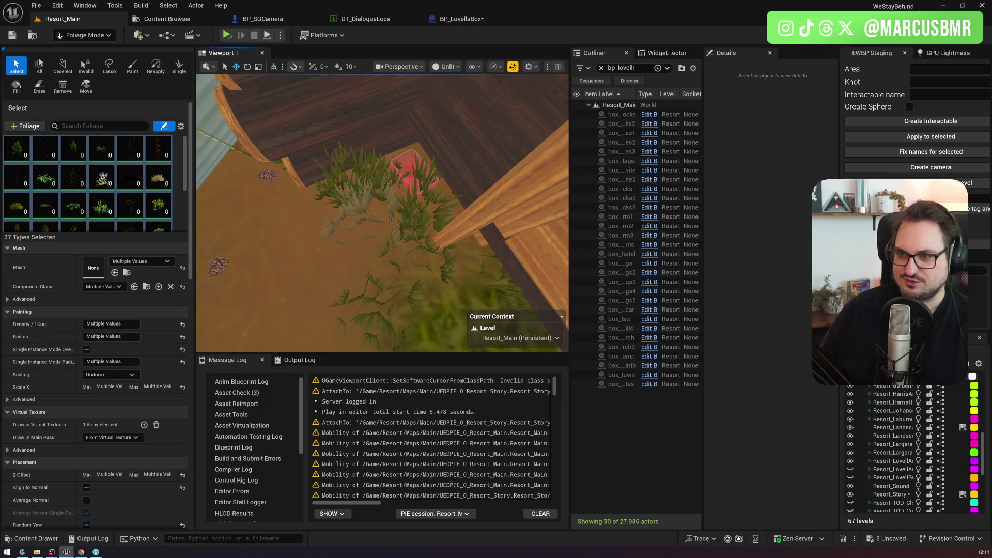
pyautogui.click(408, 198)
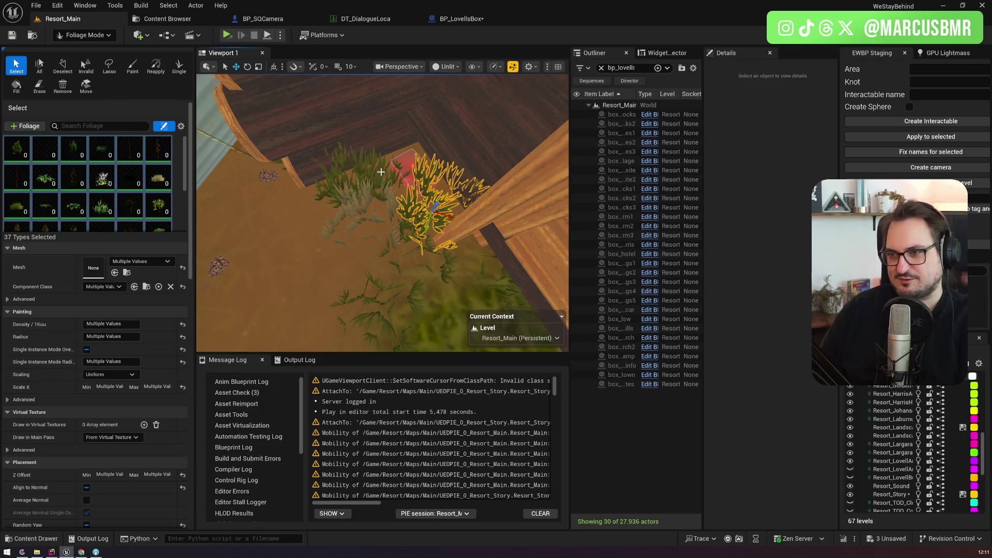
pyautogui.press('Delete')
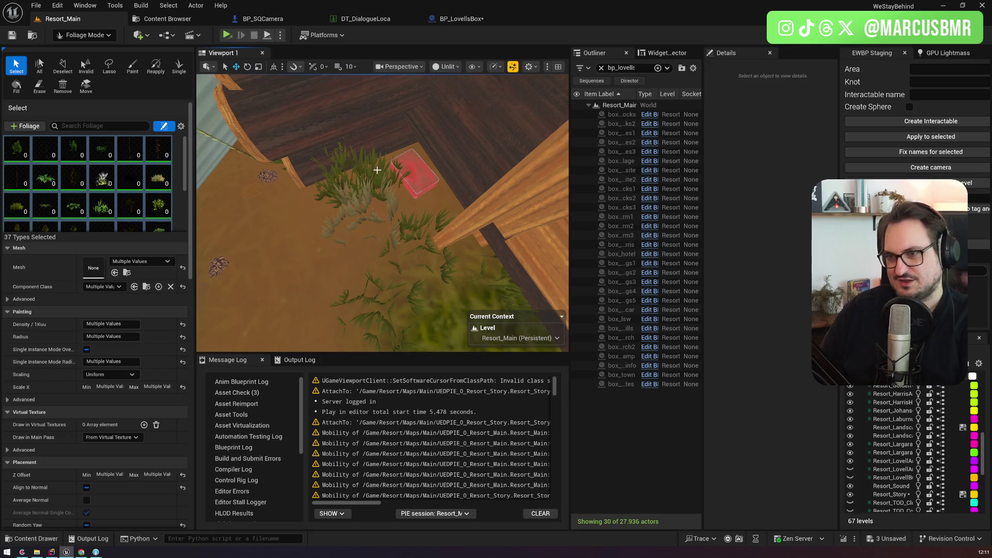
pyautogui.click(379, 176)
pyautogui.press('Delete')
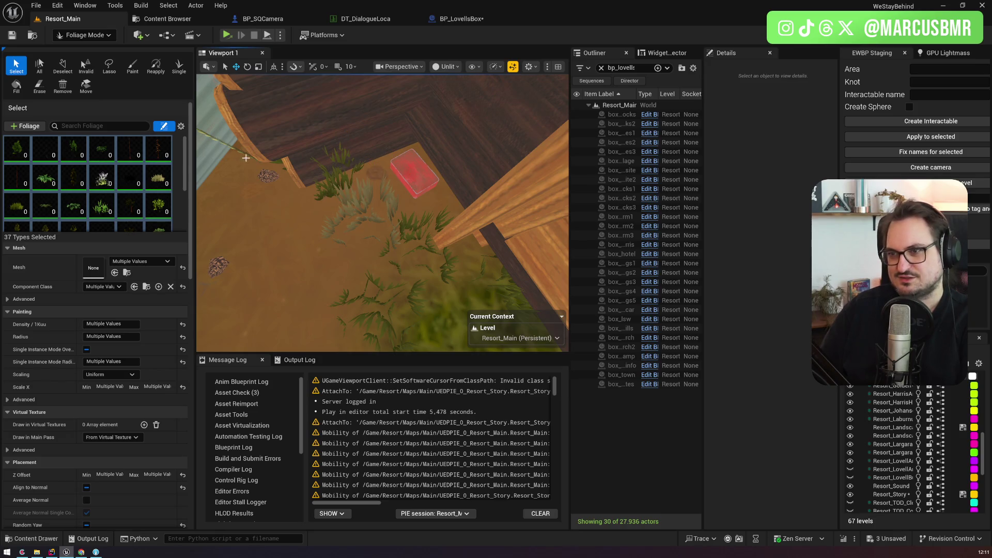
pyautogui.click(85, 35)
pyautogui.click(78, 50)
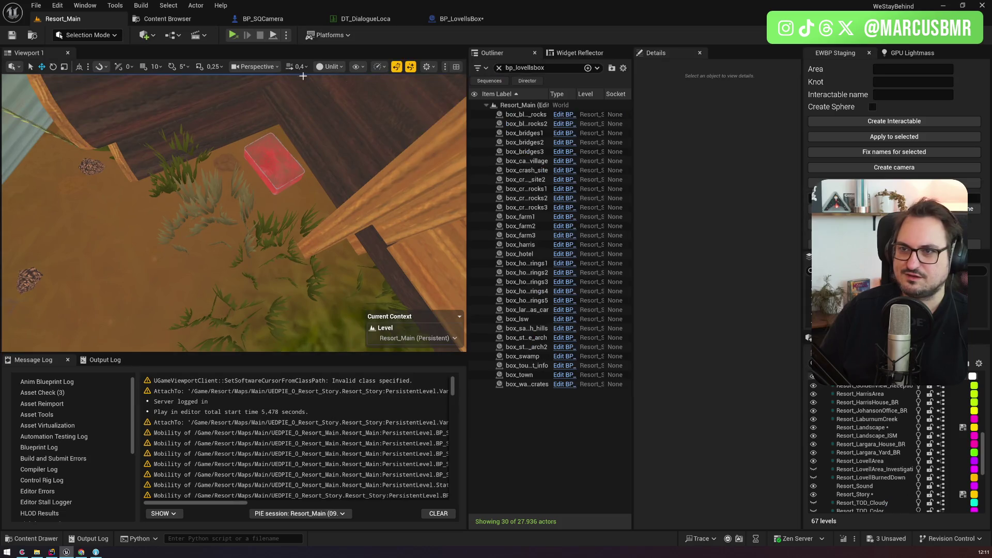
# Restore Lit rendering, then select box_town in the Outliner and focus the view on it
pyautogui.click(339, 72)
pyautogui.click(344, 102)
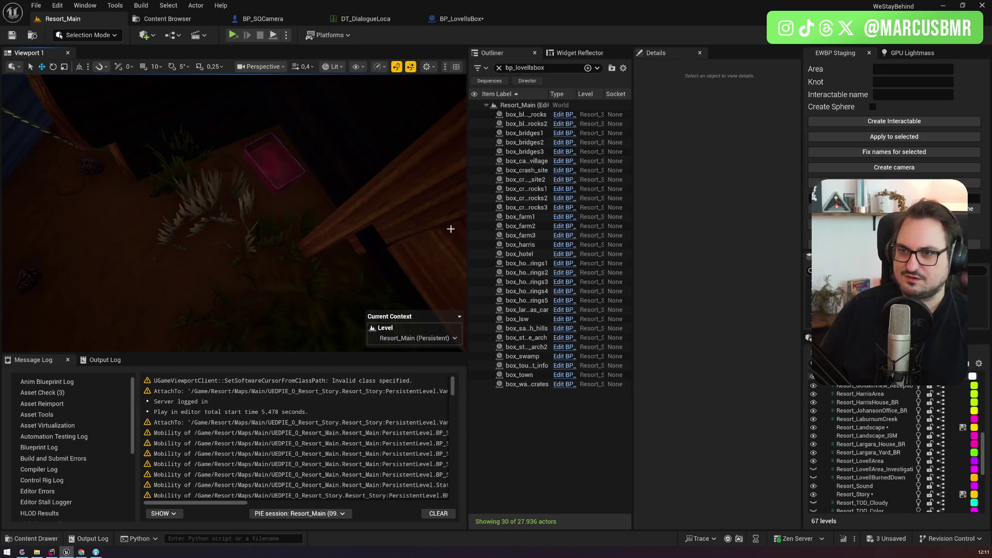
pyautogui.click(527, 310)
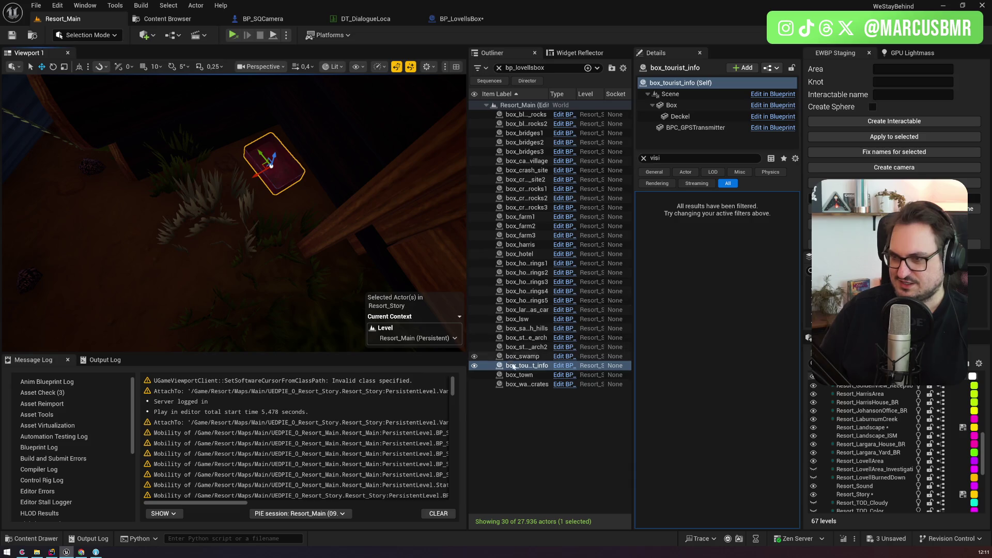
pyautogui.click(524, 375)
pyautogui.doubleClick(525, 379)
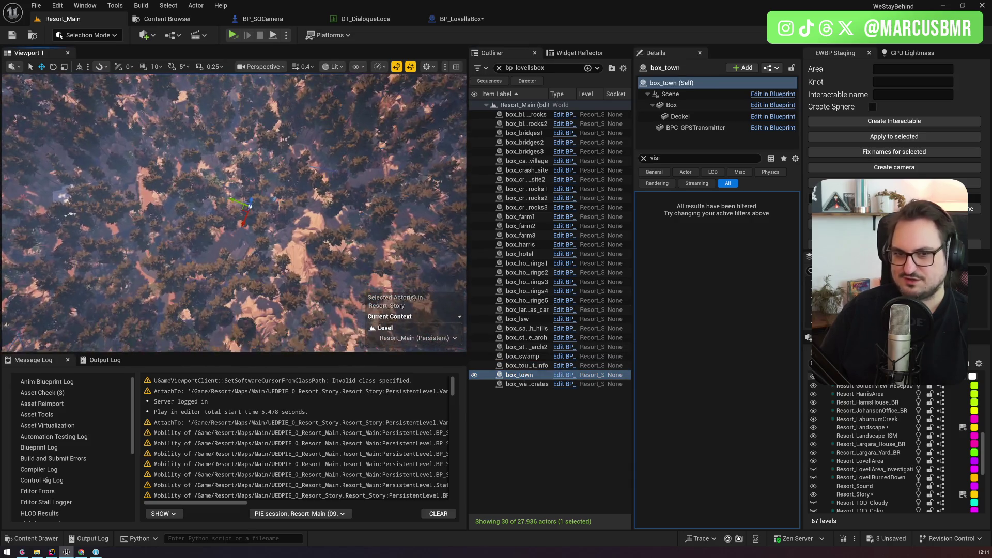
# Fly in to inspect box_town on its wooden board, then focus on box_water_crates
pyautogui.scroll(2, 234, 212)
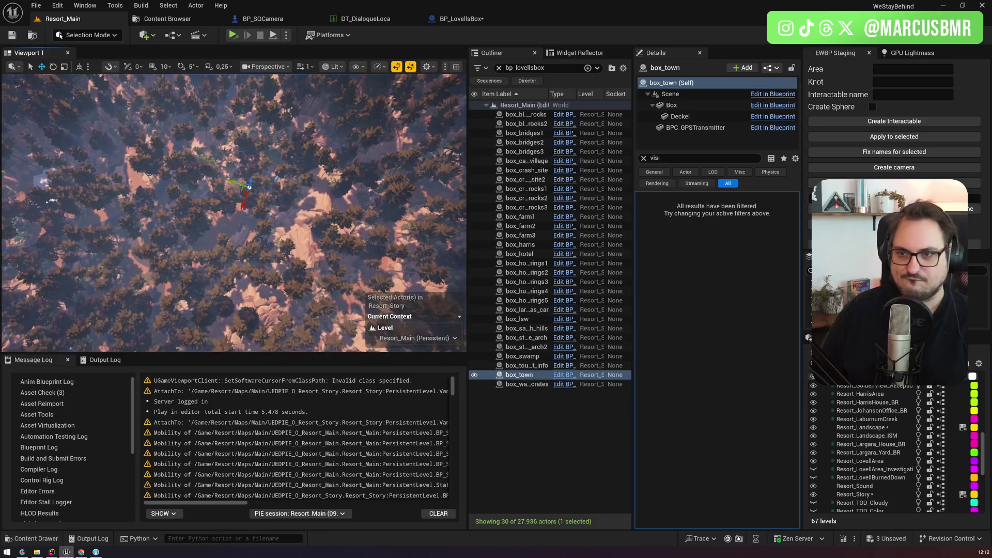
pyautogui.scroll(6, 233, 212)
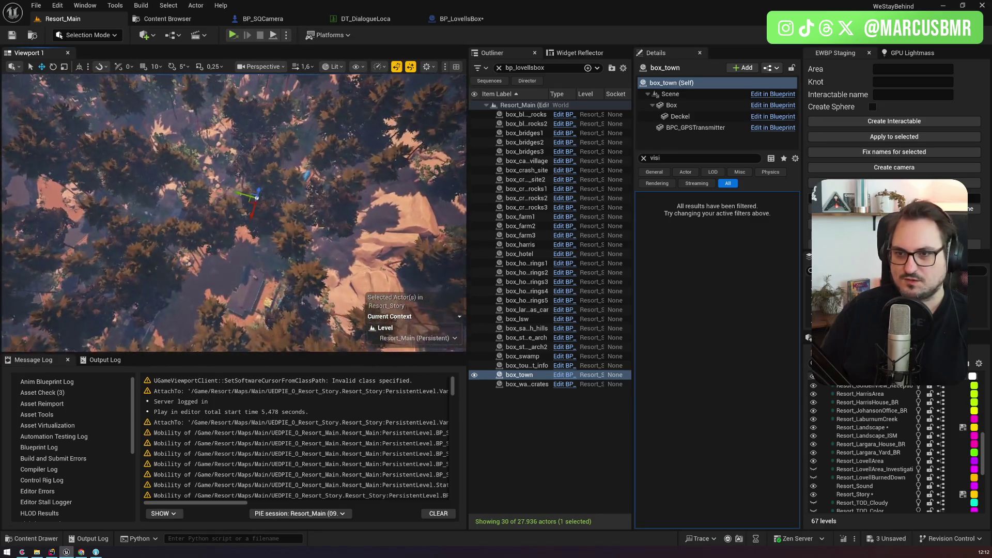
pyautogui.scroll(8, 234, 212)
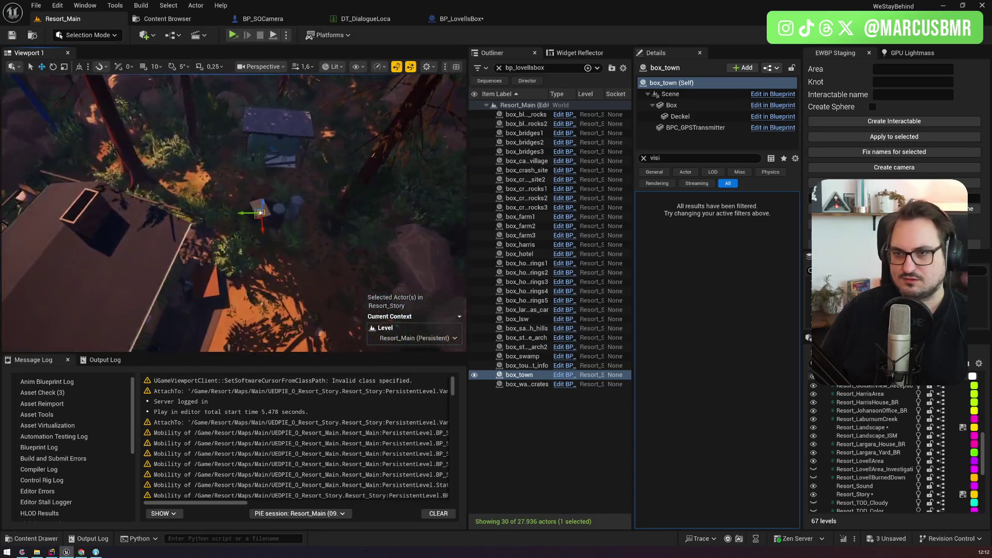
pyautogui.scroll(5, 219, 169)
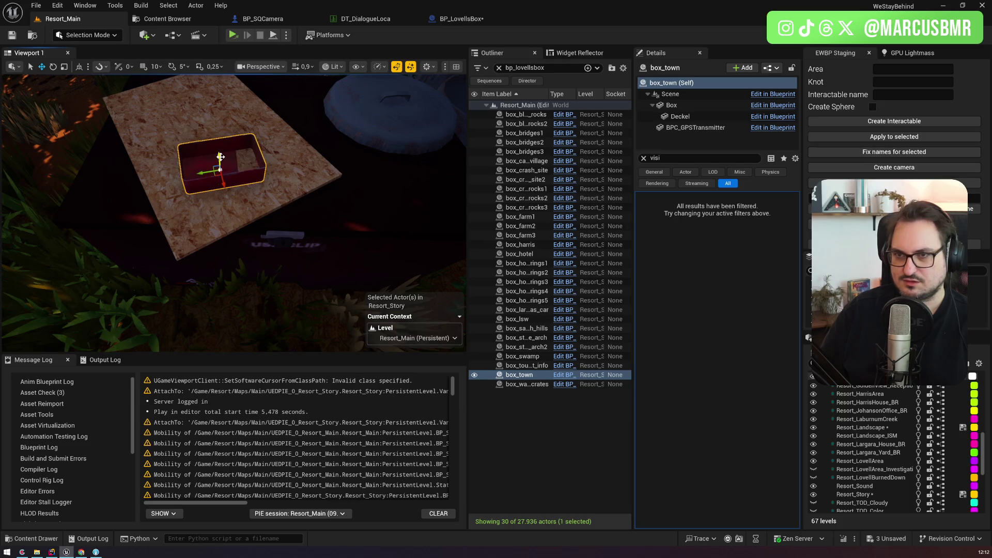
pyautogui.scroll(4, 218, 170)
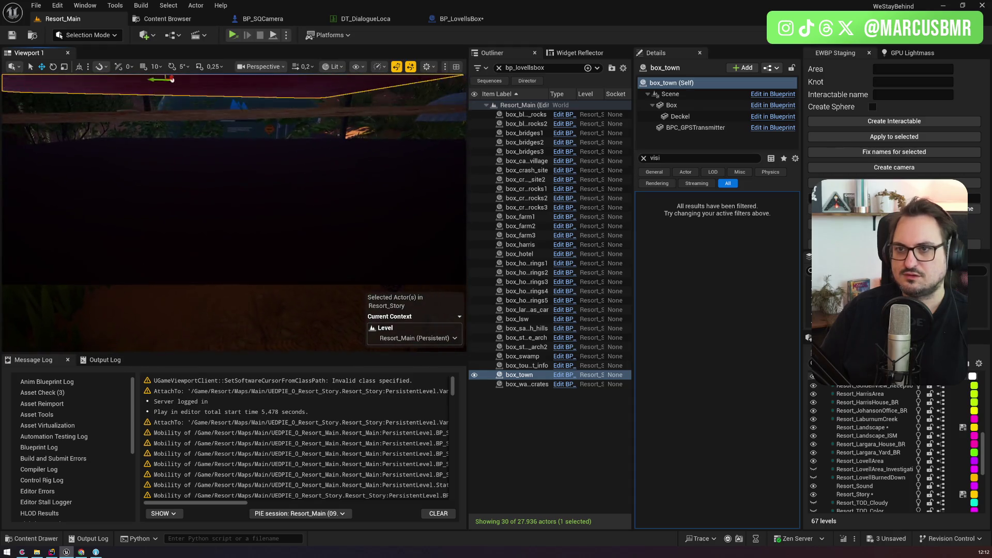
pyautogui.doubleClick(526, 384)
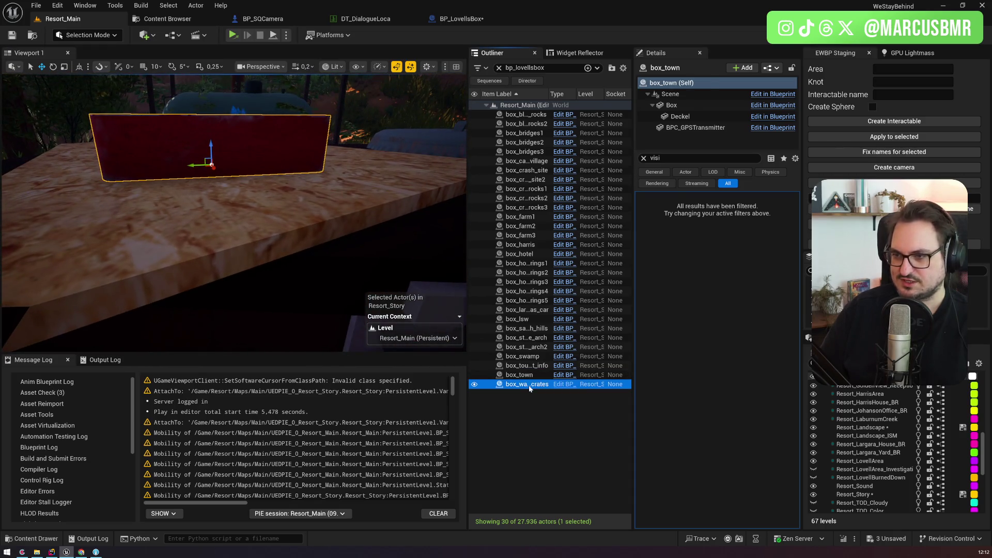
# Inspect box_water_crates from low side and overhead angles to check it sits on the railing
pyautogui.scroll(5, 233, 212)
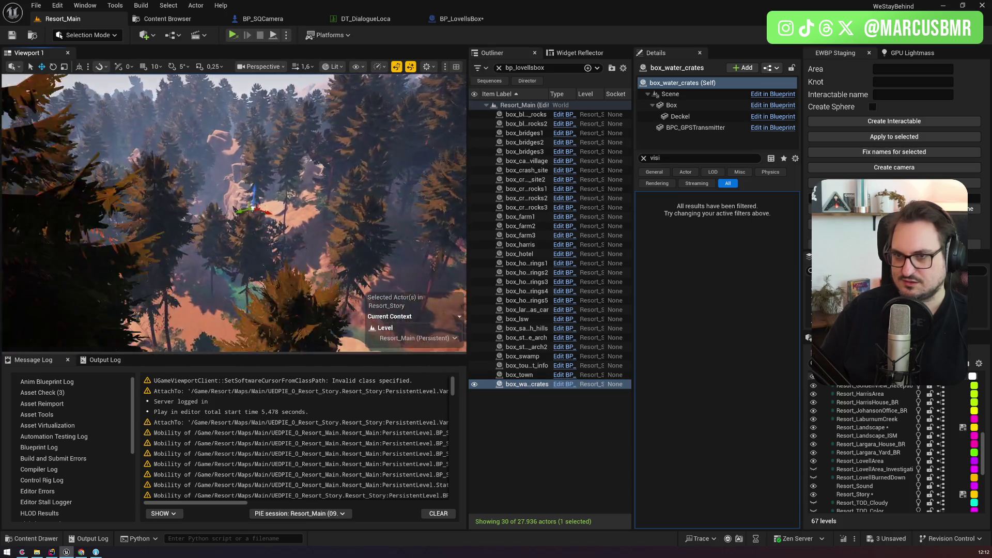
pyautogui.scroll(-4, 232, 211)
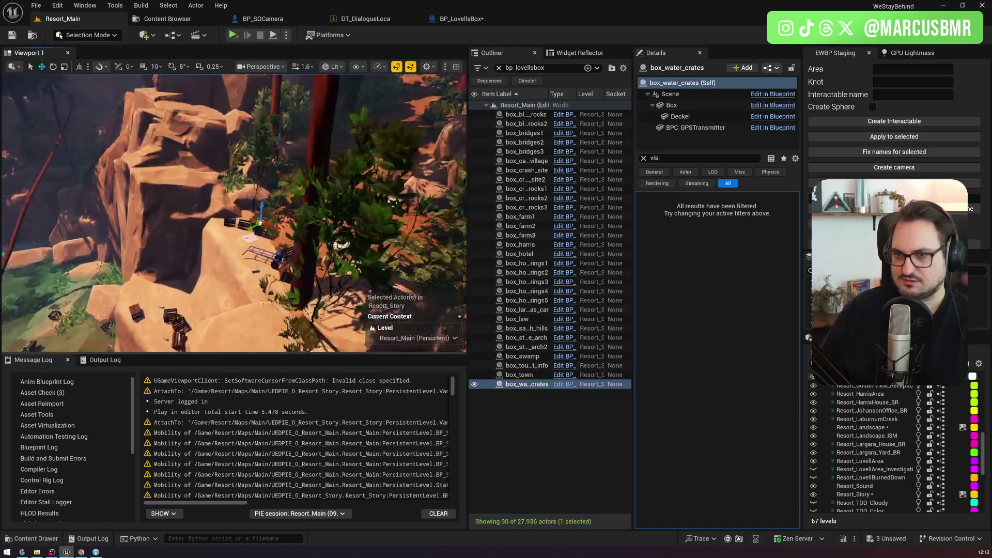
pyautogui.scroll(-2, 232, 211)
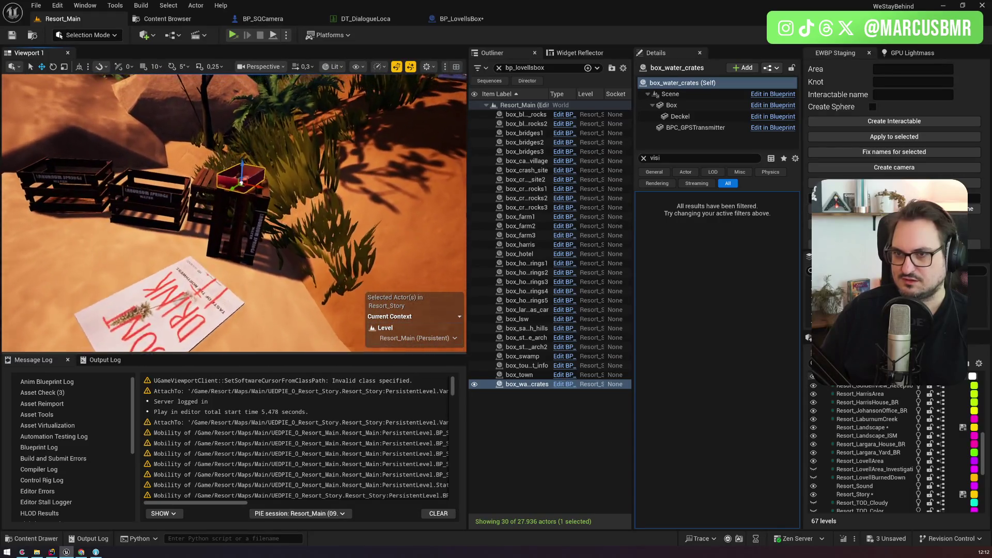
pyautogui.scroll(2, 275, 249)
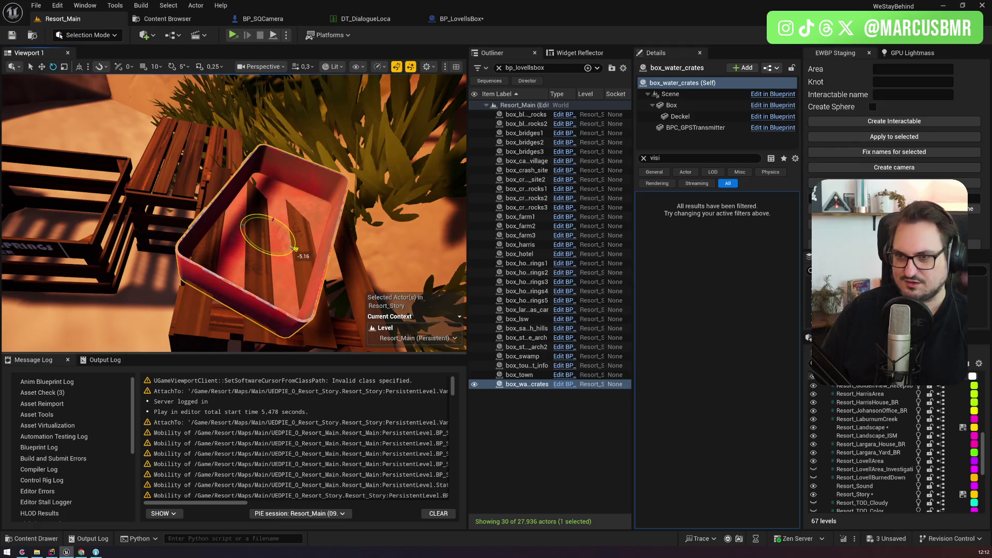
pyautogui.moveTo(278, 226); pyautogui.dragTo(182, 175)
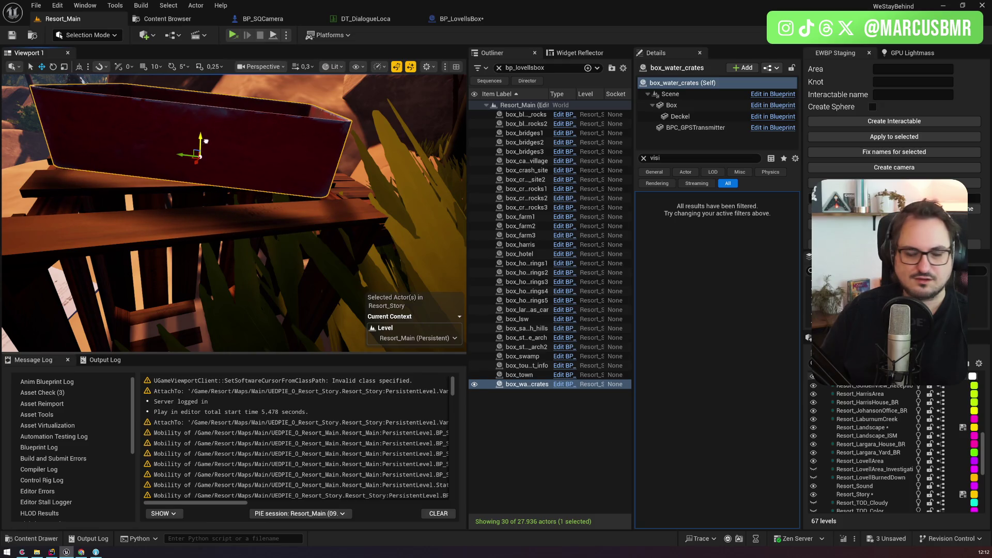
pyautogui.moveTo(190, 141); pyautogui.dragTo(190, 243)
pyautogui.scroll(3, 234, 212)
pyautogui.moveTo(198, 176); pyautogui.dragTo(197, 180)
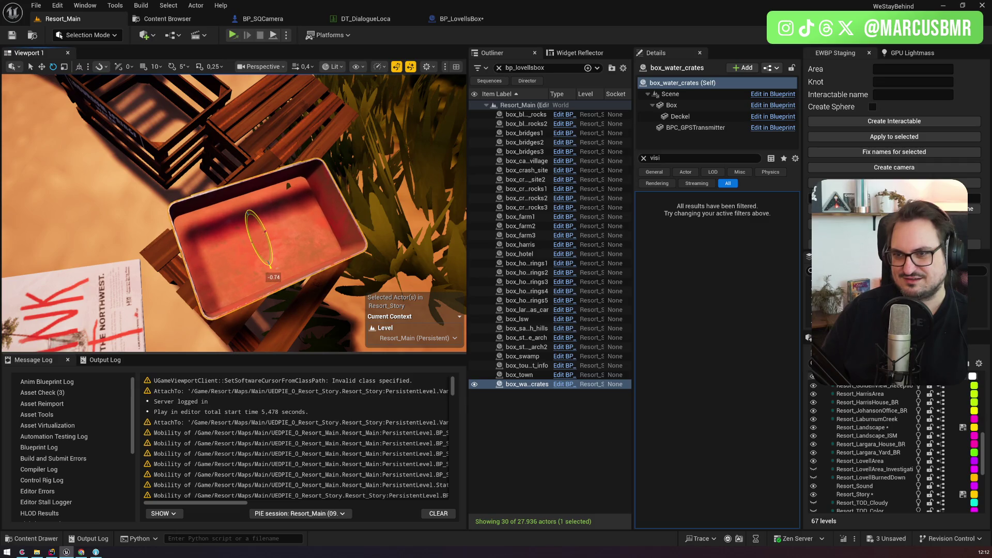
pyautogui.moveTo(270, 236); pyautogui.dragTo(270, 258)
pyautogui.scroll(-2, 270, 243)
pyautogui.scroll(1, 234, 217)
pyautogui.moveTo(234, 213); pyautogui.dragTo(234, 238)
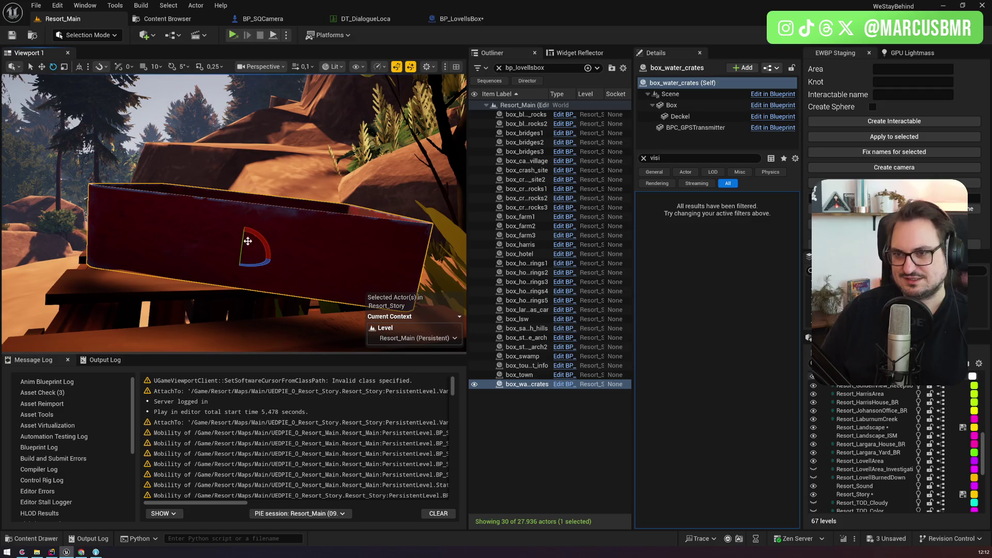
pyautogui.moveTo(234, 238)
pyautogui.mouseDown()
pyautogui.moveTo(241, 230)
pyautogui.moveTo(226, 219)
pyautogui.moveTo(225, 200)
pyautogui.moveTo(225, 232)
pyautogui.mouseUp()
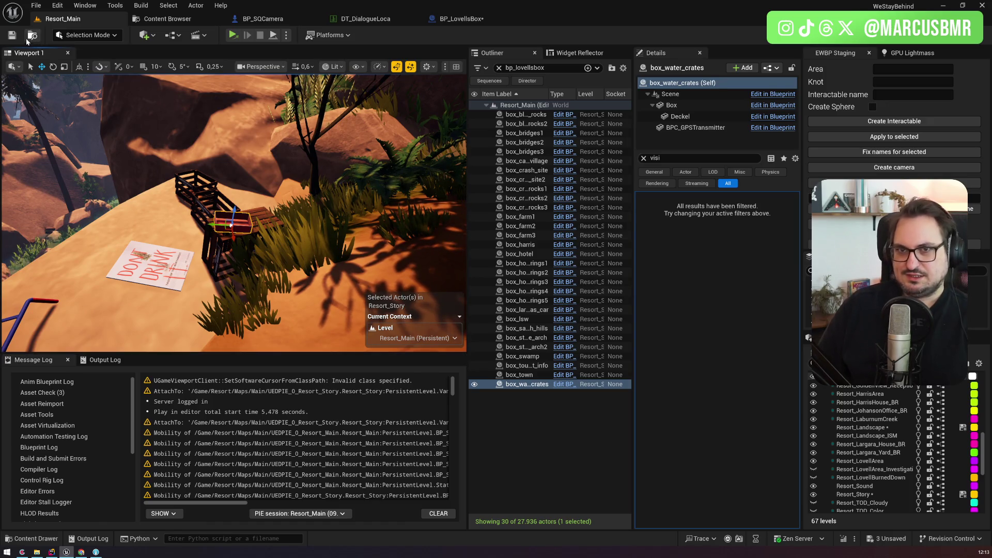
# Clear the Outliner search, save the Resort_Story and Resort_Landscape maps with Ctrl+S, and switch to Codecks
pyautogui.click(499, 68)
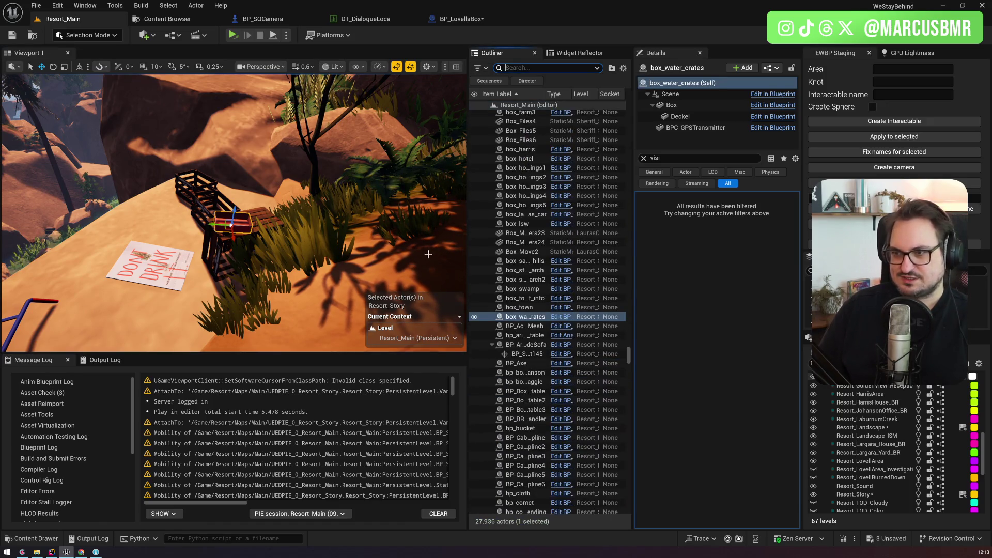
pyautogui.moveTo(224, 255); pyautogui.dragTo(225, 255)
pyautogui.hotkey('ctrl', 's')
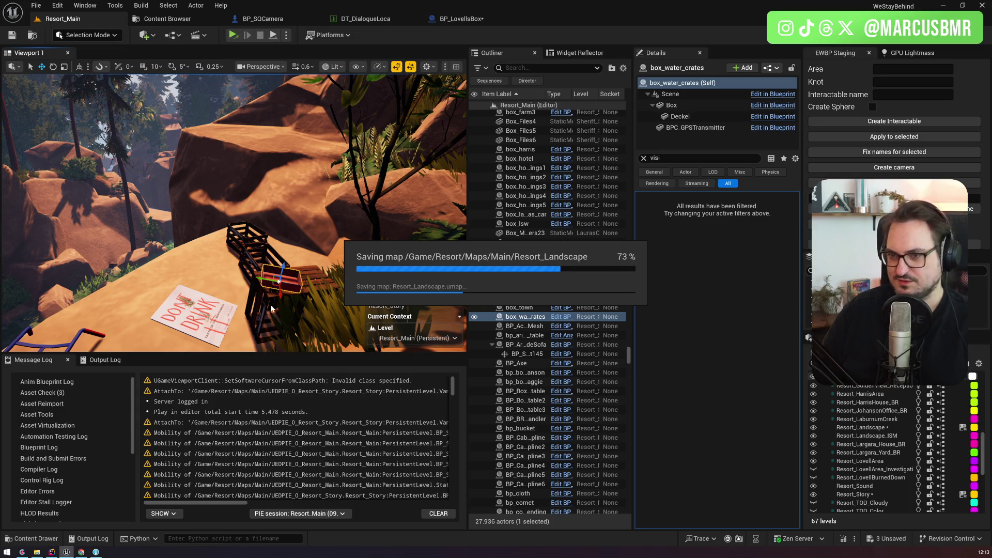
pyautogui.click(23, 552)
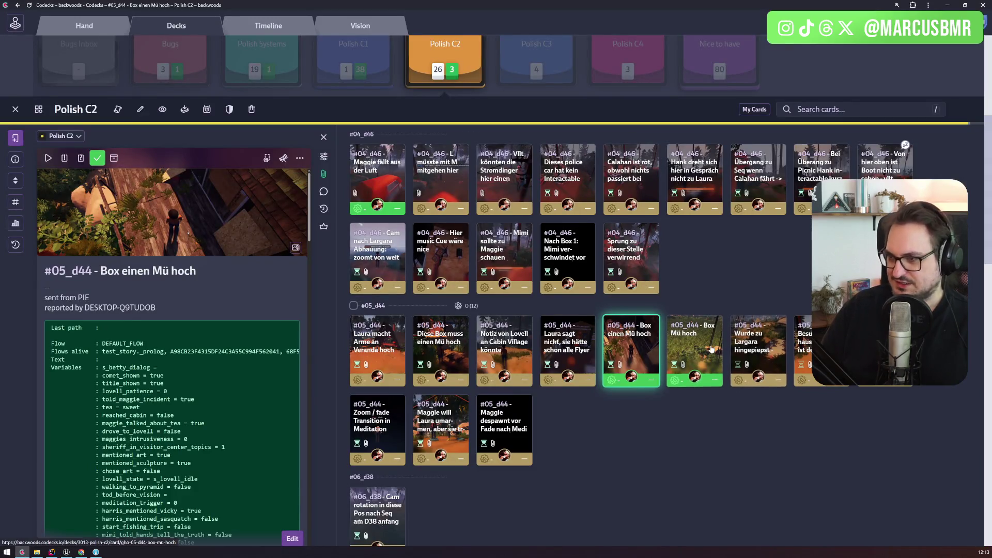
# Filter the Polish C2 deck for 'mü' and mark '#05_d44 - Diese Box muss einen Mü hoch' done
pyautogui.click(695, 351)
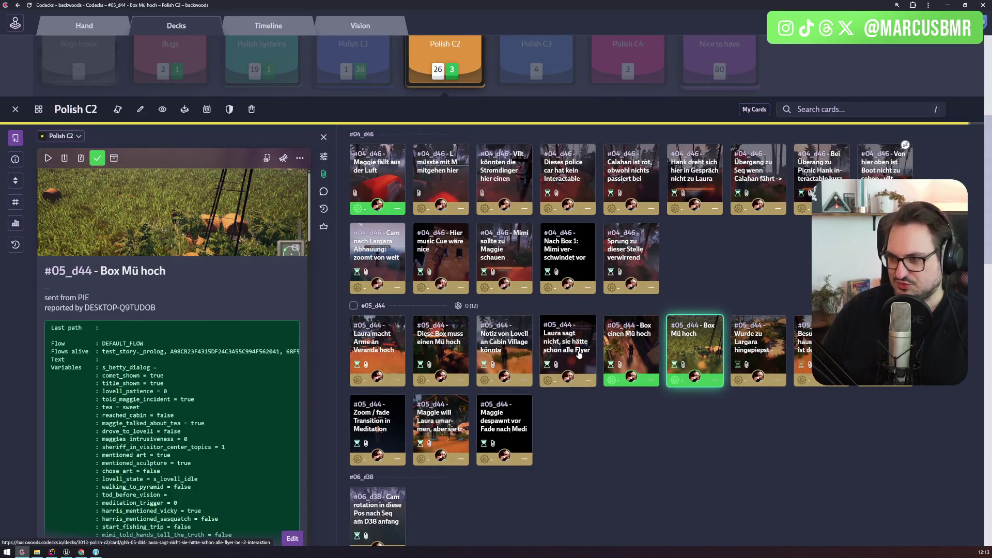
pyautogui.click(822, 110)
pyautogui.write('mü')
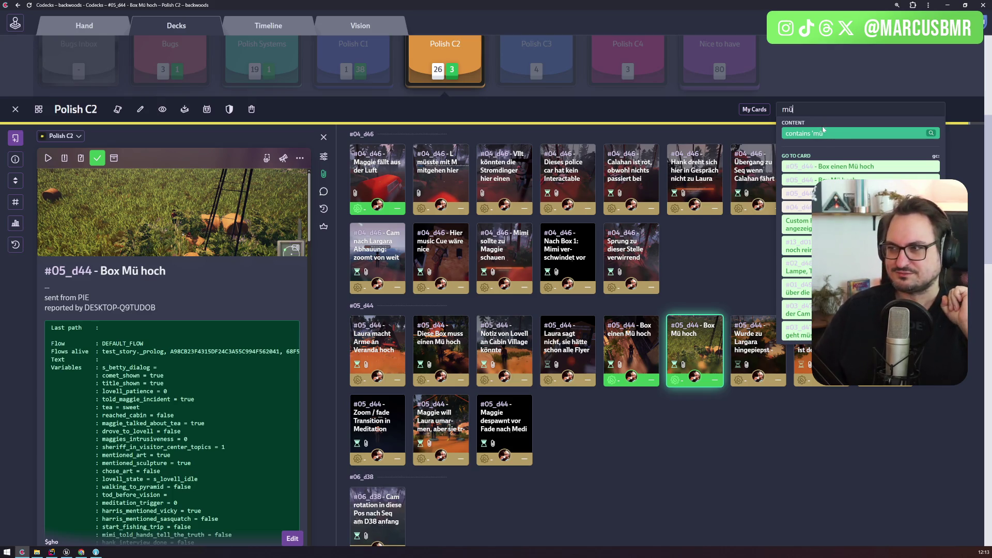
pyautogui.click(822, 133)
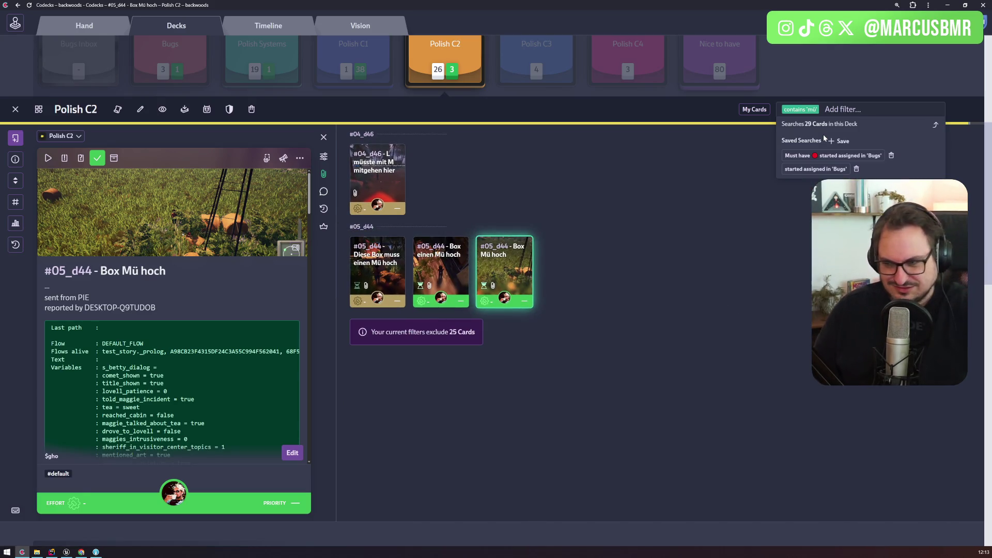
pyautogui.click(381, 179)
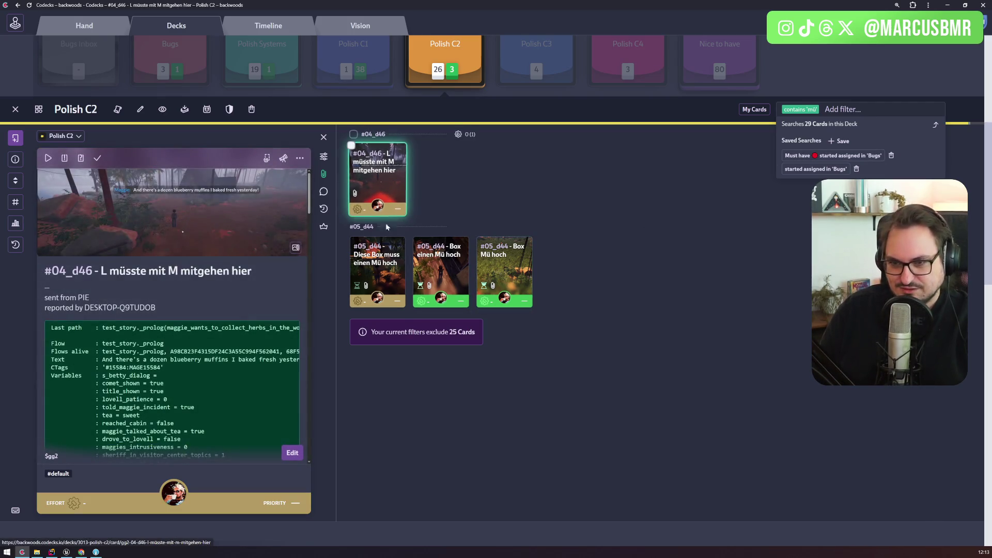
pyautogui.click(378, 261)
pyautogui.click(99, 160)
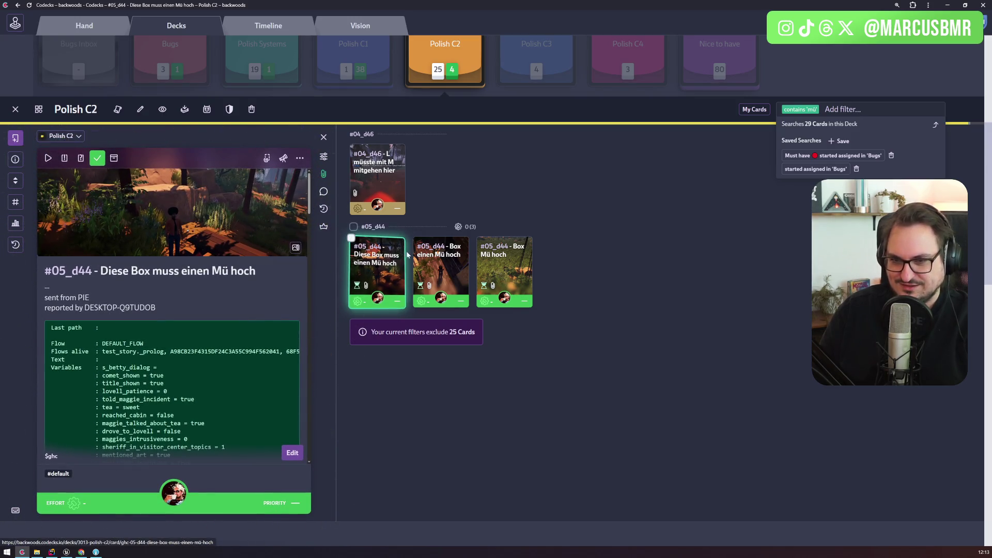
# Remove the 'mü' filter and bring Unreal Editor back to the front
pyautogui.press('BackSpace')
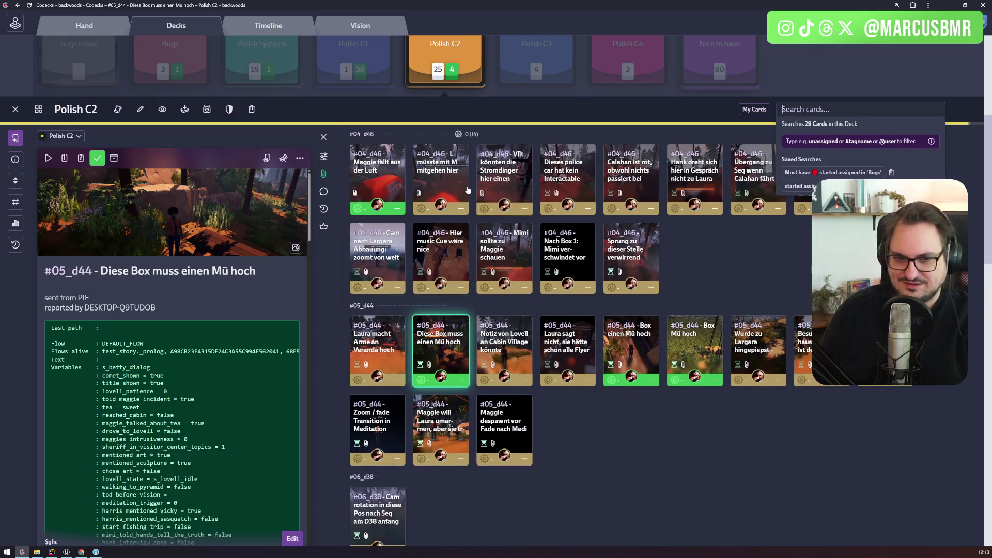
pyautogui.scroll(-3, 658, 435)
pyautogui.scroll(3, 656, 437)
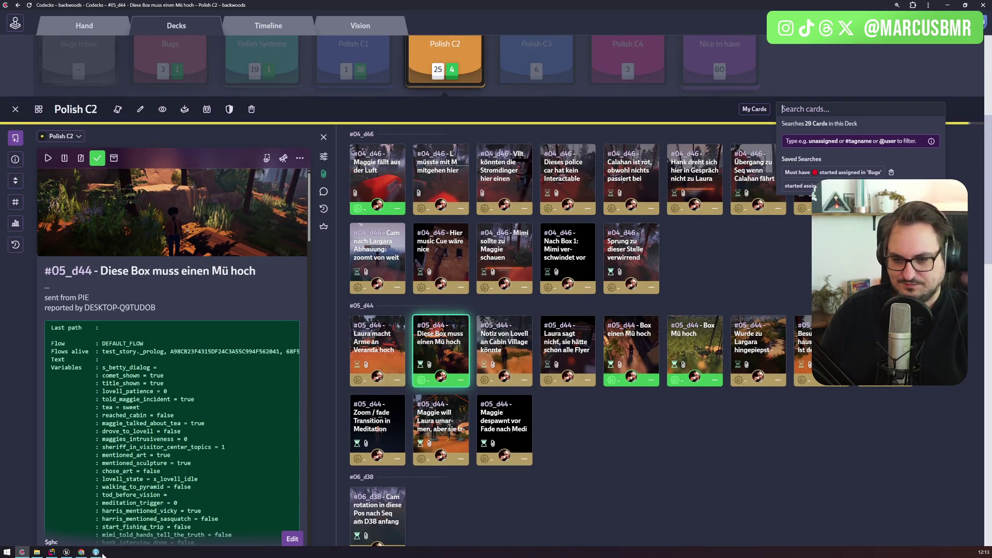
pyautogui.moveTo(70, 555)
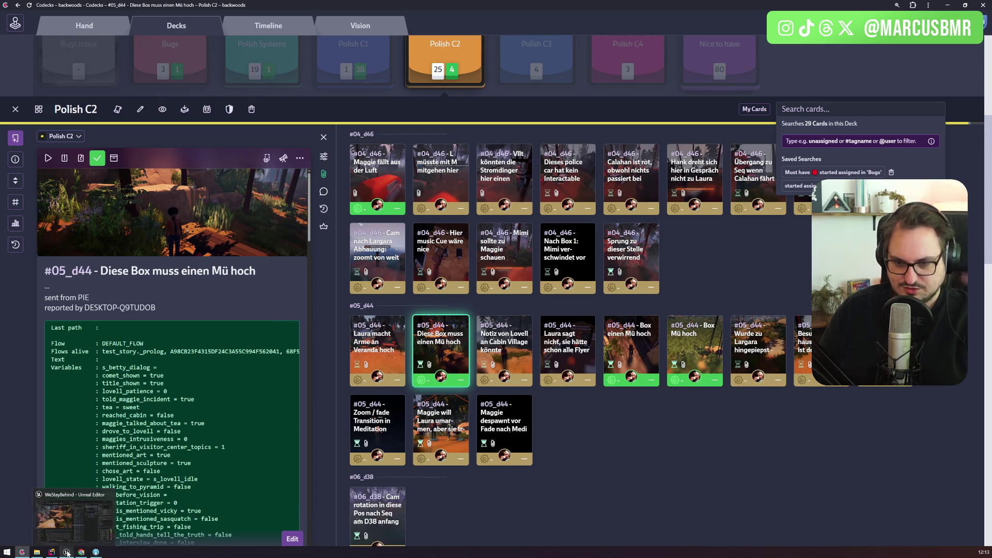
pyautogui.click(67, 552)
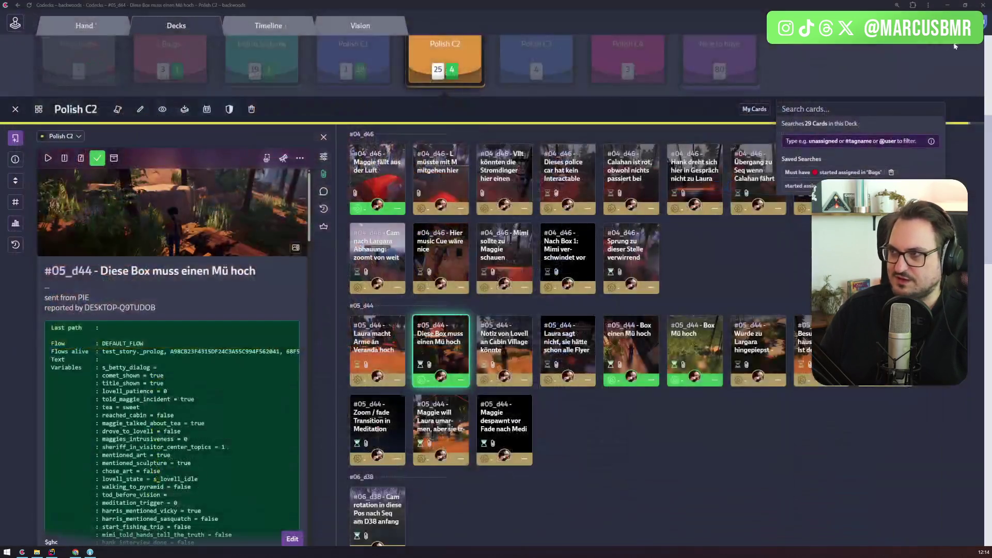
# In Fork, discard the local changes to Resort_Landscape.umap
pyautogui.click(81, 551)
pyautogui.click(81, 552)
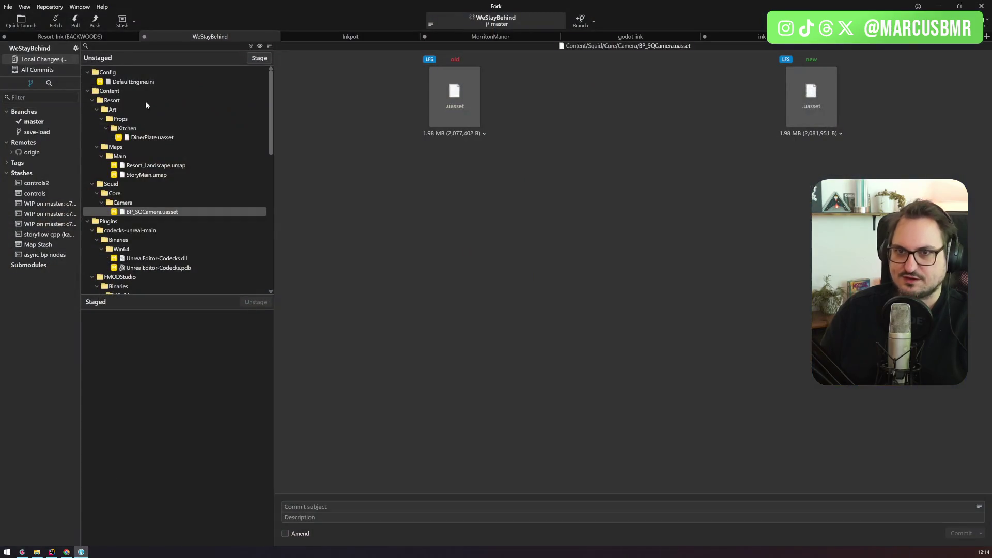
pyautogui.click(39, 71)
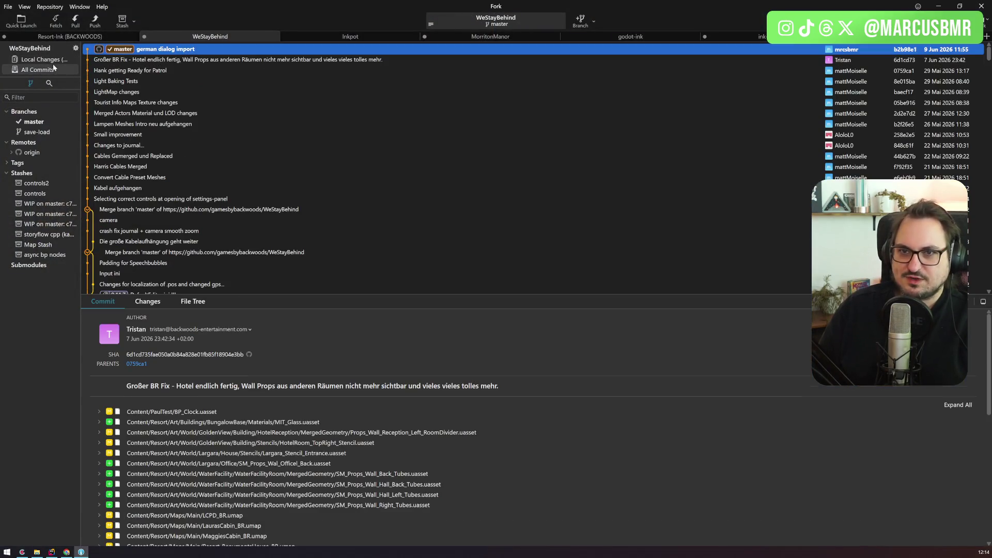
pyautogui.click(55, 62)
pyautogui.scroll(-3, 222, 134)
pyautogui.scroll(1, 175, 153)
pyautogui.click(181, 166)
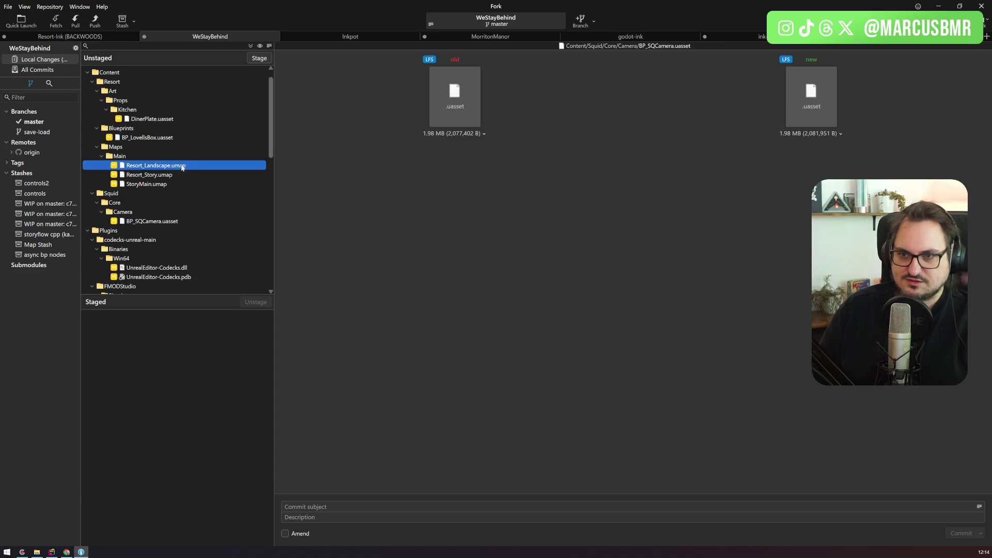
pyautogui.rightClick(138, 167)
pyautogui.click(196, 237)
pyautogui.click(545, 287)
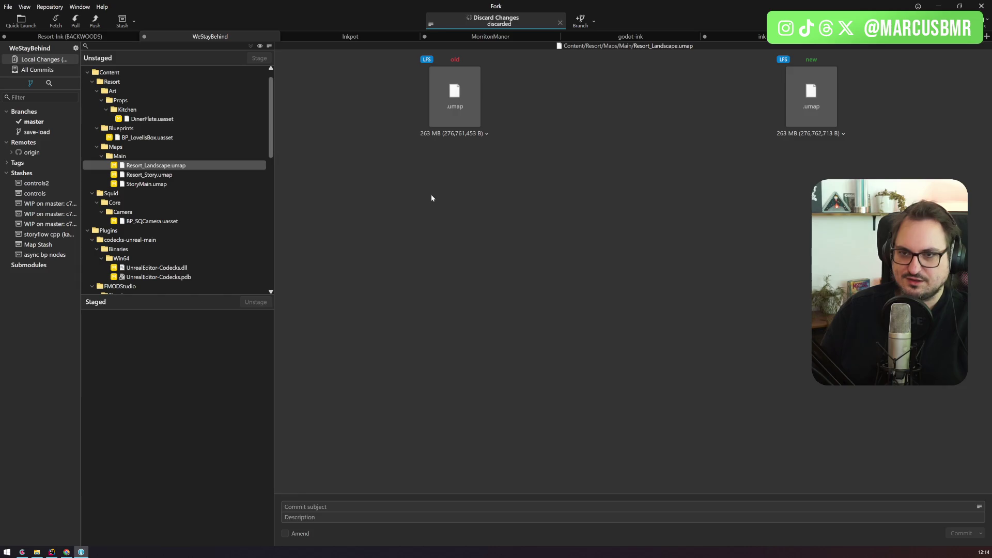
# Pull the latest commits from the remote in Fork, then return to Codecks
pyautogui.click(51, 70)
pyautogui.click(75, 24)
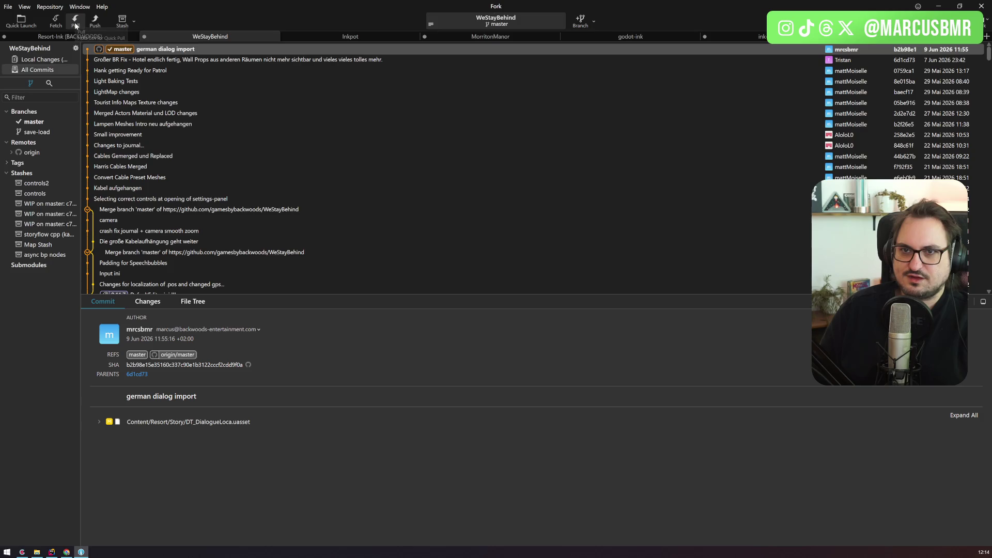
pyautogui.click(554, 293)
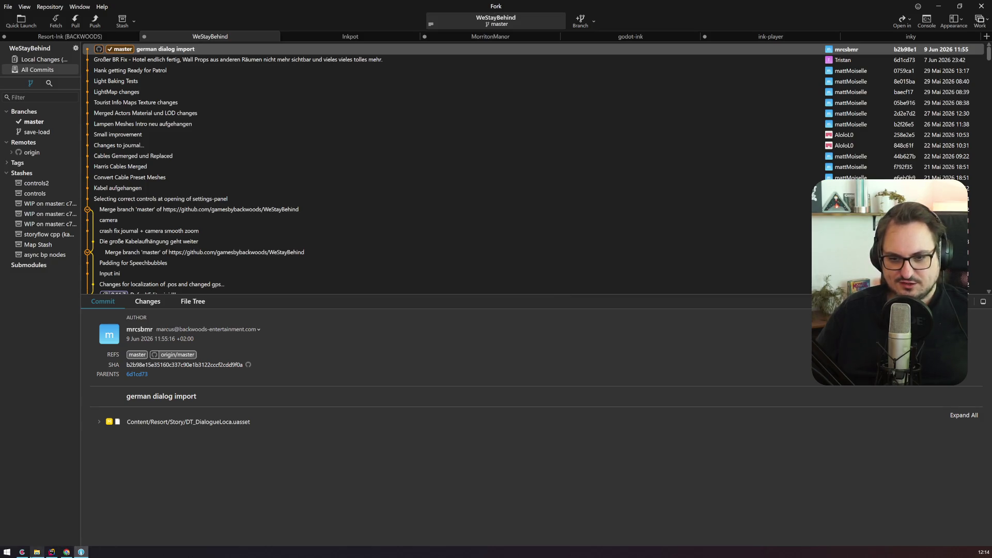
pyautogui.click(22, 552)
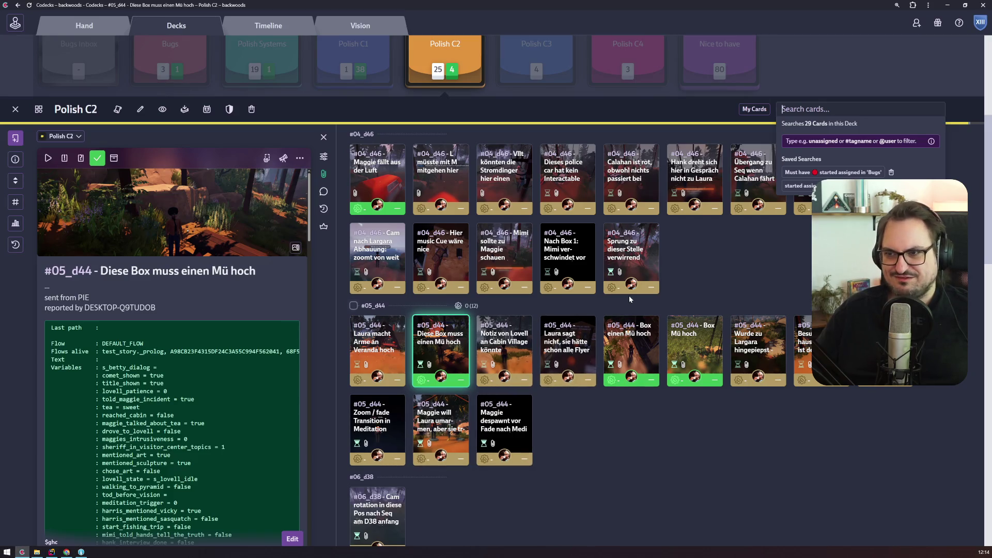
# Close the card search suggestions and open the Polish Systems deck from the deck strip
pyautogui.click(789, 282)
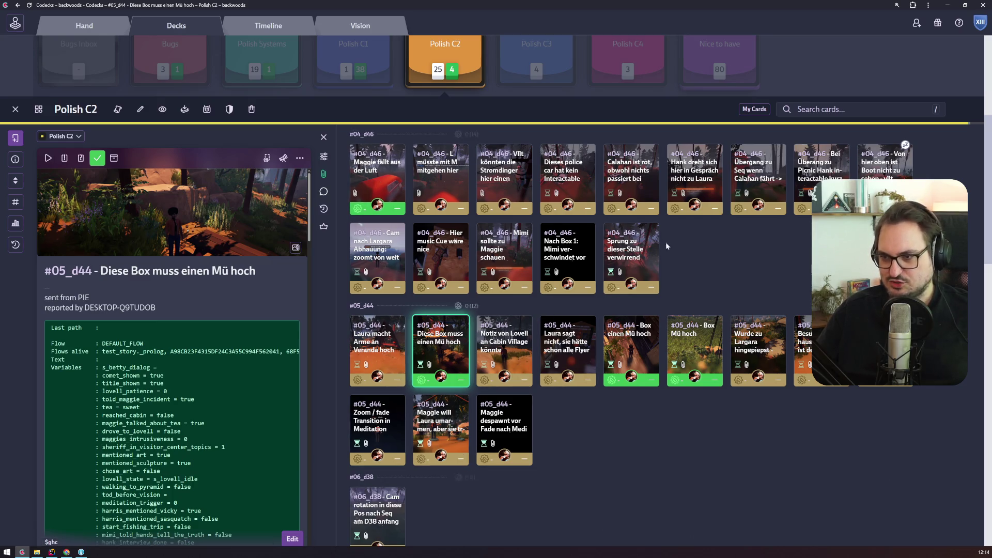
pyautogui.scroll(-2, 679, 413)
pyautogui.scroll(2, 680, 414)
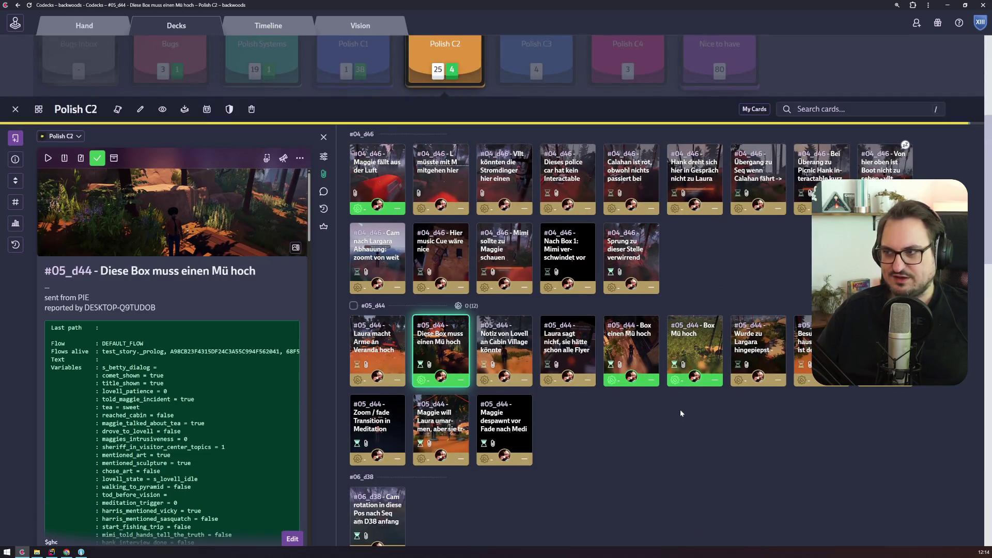
pyautogui.scroll(4, 680, 414)
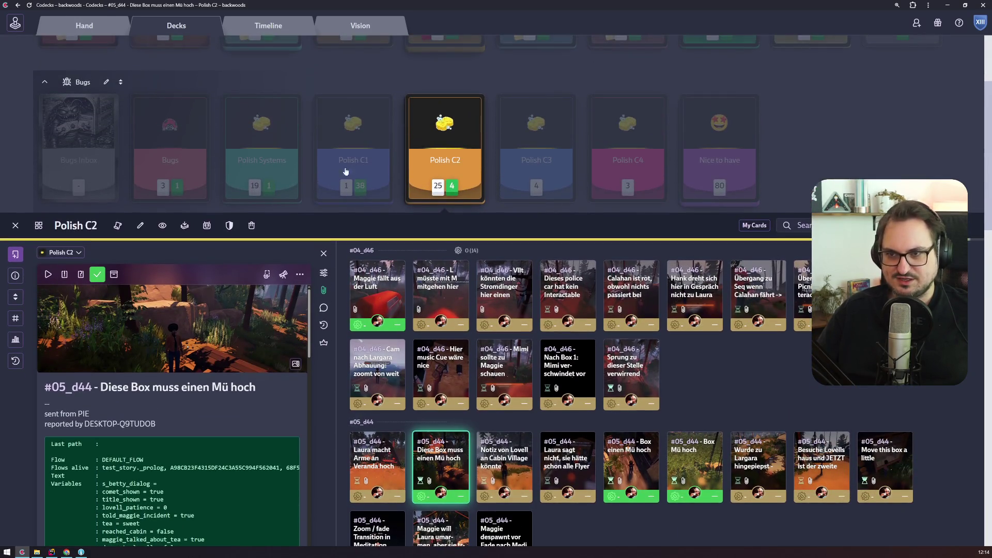
pyautogui.click(277, 144)
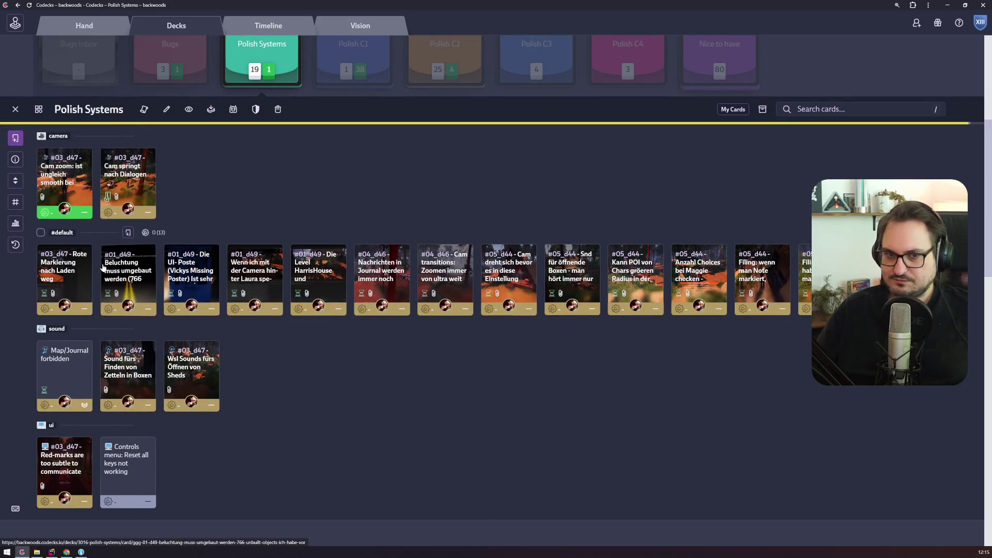
pyautogui.scroll(3, 264, 256)
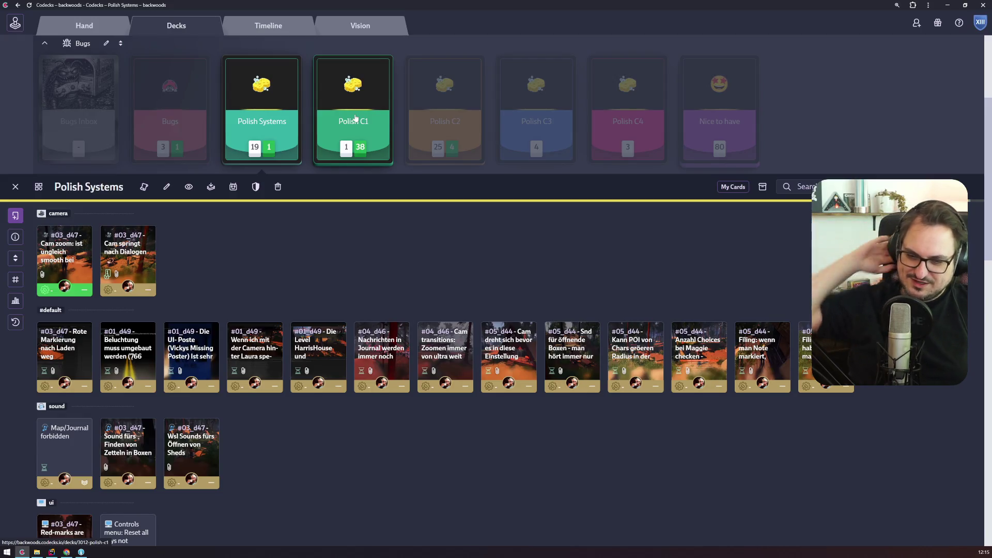
pyautogui.click(69, 553)
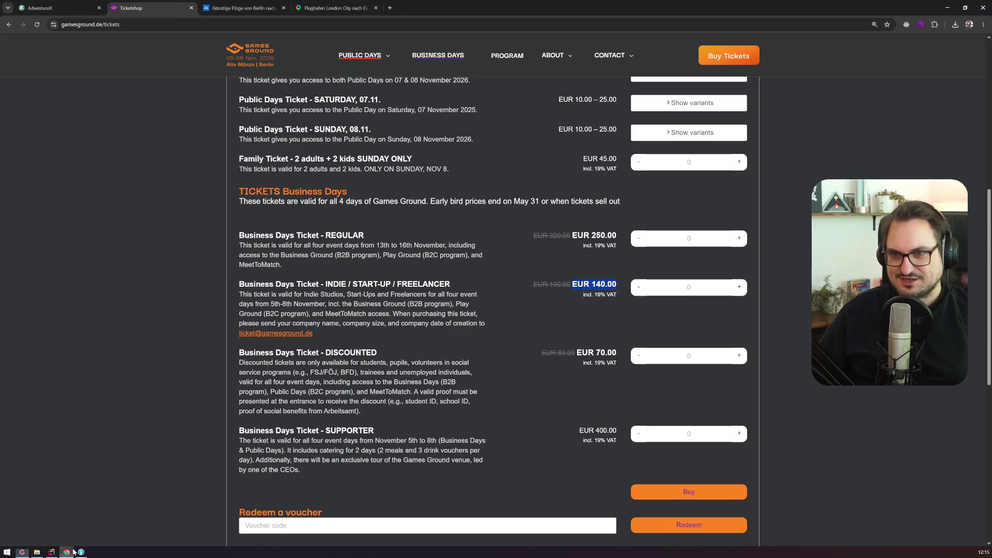
# Open the channel's TwitchTracker stats page in a new Chrome tab
pyautogui.click(389, 8)
pyautogui.write('twitchtr')
pyautogui.press('Return')
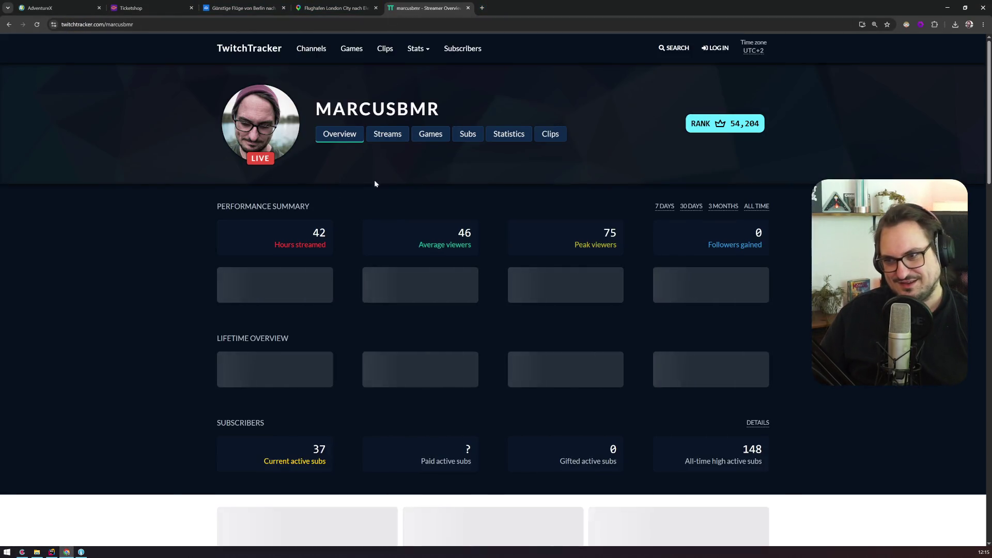
pyautogui.scroll(-10, 171, 235)
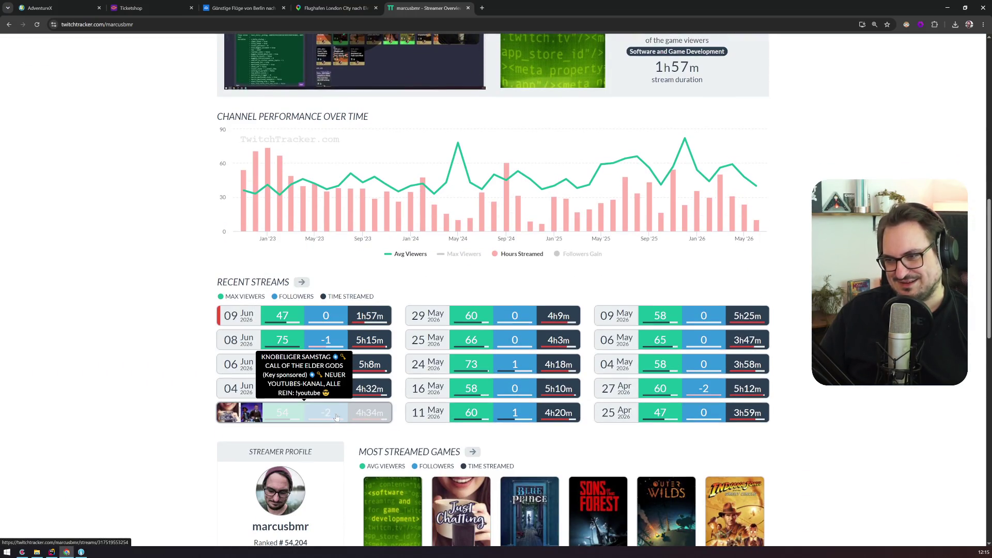
# Review a recent stream's stats, close the tab and bring up the Codecks Polish Systems deck
pyautogui.click(324, 340)
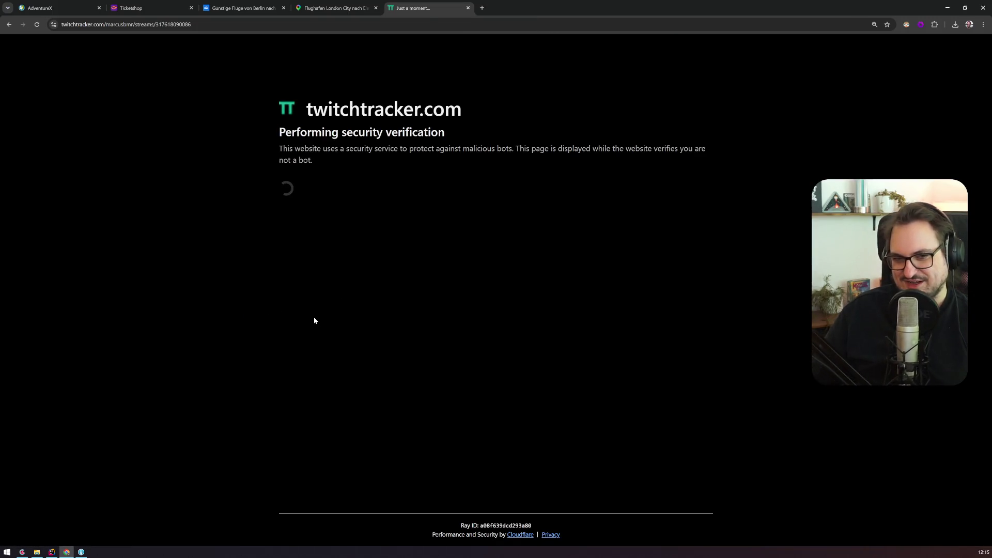
pyautogui.scroll(-4, 566, 296)
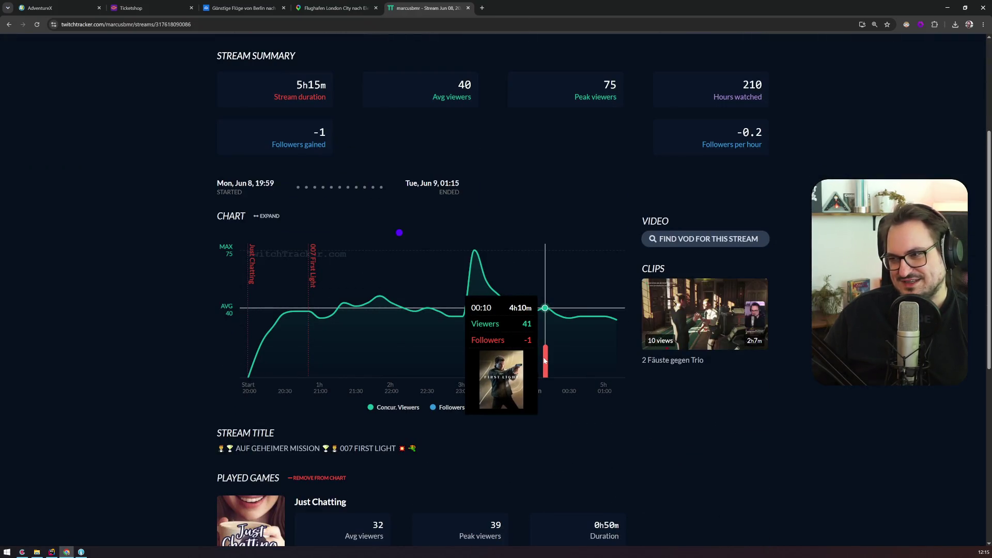
pyautogui.click(9, 24)
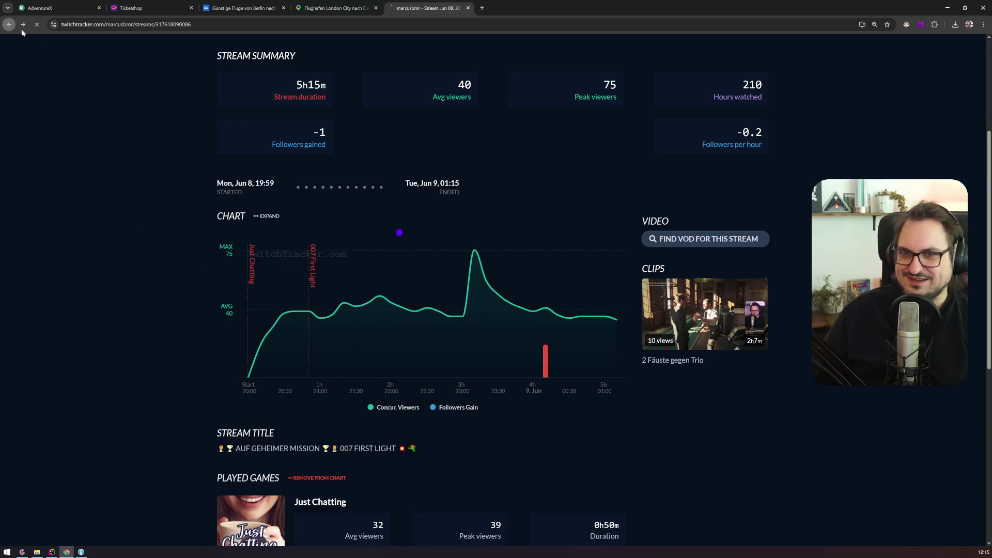
pyautogui.click(468, 8)
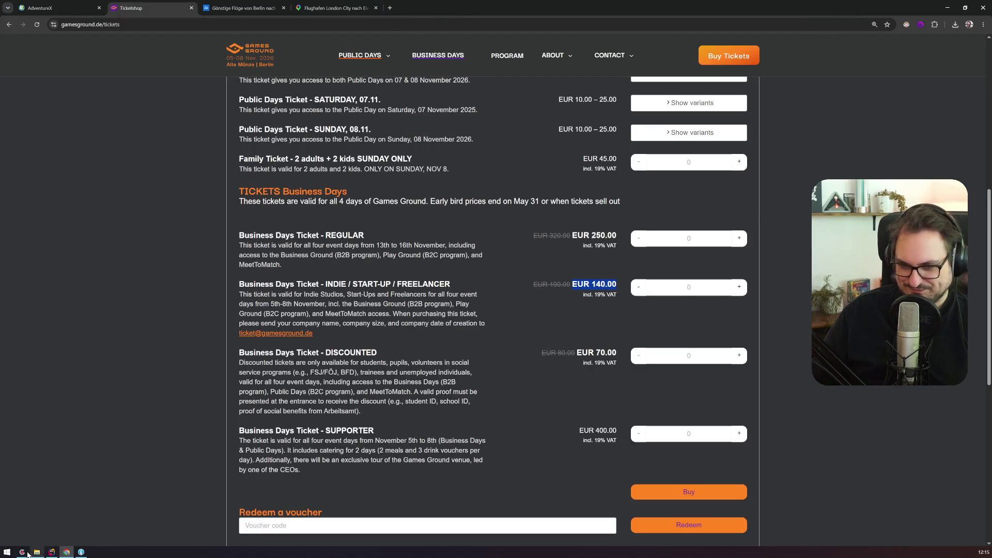
pyautogui.click(22, 552)
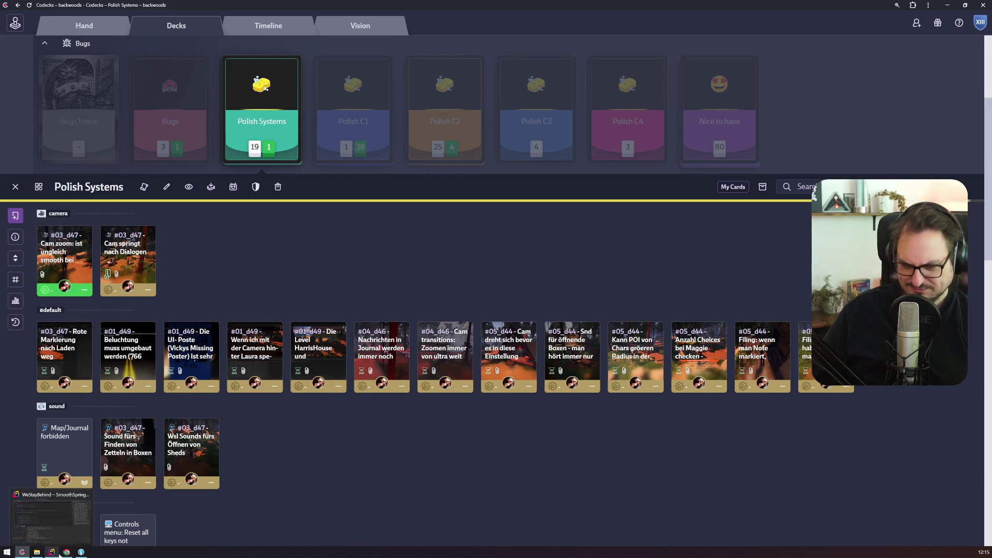
pyautogui.moveTo(66, 545)
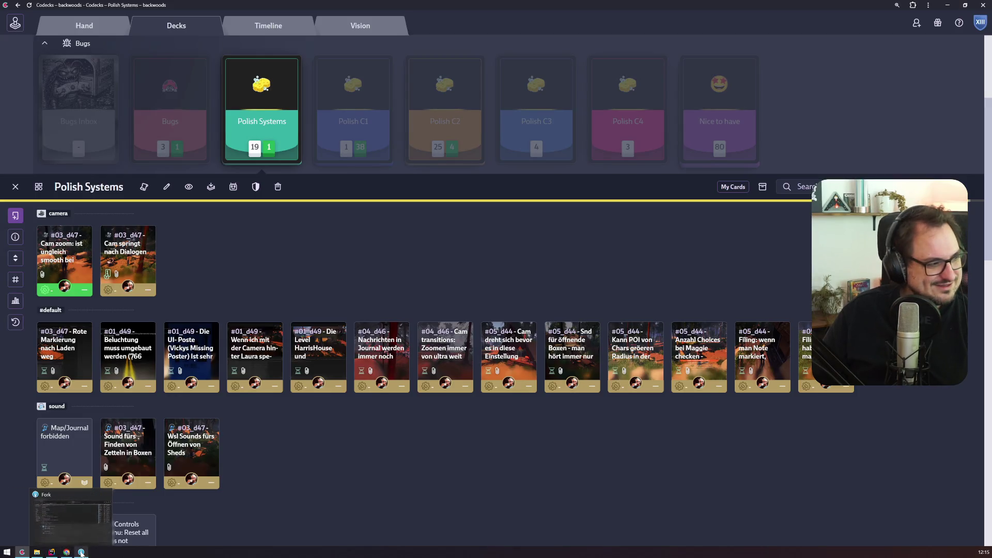
# Fetch from all remotes in Fork for WeStayBehind
pyautogui.click(94, 512)
pyautogui.click(56, 21)
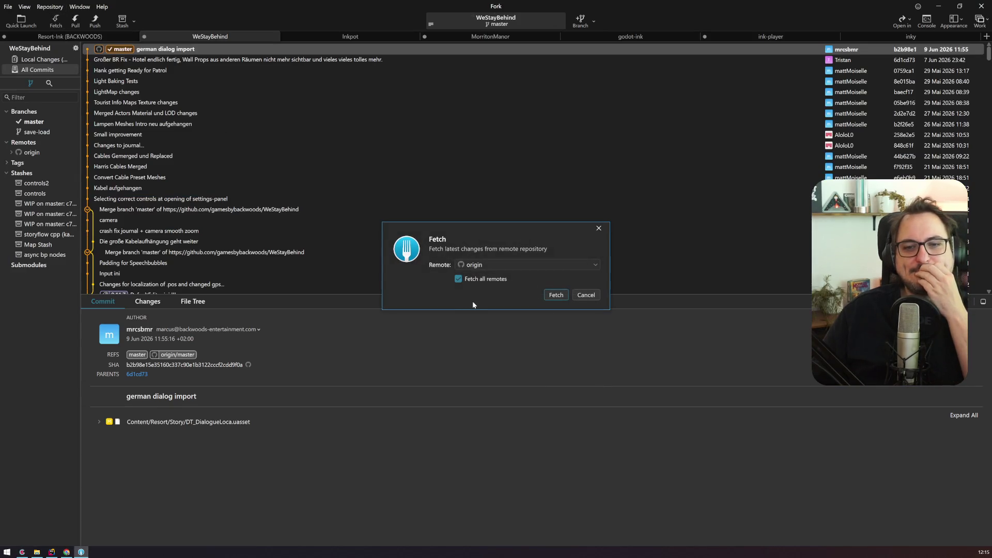
pyautogui.click(550, 295)
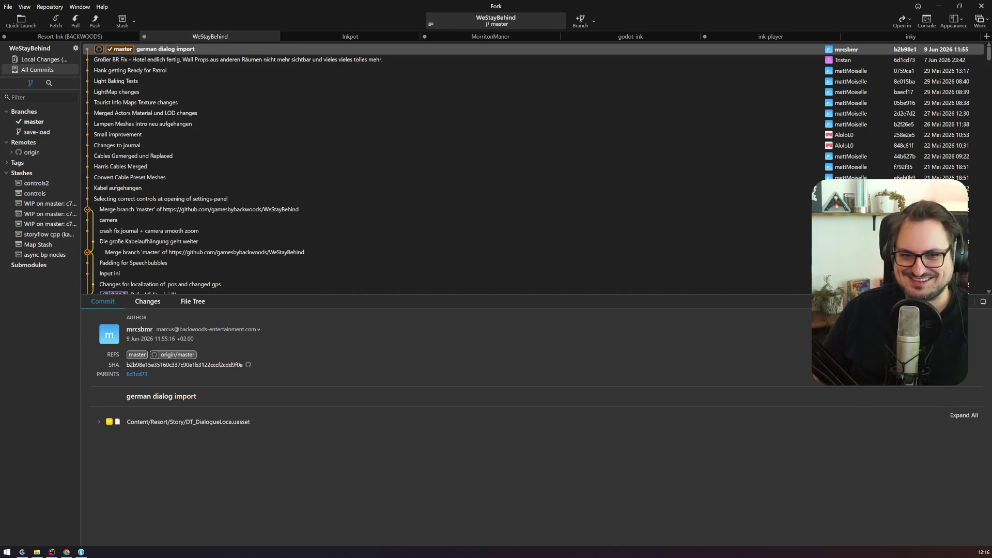
# Pull origin/master into master, then open a new browser tab
pyautogui.click(75, 22)
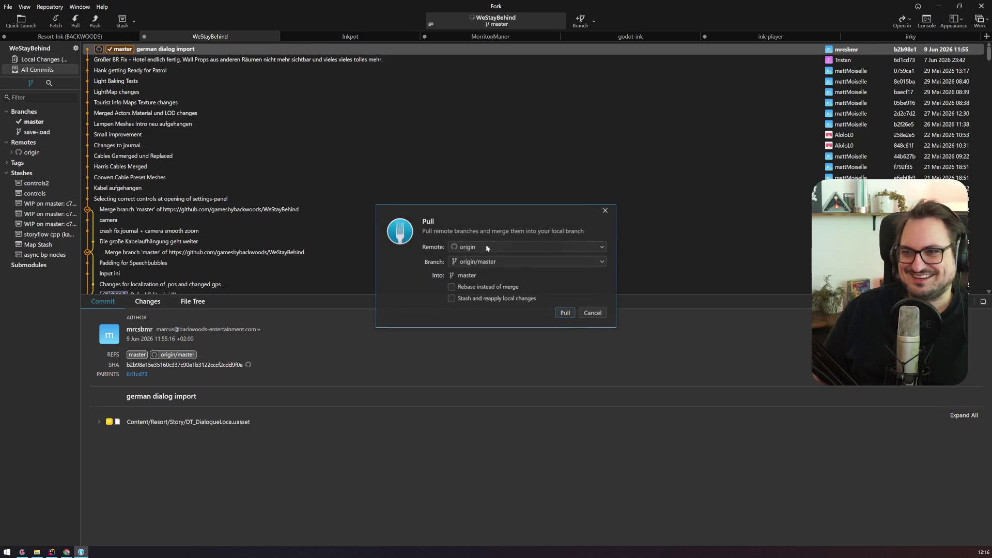
pyautogui.click(574, 312)
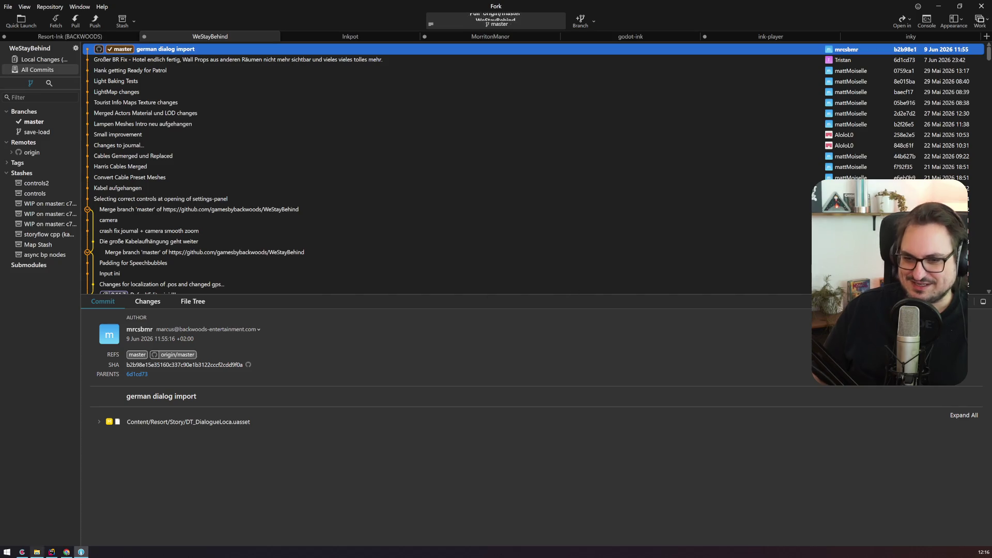
pyautogui.click(66, 552)
pyautogui.click(390, 9)
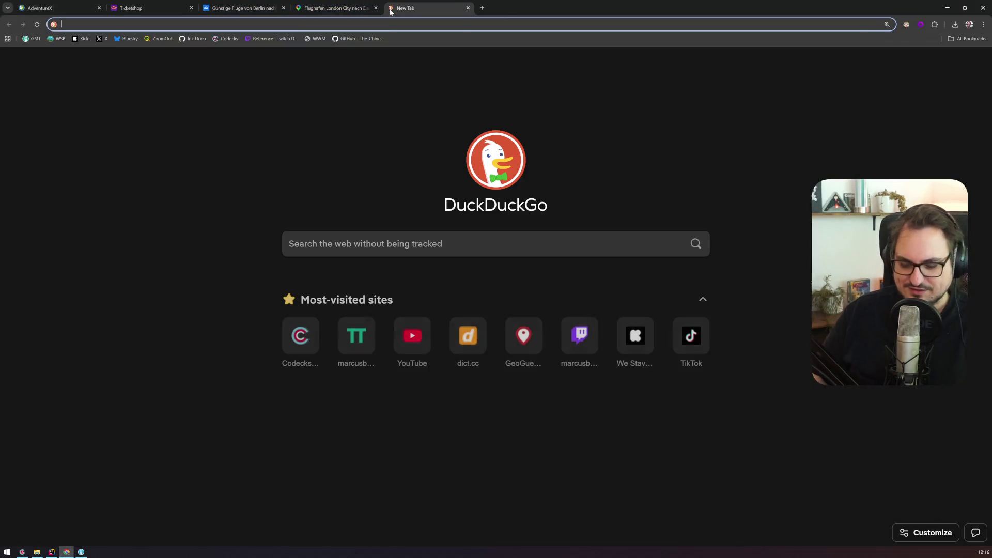
# Load twitchtracker.com/schradin and view the Jun 08 stream's stats
pyautogui.write('twitchtra')
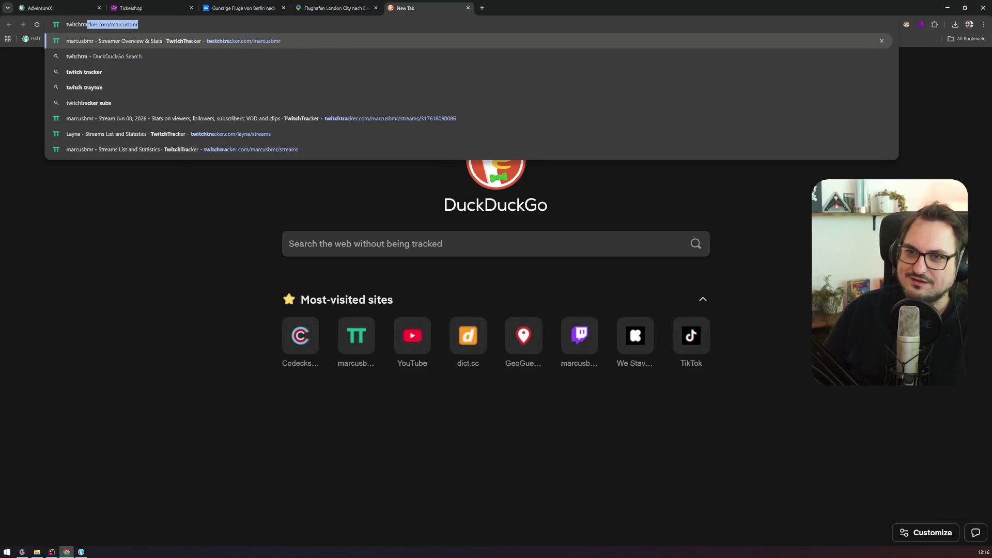
pyautogui.write('cker.com/schradin')
pyautogui.press('Return')
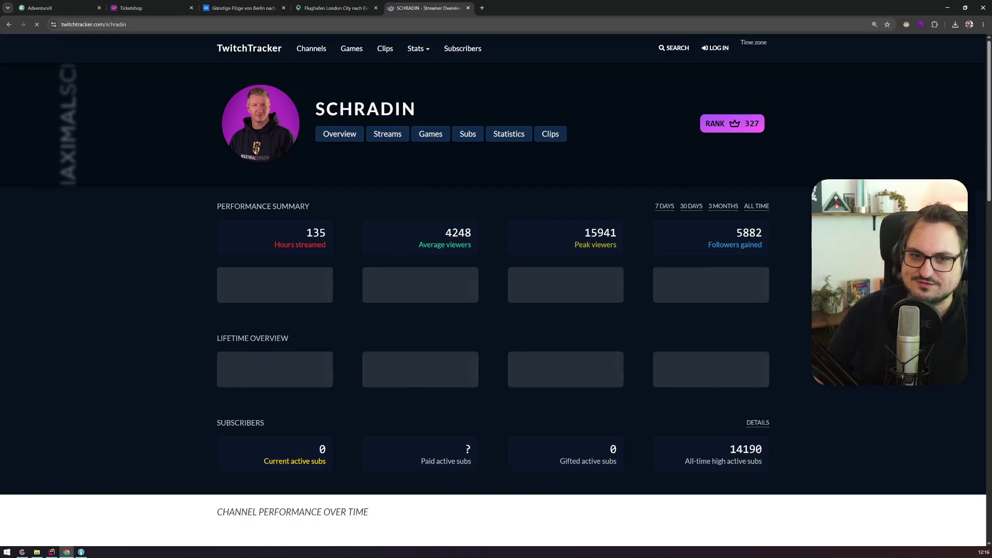
pyautogui.scroll(-8, 185, 238)
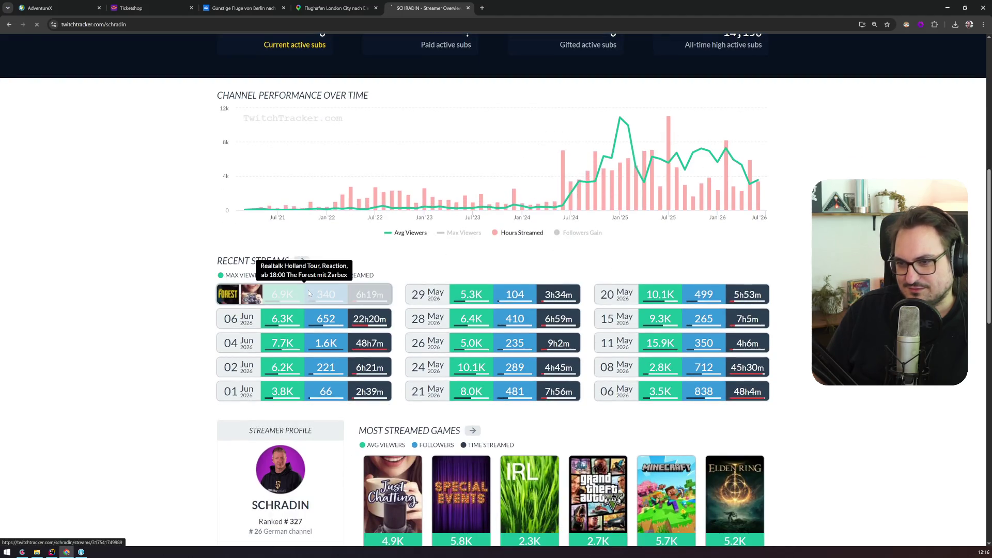
pyautogui.click(309, 295)
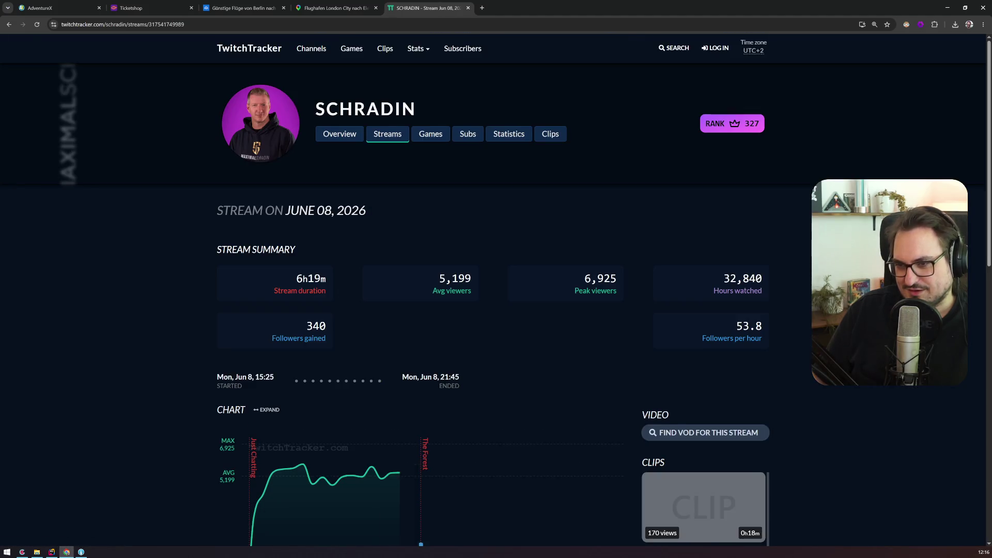
pyautogui.scroll(-4, 407, 268)
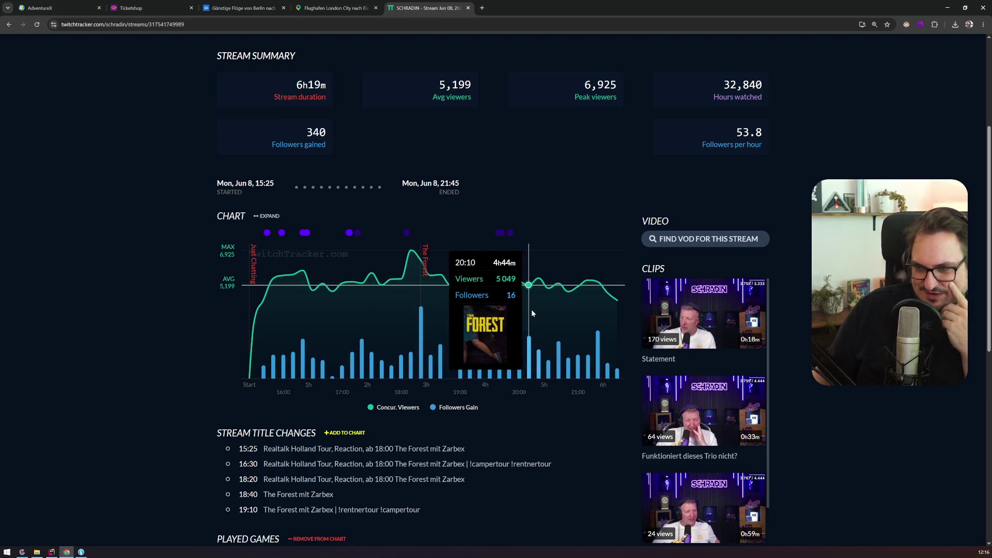
# View the Jun 06 stream's stats, then close the TwitchTracker tab
pyautogui.hotkey('alt', 'Left')
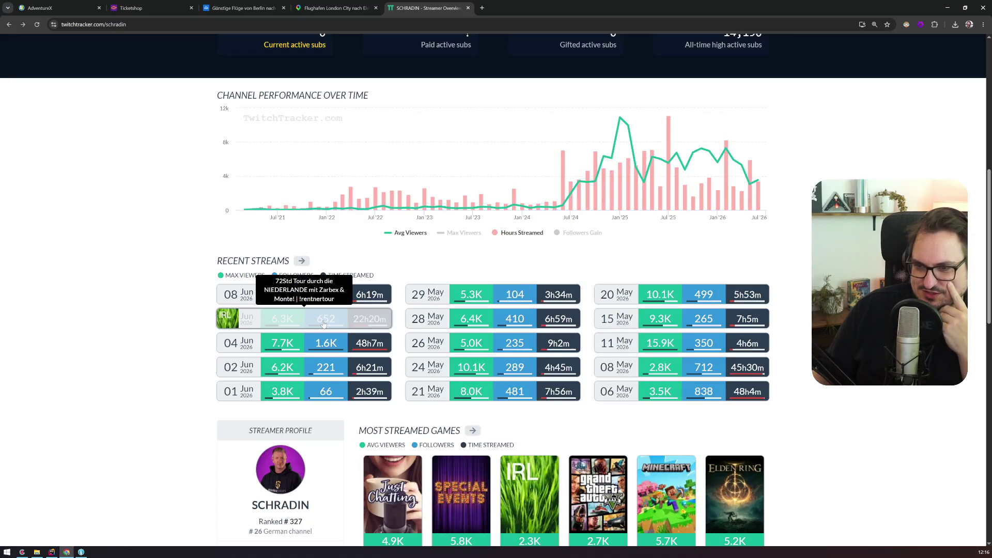
pyautogui.click(323, 324)
pyautogui.scroll(-3, 327, 299)
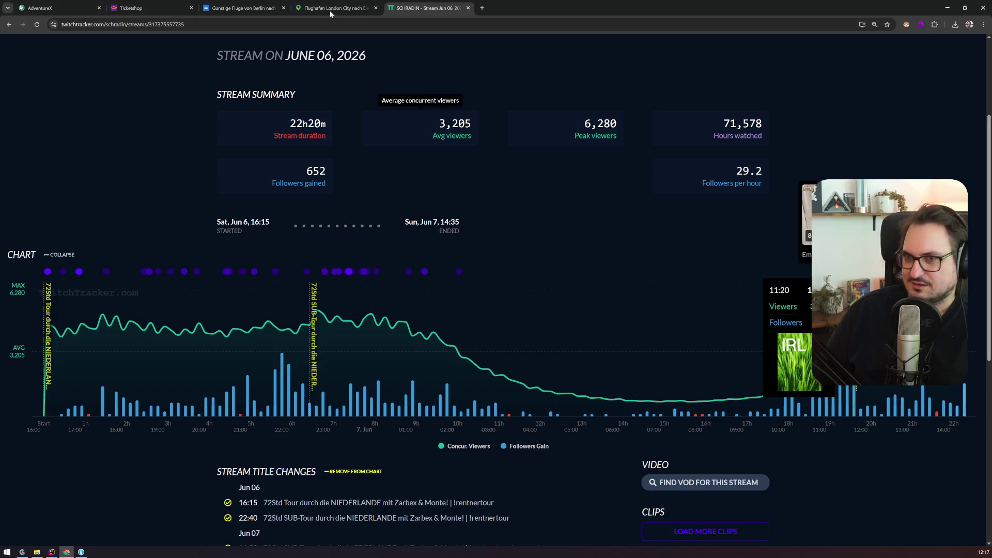
pyautogui.click(468, 8)
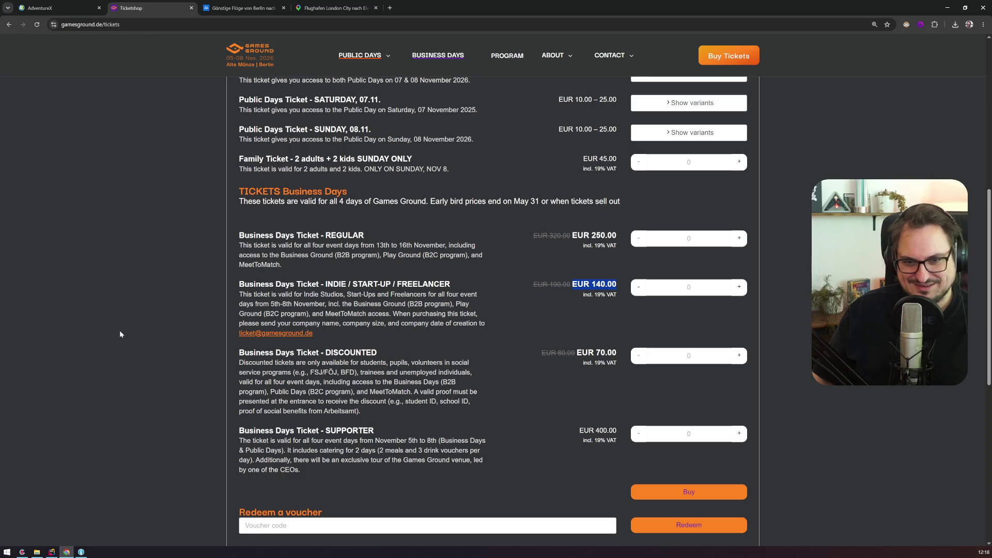
# Fetch the latest changes from all remotes in Fork
pyautogui.click(81, 552)
pyautogui.click(56, 21)
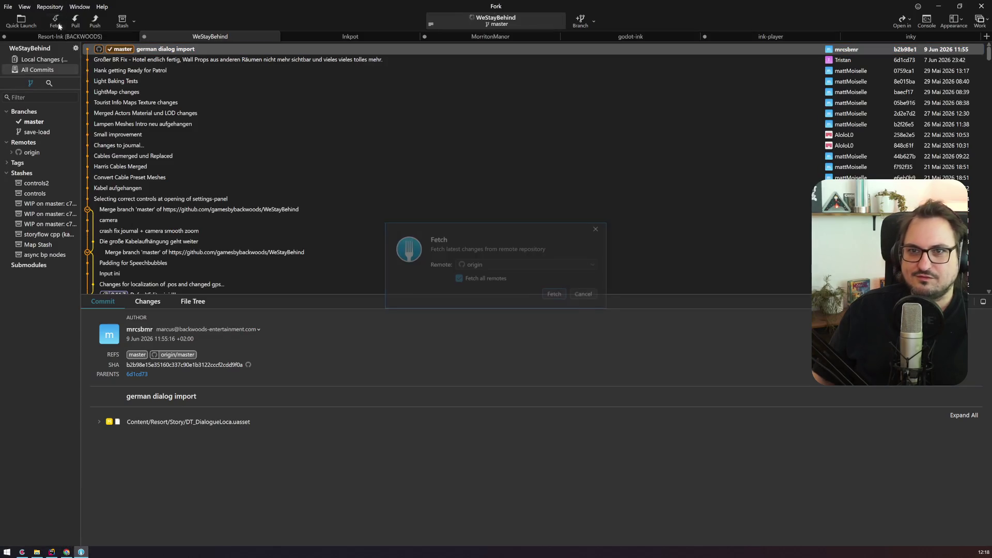
pyautogui.click(553, 292)
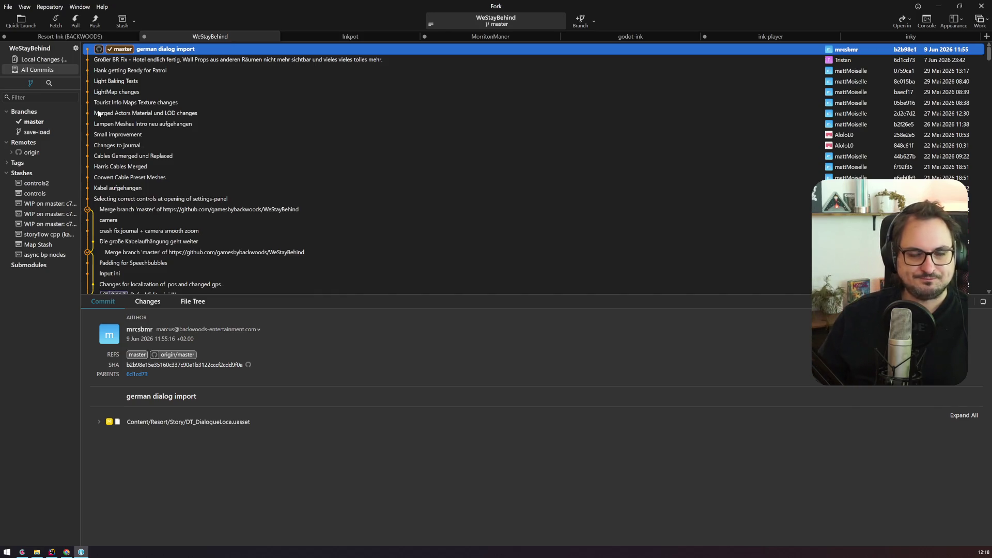
# Pull origin/master into master, inspect the new 'Landscape push' commit, and switch to Rider
pyautogui.click(76, 21)
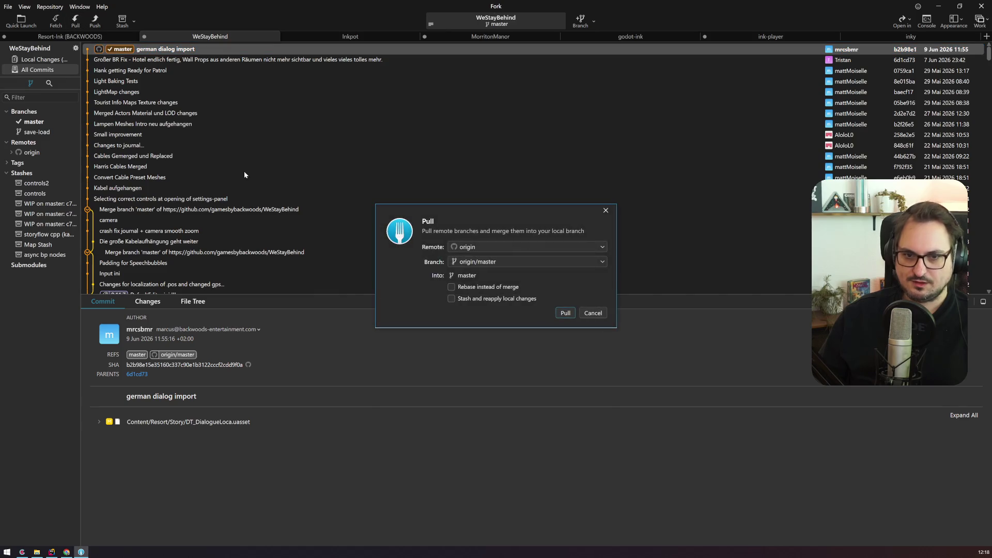
pyautogui.click(564, 313)
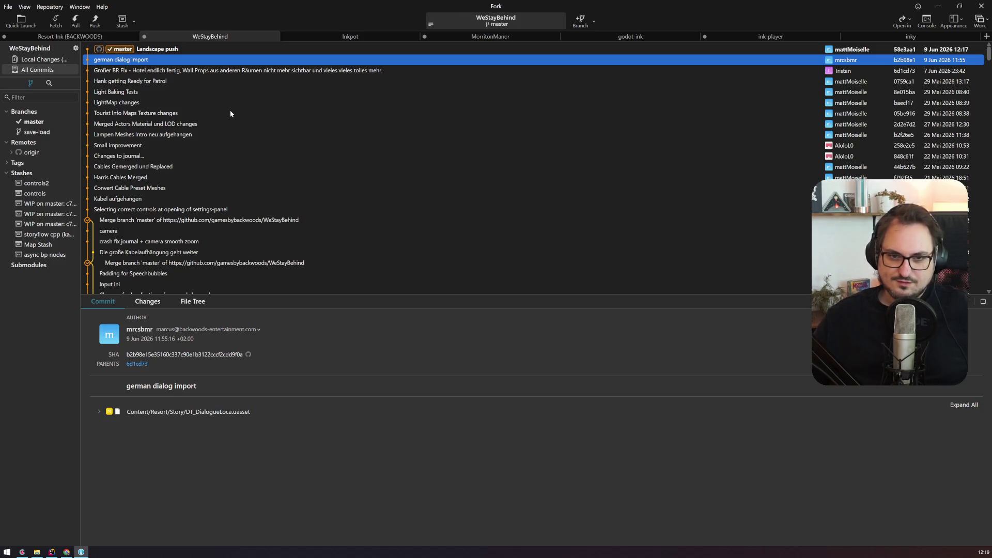
pyautogui.click(176, 49)
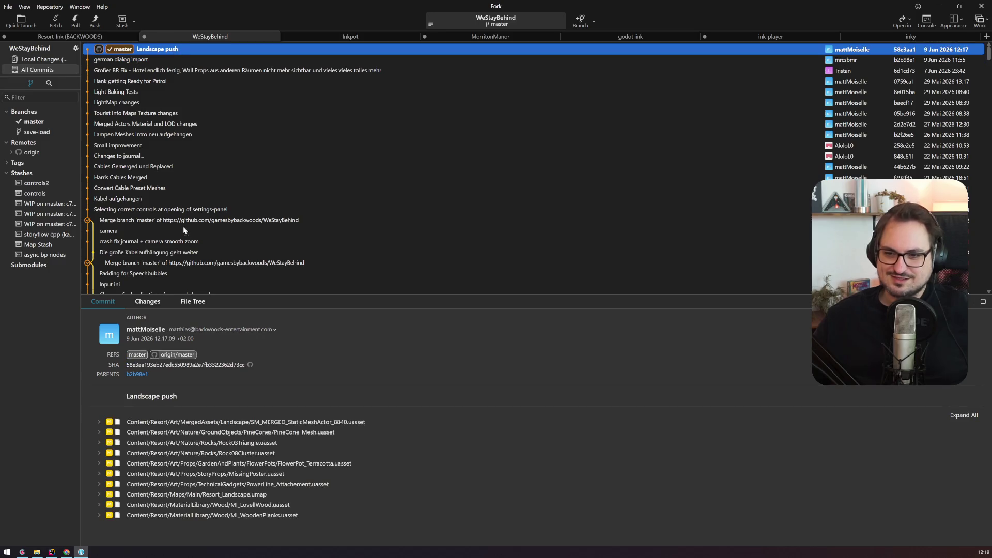
pyautogui.click(53, 553)
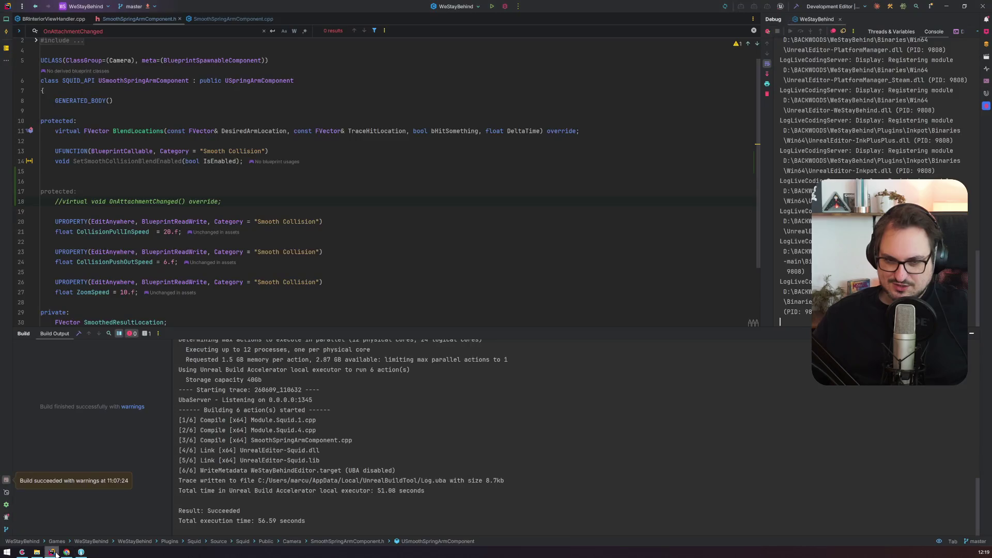
# Build the WeStayBehind editor target with Ctrl+Shift+B, then open the Content Drawer in the reopened editor
pyautogui.hotkey('ctrl', 'shift', 'b')
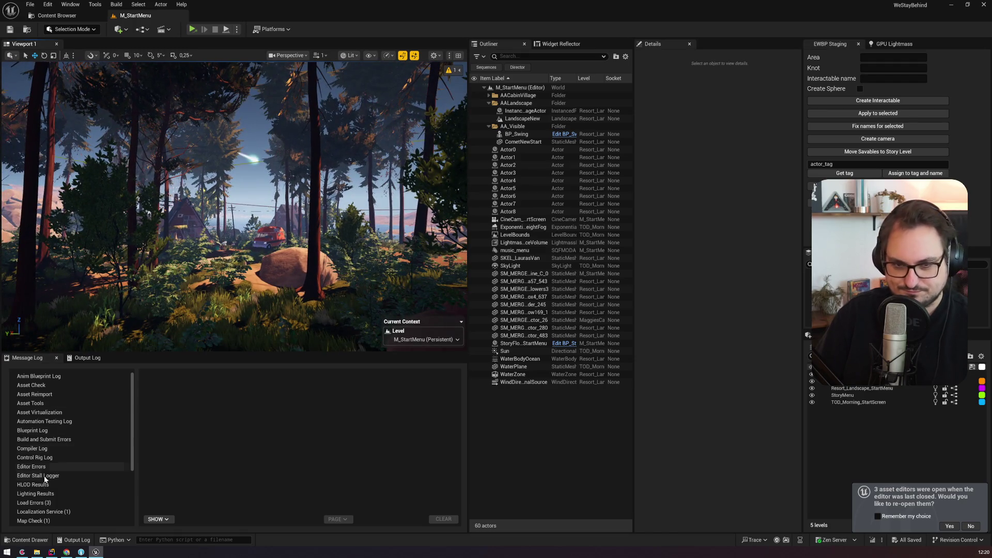
pyautogui.click(32, 540)
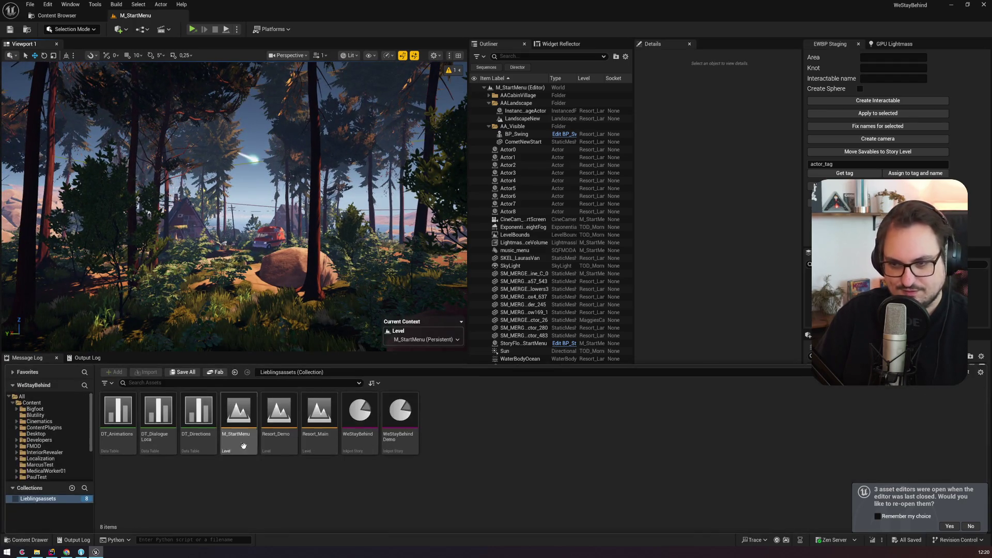
# Load the Resort_Main map from the favourites collection in the Content Drawer
pyautogui.click(327, 443)
pyautogui.doubleClick(327, 442)
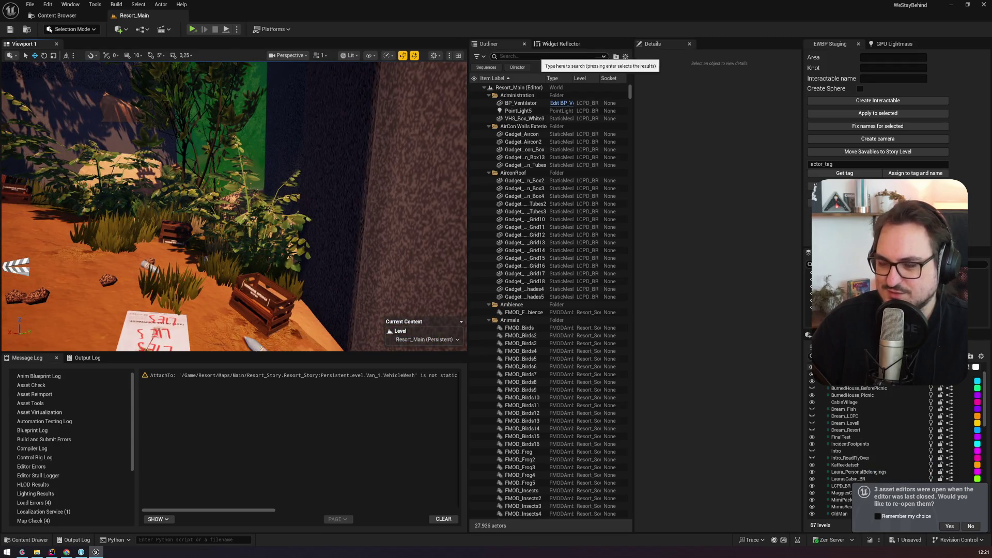
# Set the editor's Application Scale to 1.2 in Widget Reflector
pyautogui.click(548, 45)
pyautogui.click(529, 65)
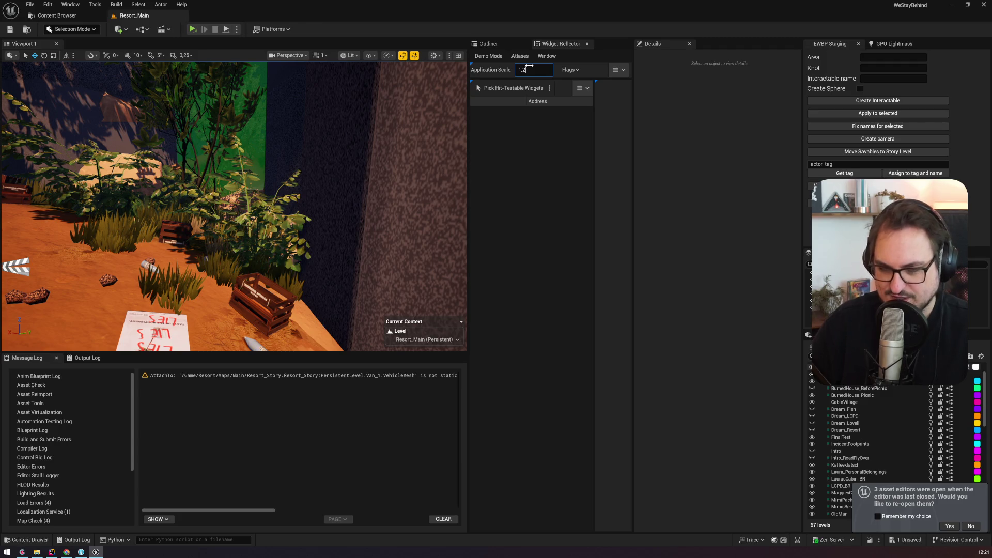
pyautogui.press('Return')
# Filter the Outliner for bp_lovellsbox and select box_bluejay_rocks
pyautogui.click(511, 52)
pyautogui.click(535, 68)
pyautogui.write('bp_')
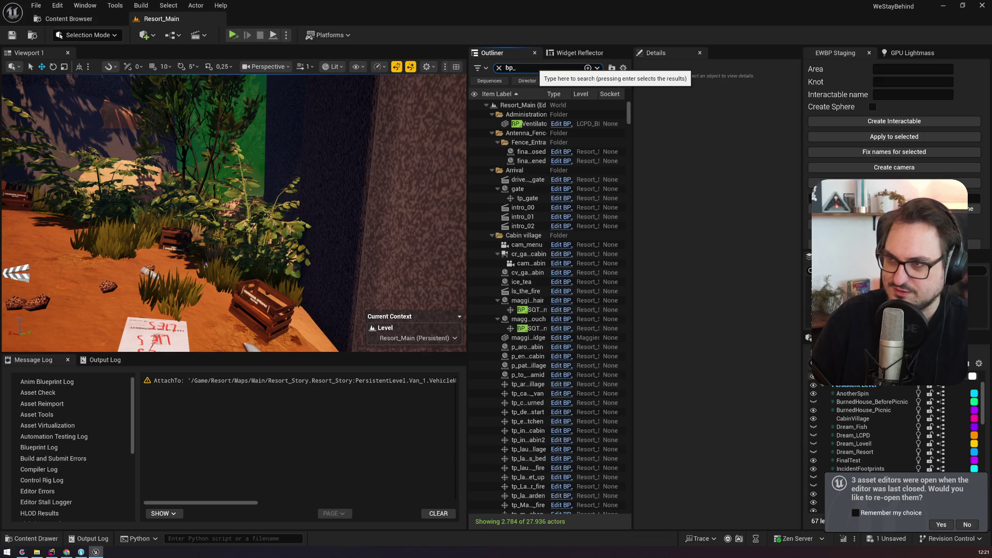
pyautogui.write('lovellsbox')
pyautogui.click(523, 115)
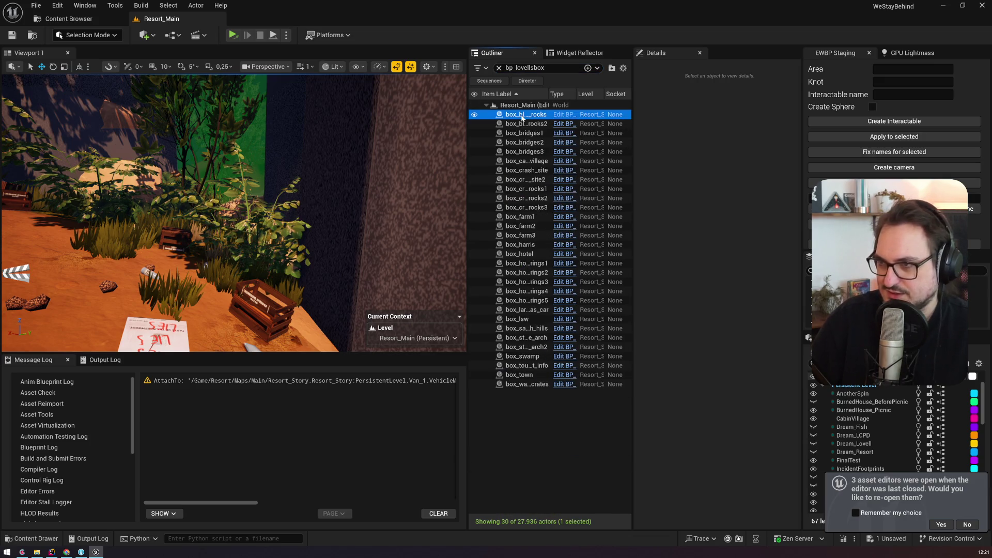
# Frame the box_bluejay_rocks actor in the viewport
pyautogui.doubleClick(522, 116)
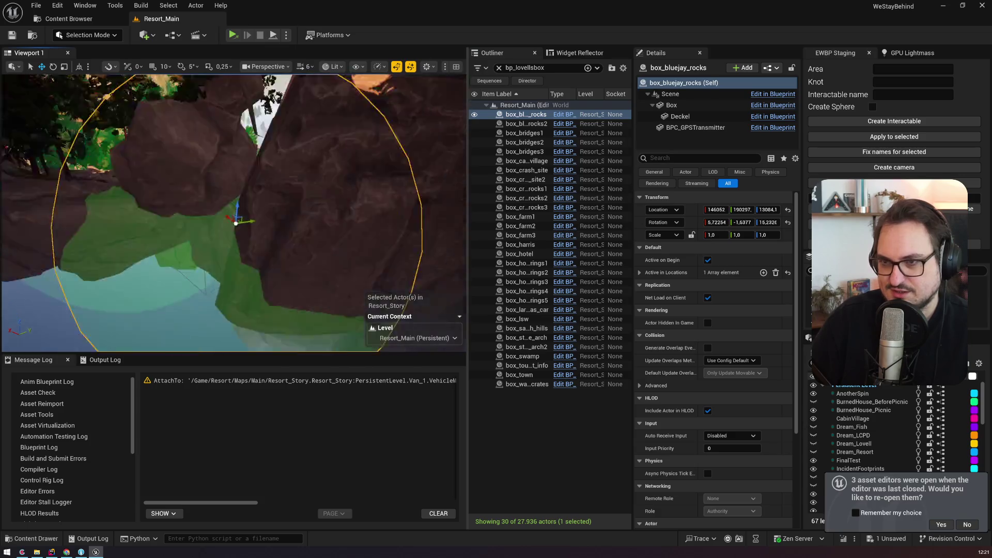
pyautogui.click(528, 117)
pyautogui.scroll(3, 304, 178)
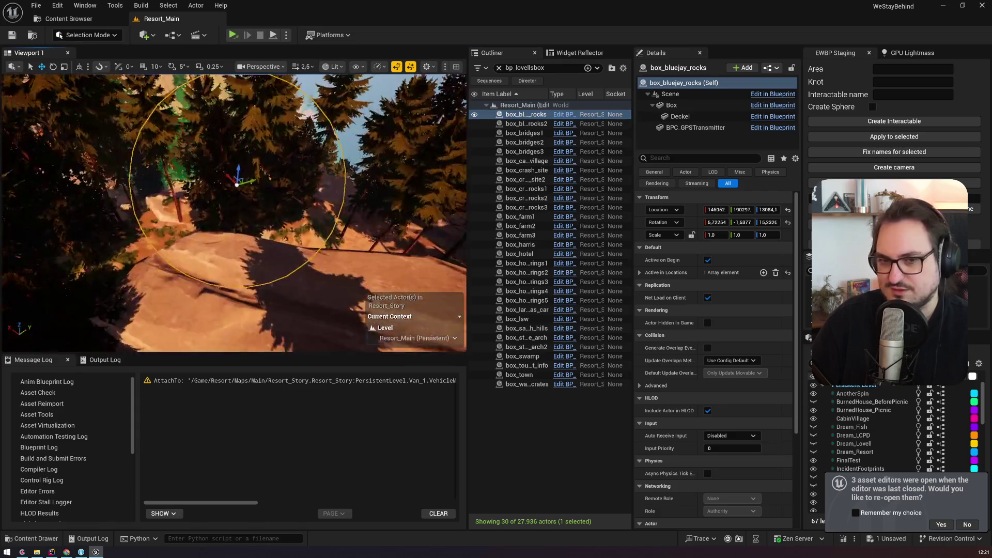
pyautogui.scroll(3, 304, 179)
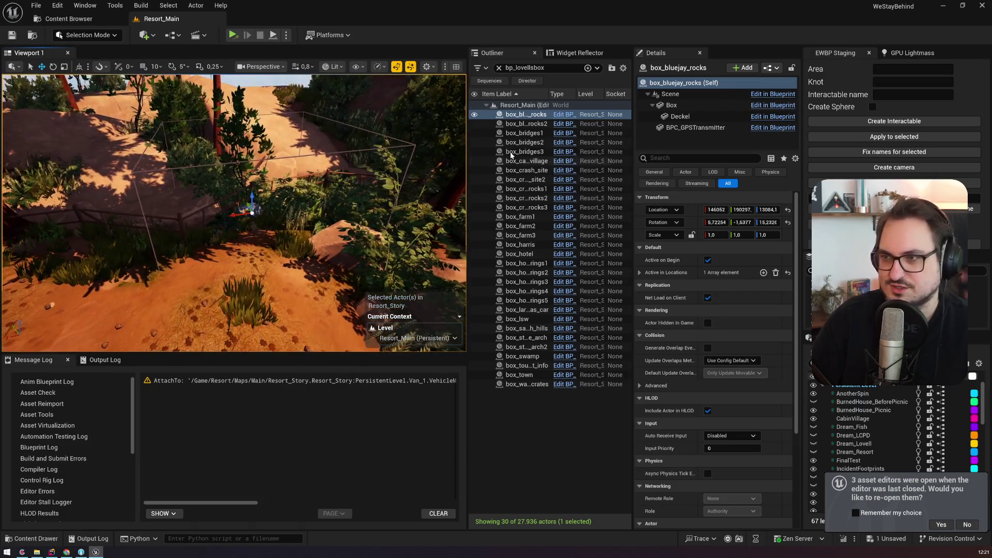
pyautogui.click(527, 118)
# Focus box_bluejay_rocks2, then box_bridges1, orbiting to inspect box_bridges1 among the shrubs
pyautogui.doubleClick(525, 124)
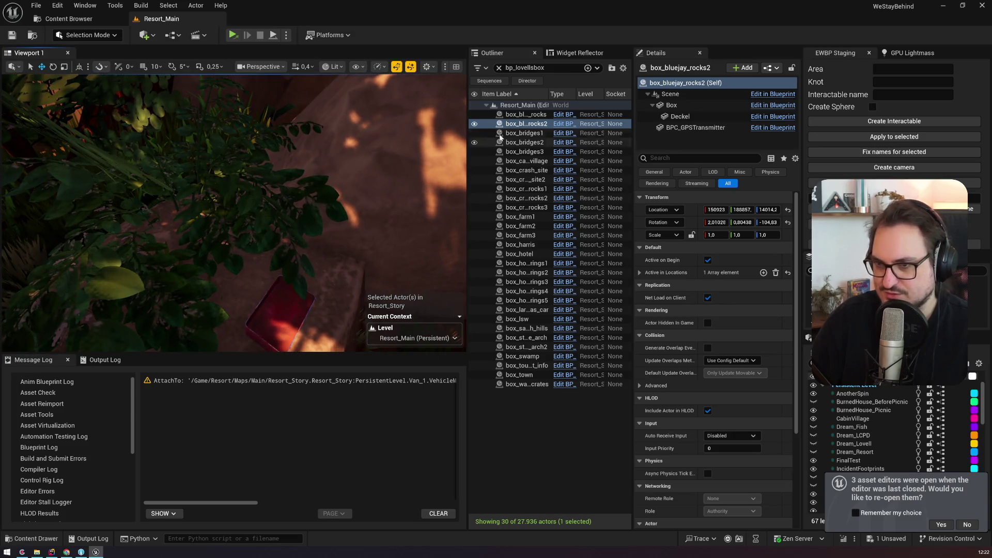
pyautogui.doubleClick(522, 133)
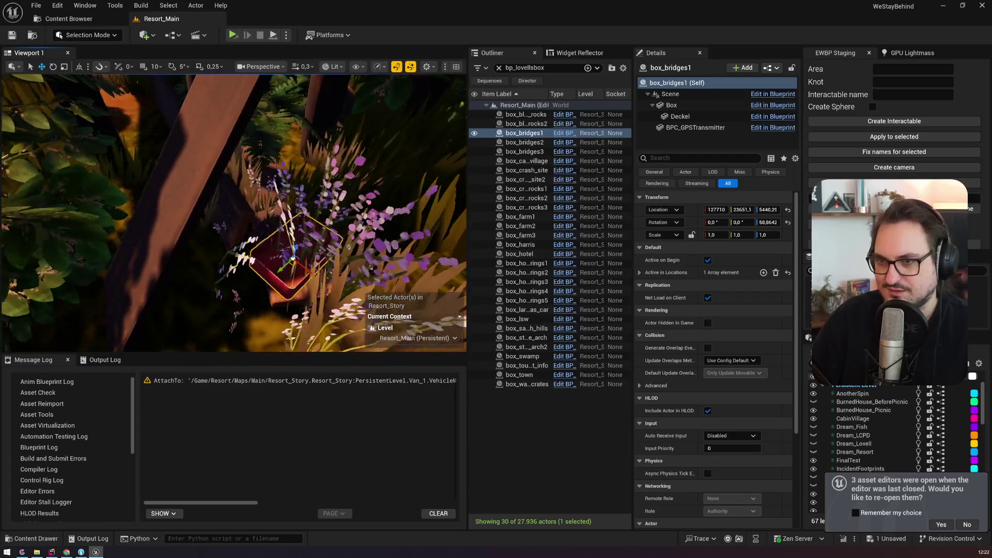
pyautogui.moveTo(262, 203); pyautogui.dragTo(262, 204)
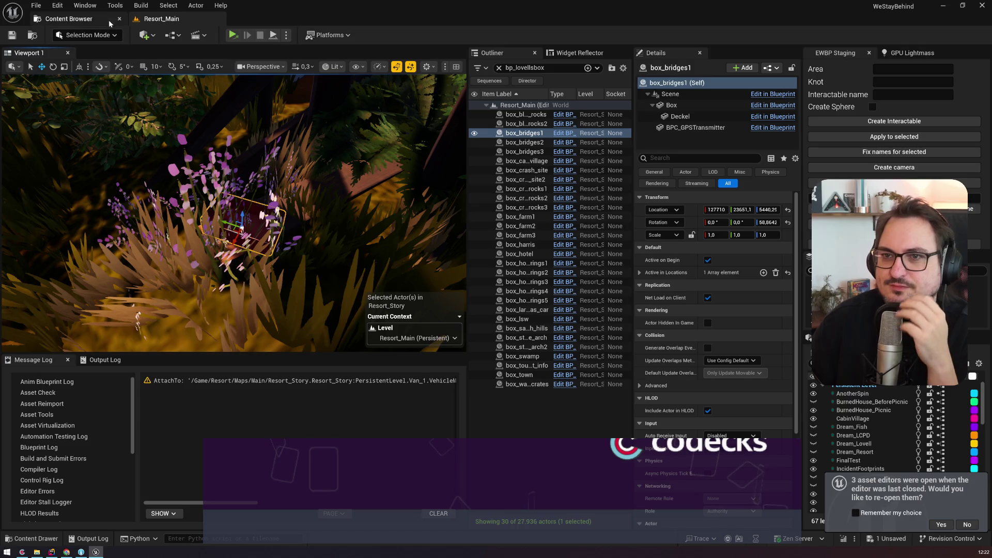
pyautogui.click(82, 36)
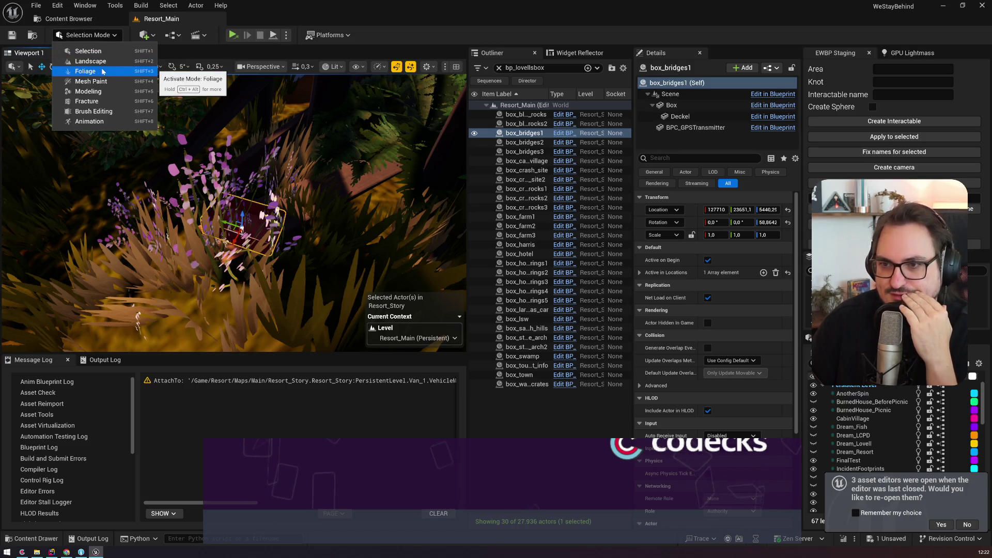
# Enter Foliage mode and select all 37 foliage types
pyautogui.click(128, 92)
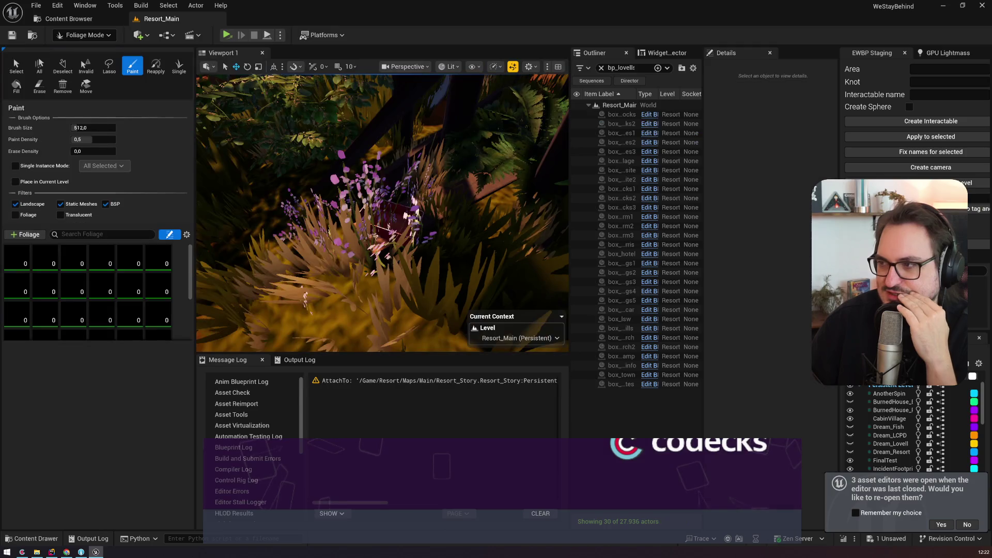
pyautogui.scroll(3, 383, 211)
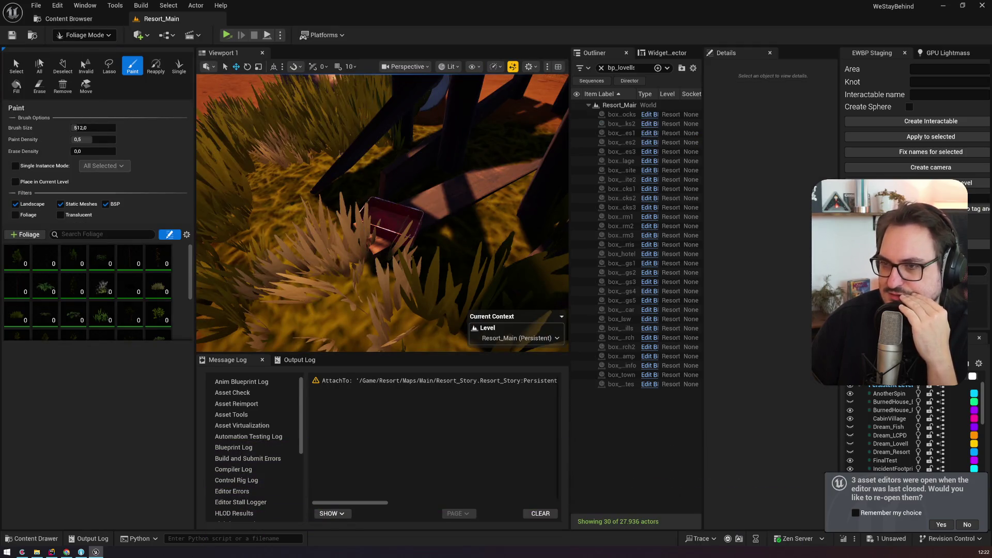
pyautogui.click(24, 263)
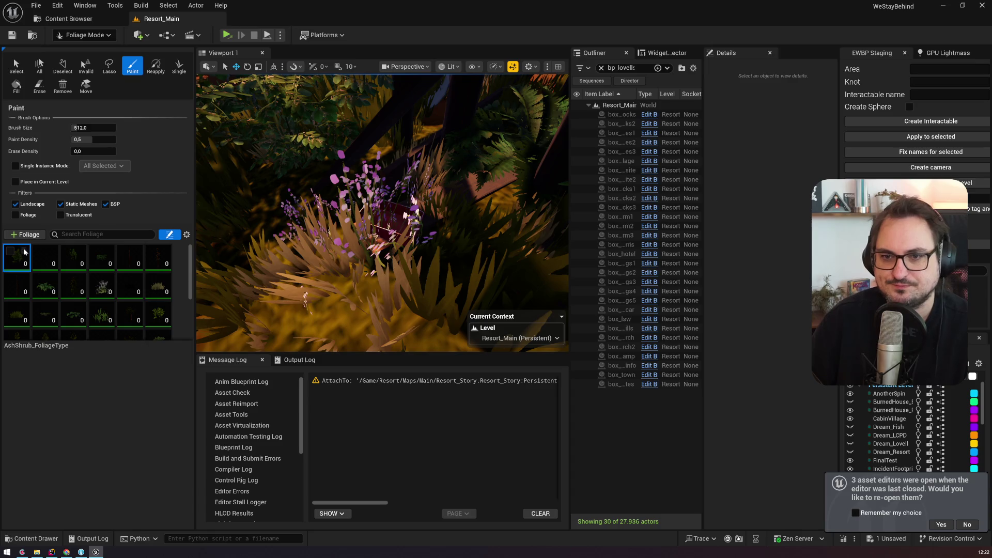
pyautogui.hotkey('ctrl', 'a')
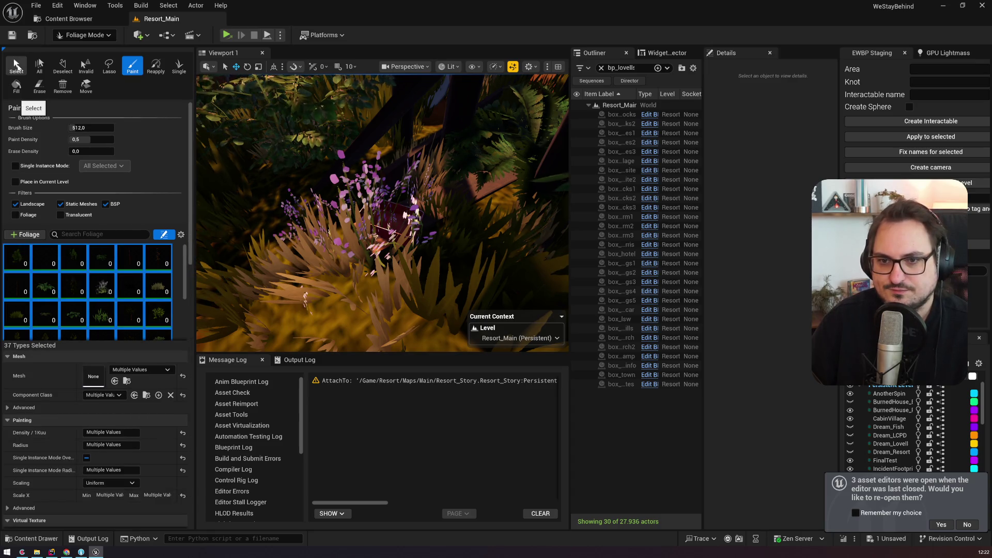
# Select the purple flowering shrub covering box_bridges1 and delete it
pyautogui.click(16, 66)
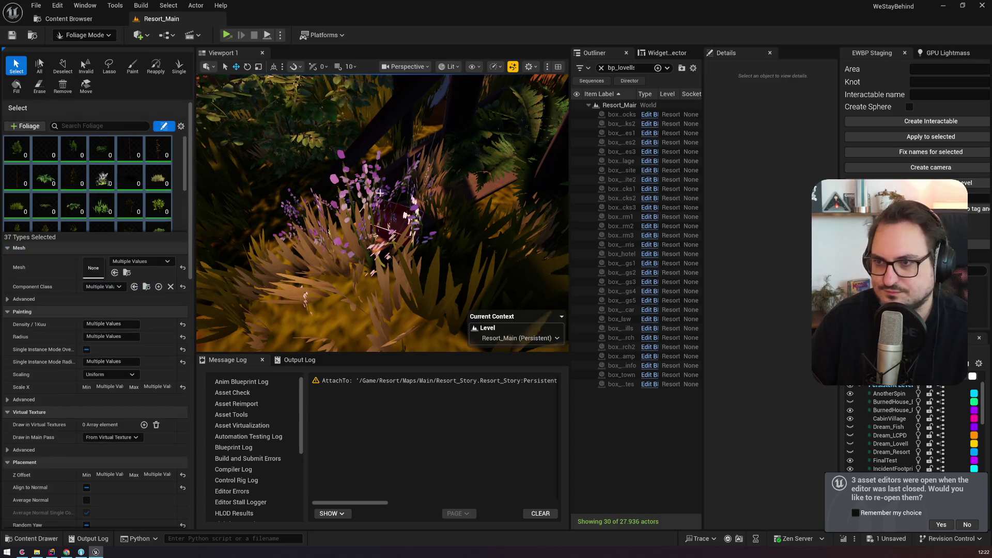
pyautogui.click(361, 188)
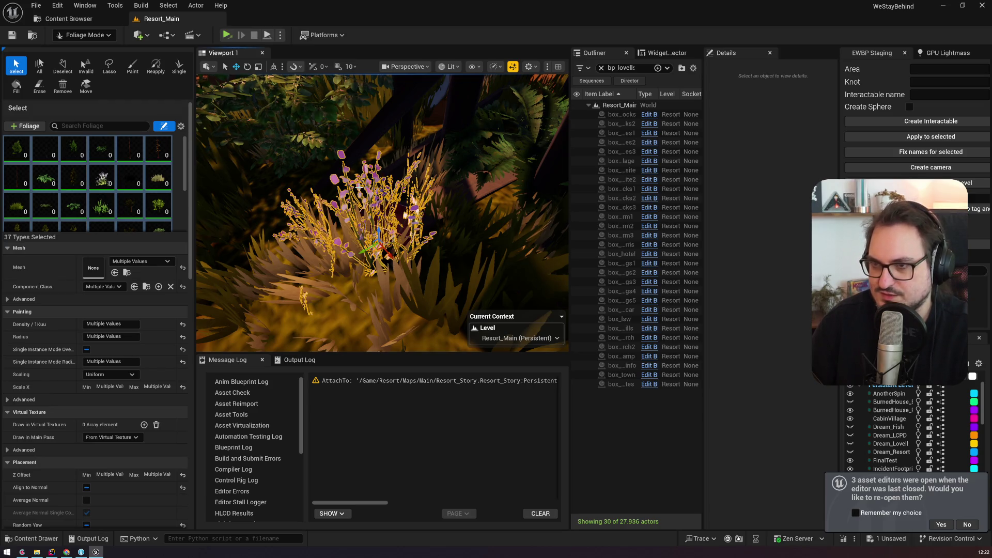
pyautogui.press('Delete')
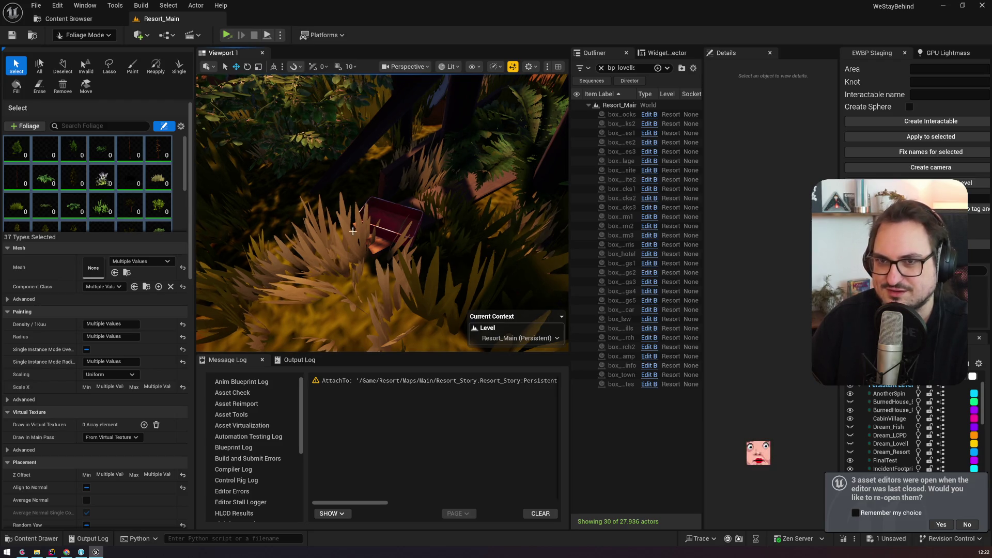
pyautogui.click(104, 34)
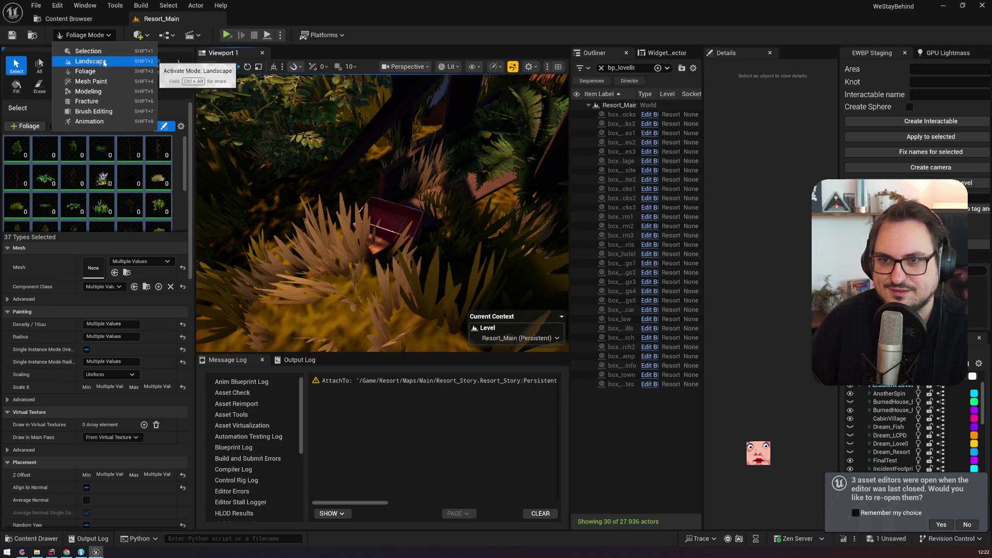
# Enter Landscape mode, viewing the Manage tools and then the Paint tools
pyautogui.click(114, 72)
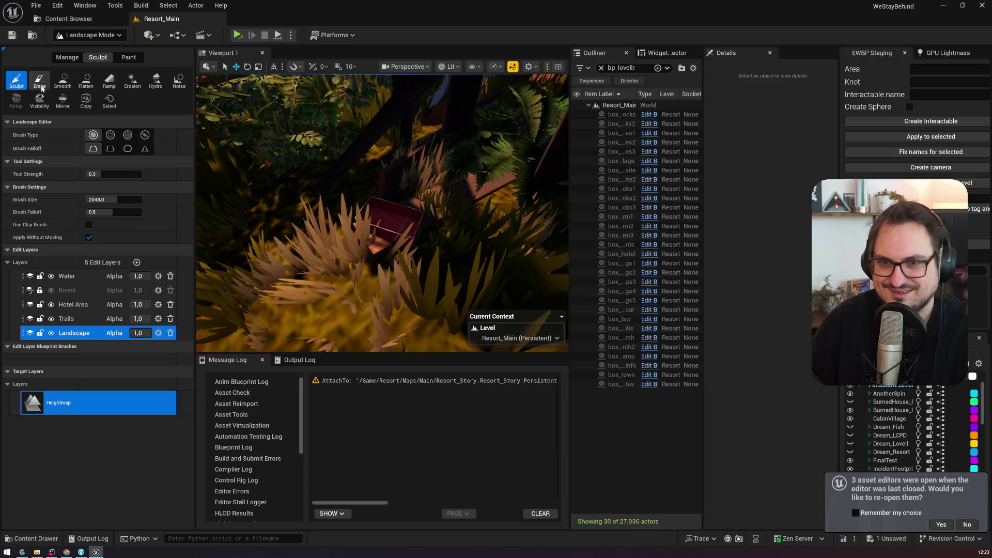
pyautogui.click(67, 58)
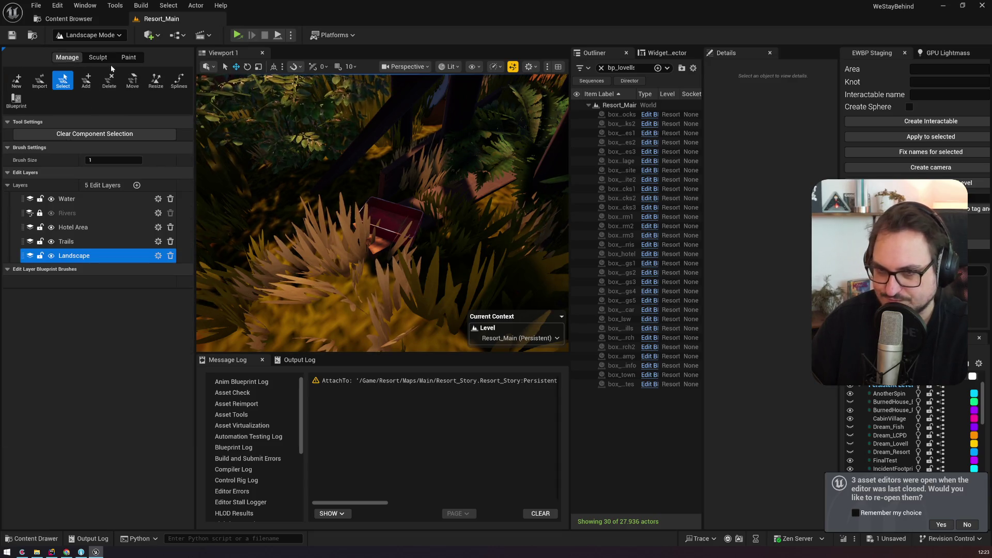
pyautogui.click(129, 57)
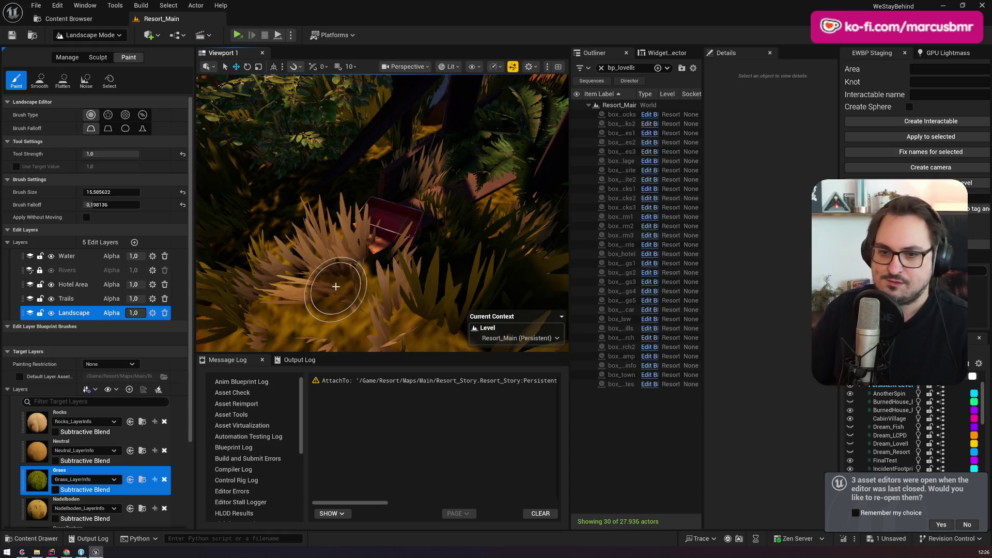
# Paint the GrassTexture layer over the ground around box_bridges1
pyautogui.scroll(-3, 81, 466)
pyautogui.click(77, 464)
pyautogui.moveTo(326, 275)
pyautogui.mouseDown()
pyautogui.moveTo(322, 262)
pyautogui.moveTo(377, 288)
pyautogui.moveTo(376, 321)
pyautogui.moveTo(332, 239)
pyautogui.mouseUp()
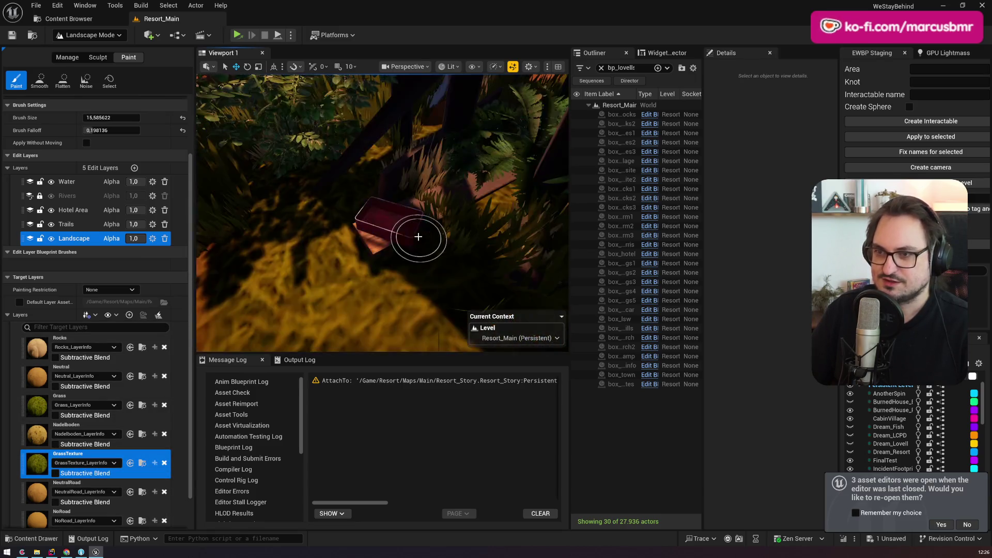
# Switch the editor back to Selection Mode
pyautogui.scroll(-3, 420, 233)
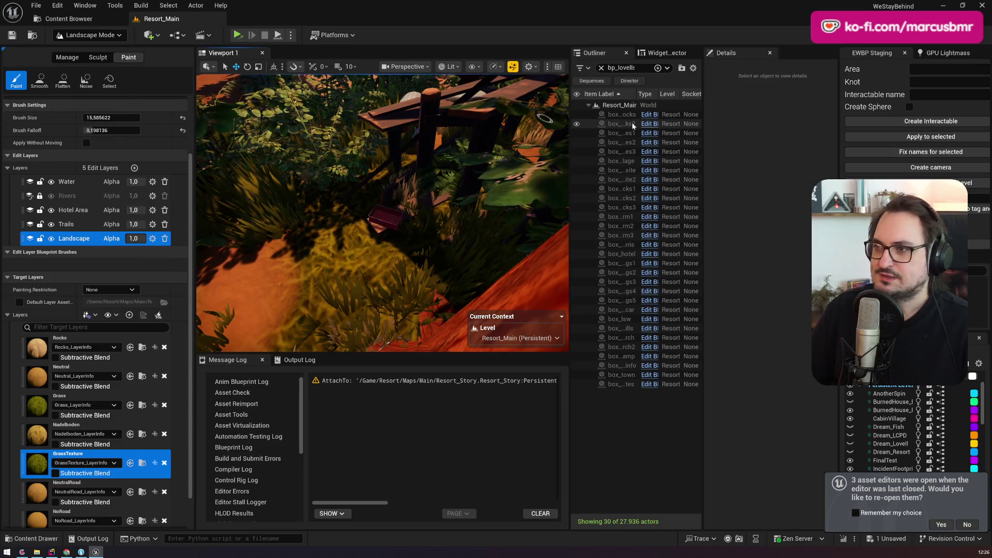
pyautogui.click(96, 35)
pyautogui.click(89, 51)
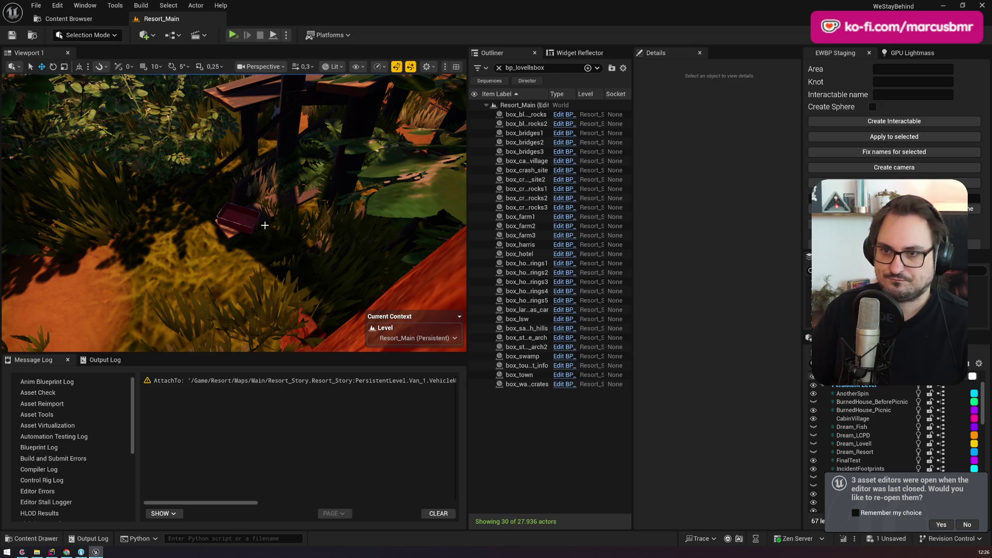
# Select box_bridges2 from the Outliner and frame it in the viewport
pyautogui.click(247, 221)
pyautogui.doubleClick(524, 142)
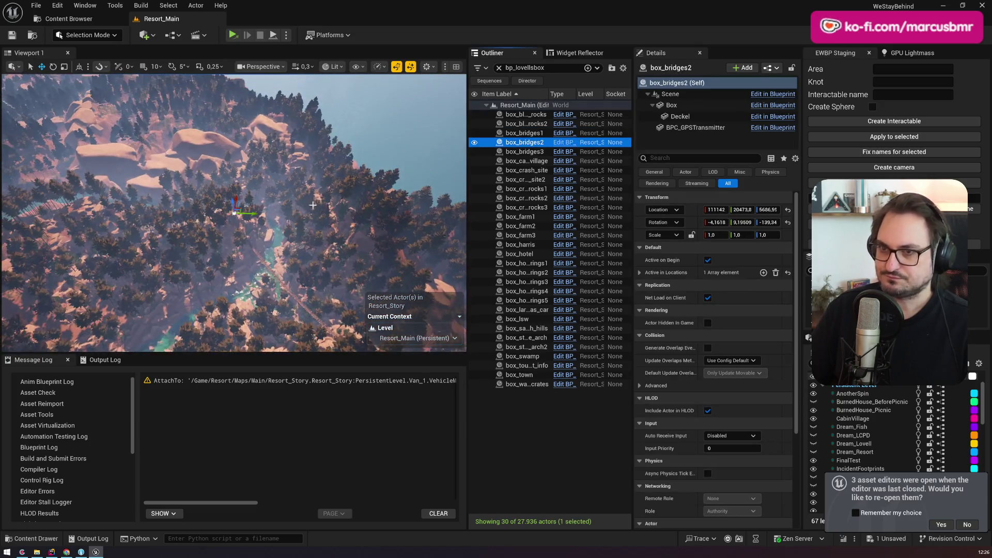
pyautogui.scroll(5, 248, 209)
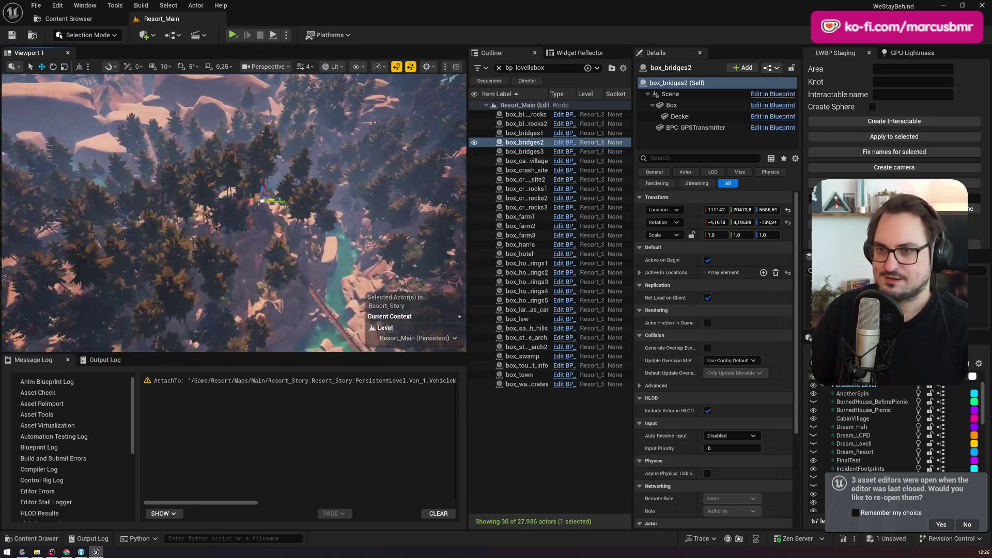
pyautogui.scroll(-2, 232, 211)
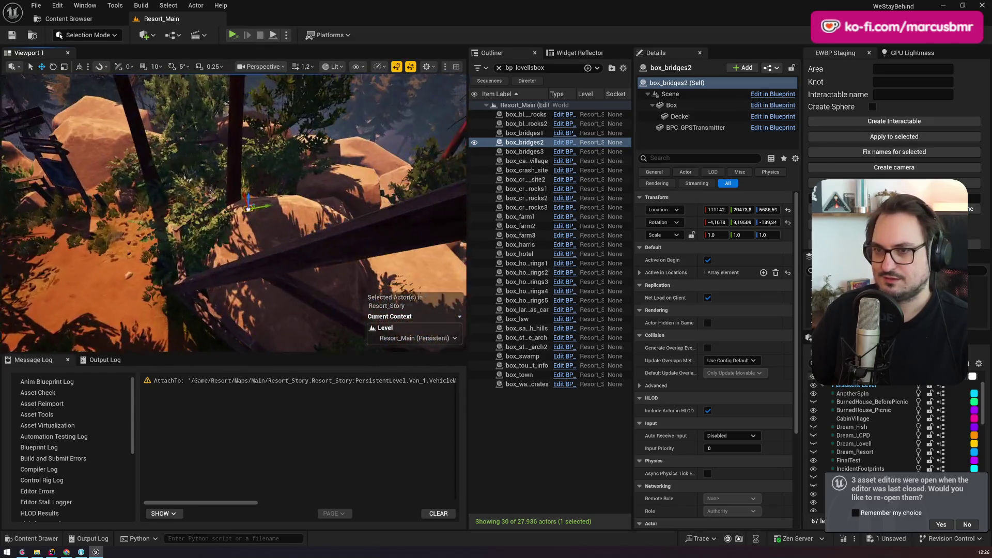
pyautogui.scroll(-1, 234, 213)
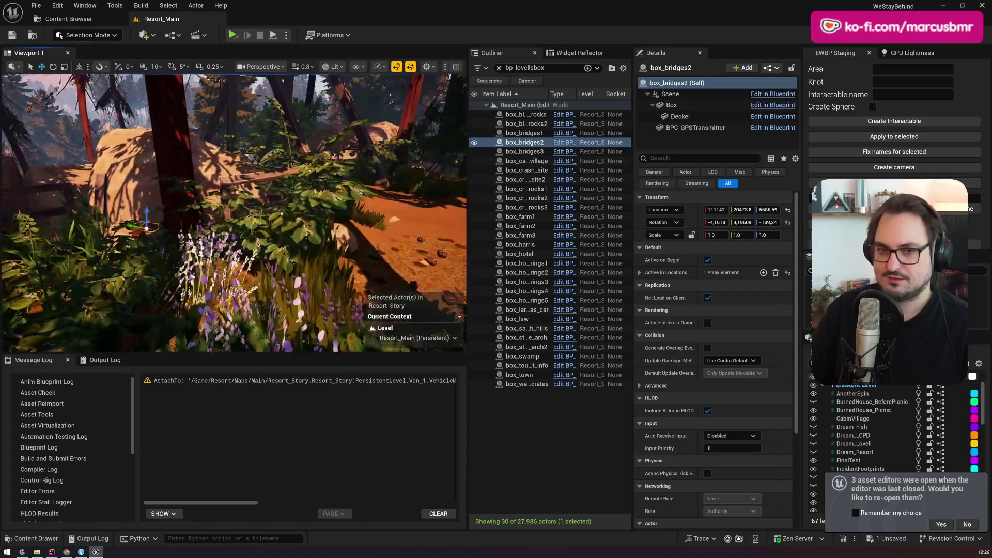
pyautogui.press('f')
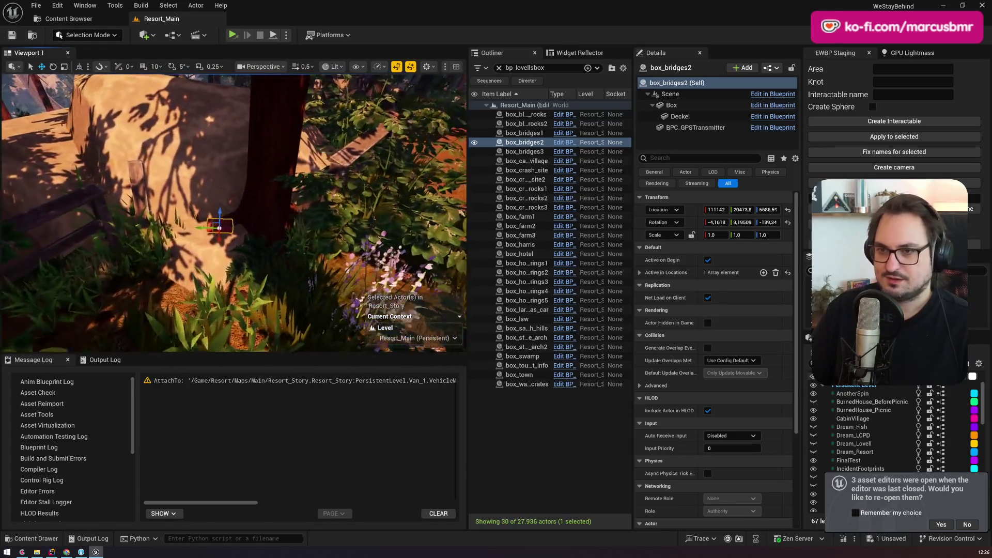
pyautogui.scroll(3, 225, 211)
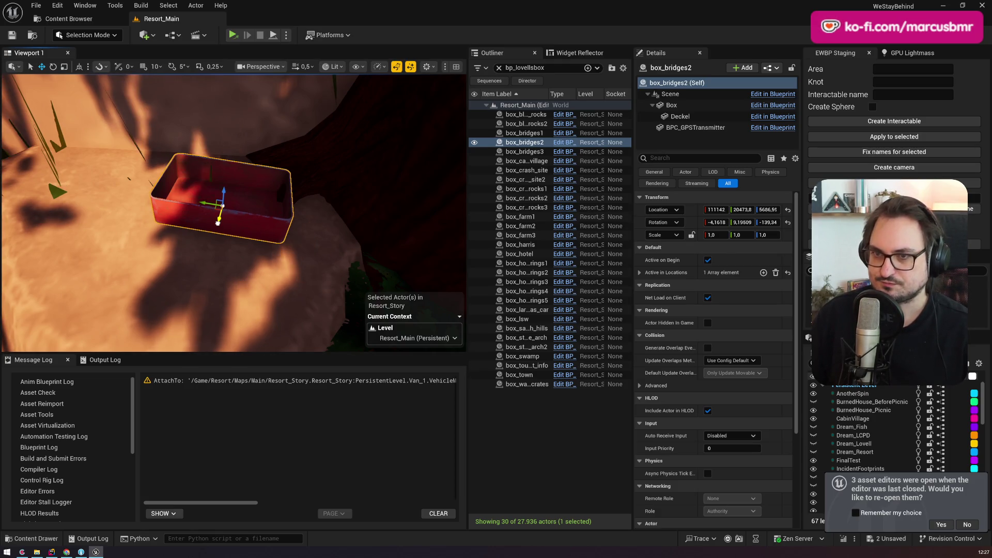
# Nudge box_bridges2 slightly to the left on the rock
pyautogui.scroll(-3, 217, 223)
pyautogui.scroll(1, 218, 223)
pyautogui.press('f')
pyautogui.scroll(-2, 233, 212)
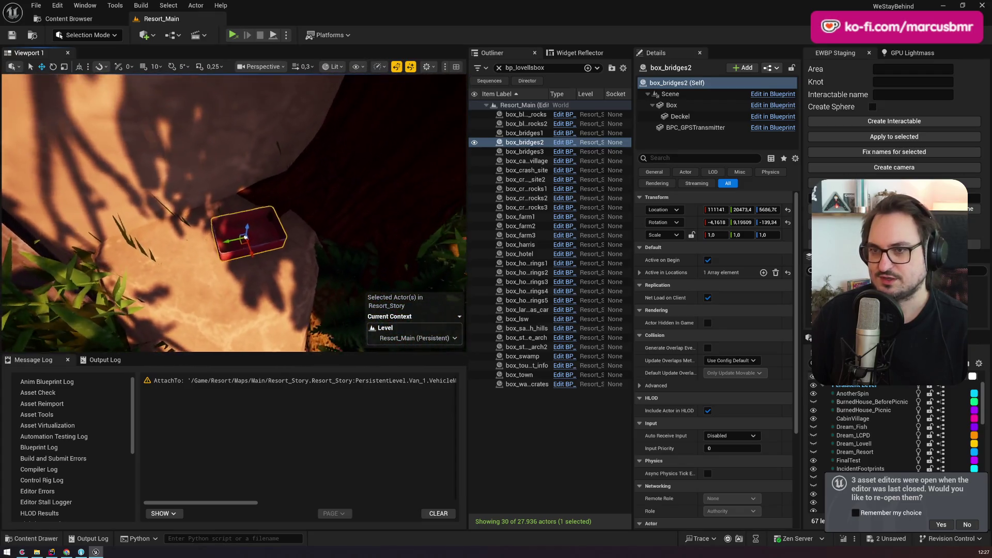
pyautogui.scroll(-3, 233, 212)
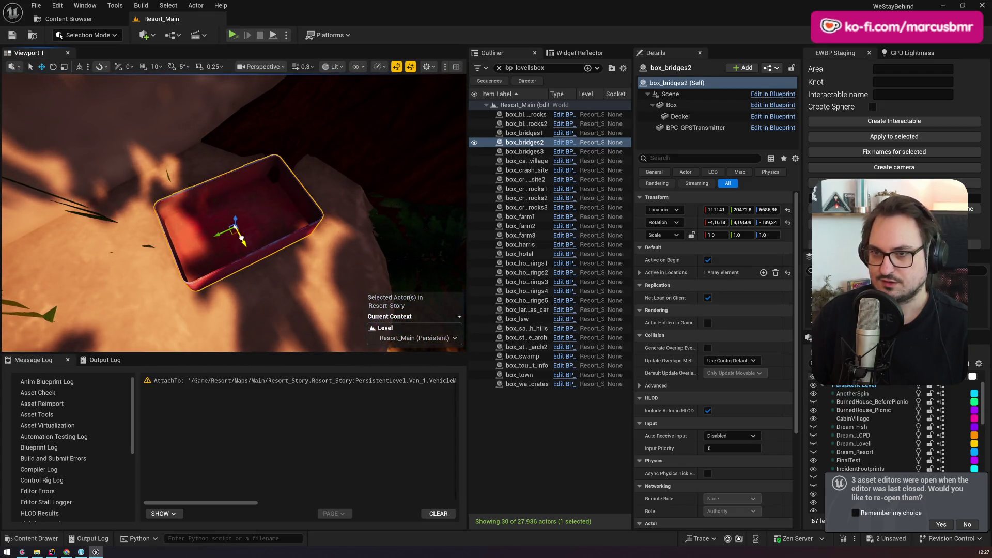
pyautogui.moveTo(242, 241); pyautogui.dragTo(283, 229)
pyautogui.doubleClick(524, 151)
pyautogui.scroll(5, 233, 212)
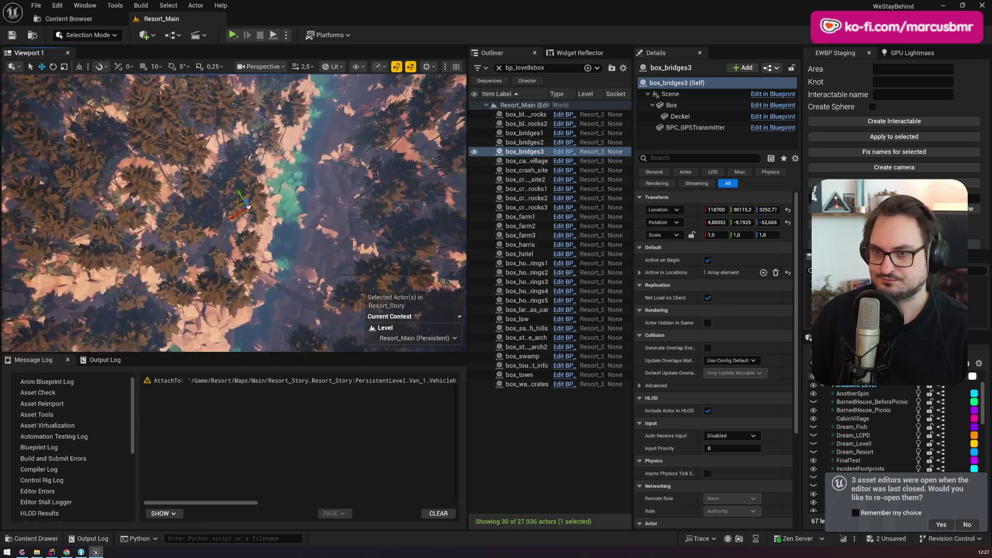
pyautogui.scroll(5, 287, 172)
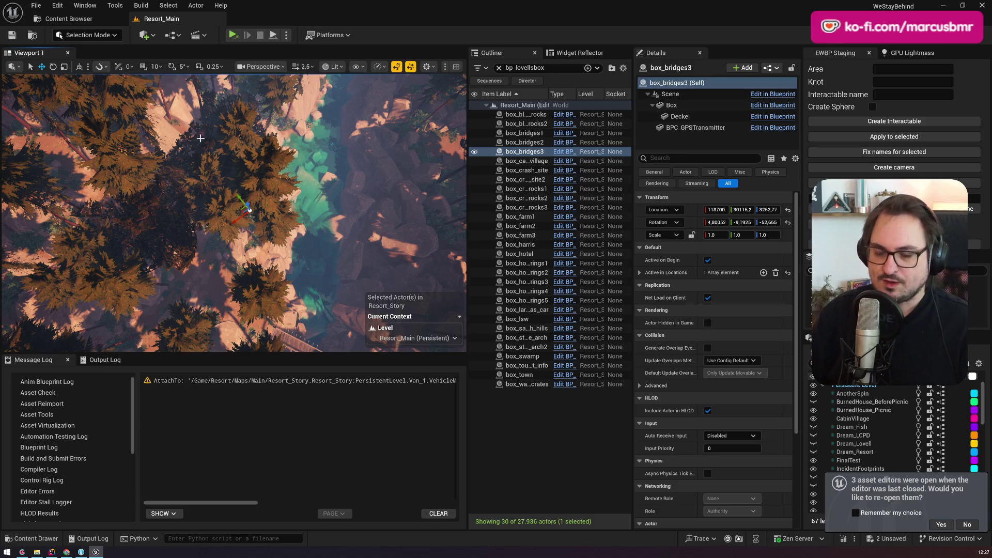
pyautogui.scroll(-2, 233, 213)
pyautogui.scroll(-2, 233, 213)
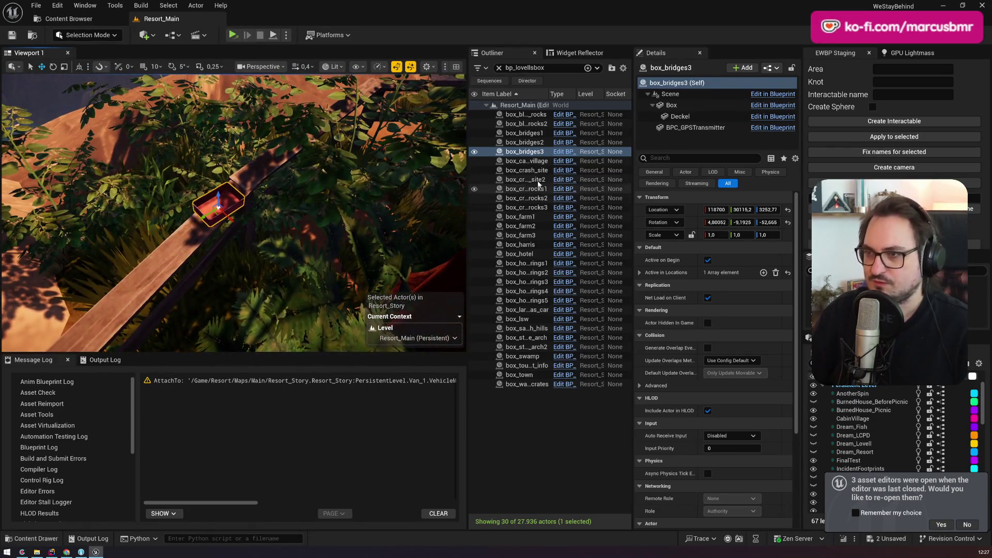
pyautogui.doubleClick(524, 161)
pyautogui.scroll(4, 233, 212)
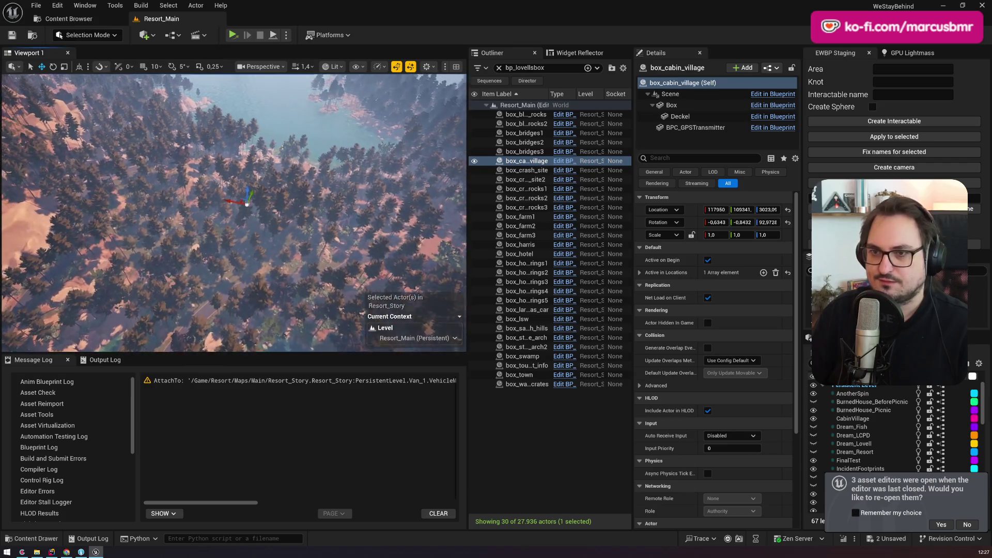
pyautogui.scroll(-1, 233, 213)
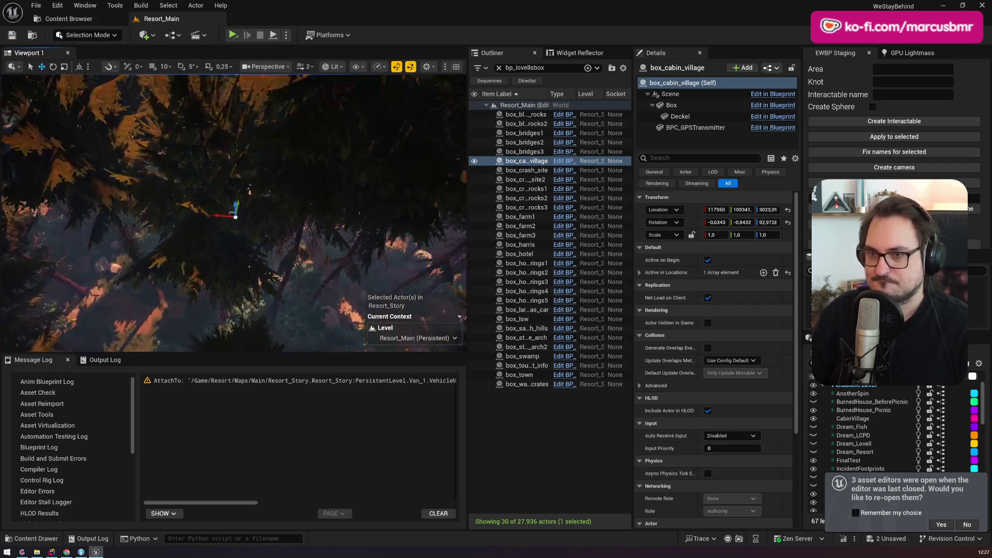
pyautogui.scroll(-1, 305, 176)
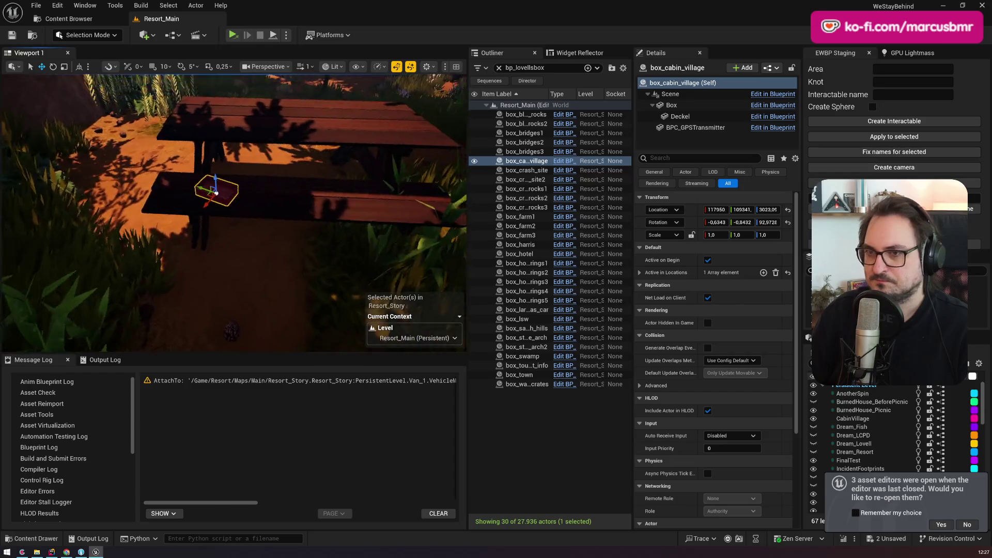
pyautogui.press('Down')
pyautogui.press('f')
pyautogui.scroll(4, 305, 175)
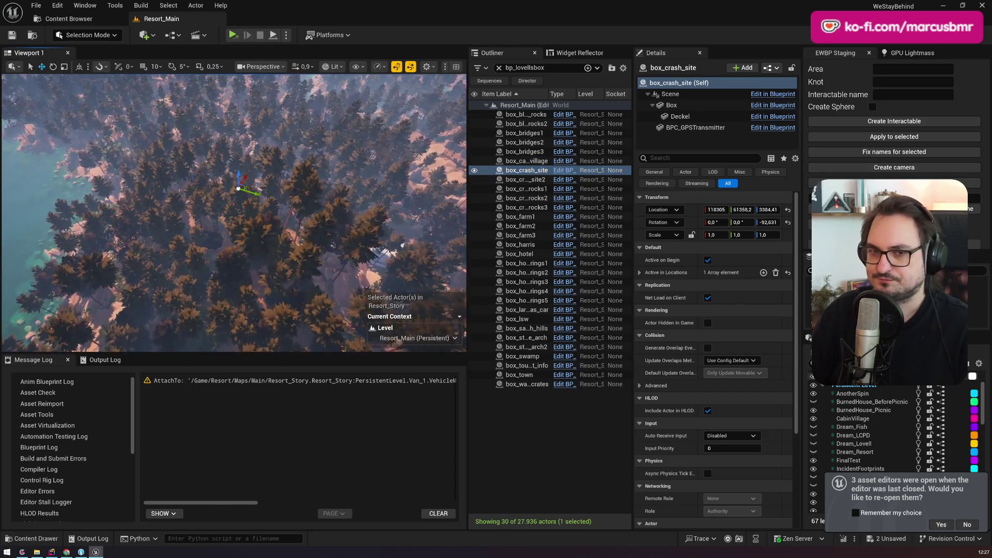
pyautogui.scroll(-2, 233, 212)
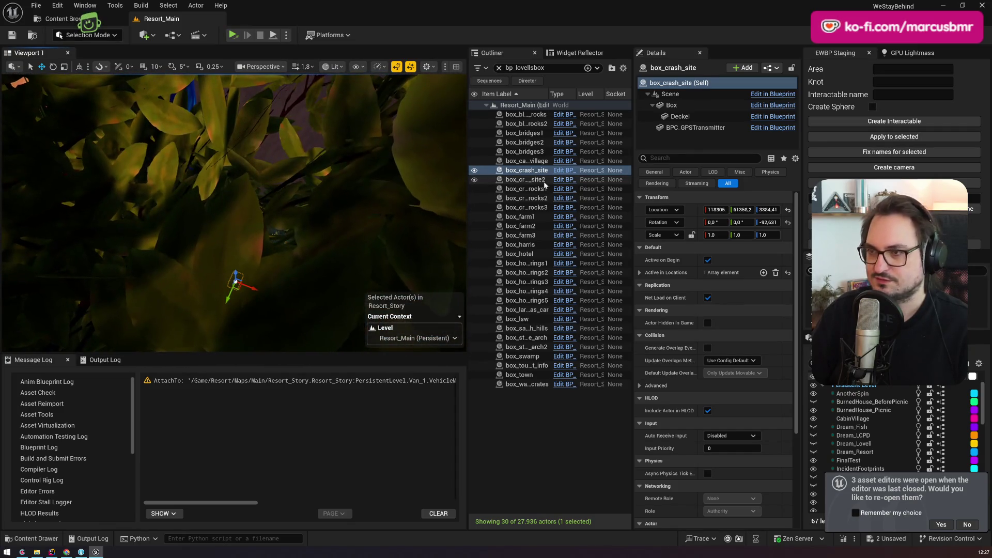
pyautogui.press('Down')
pyautogui.press('f')
pyautogui.scroll(3, 348, 190)
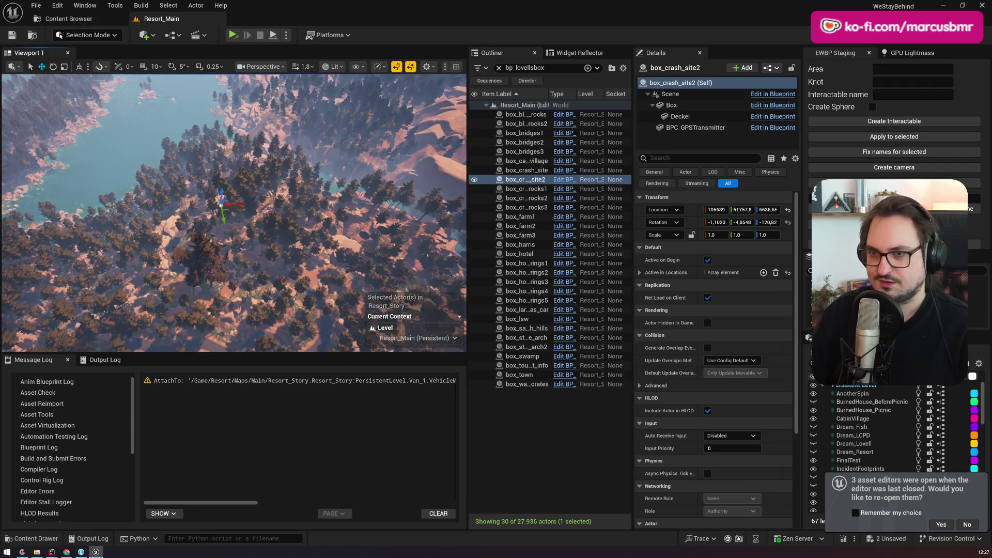
pyautogui.scroll(-2, 348, 190)
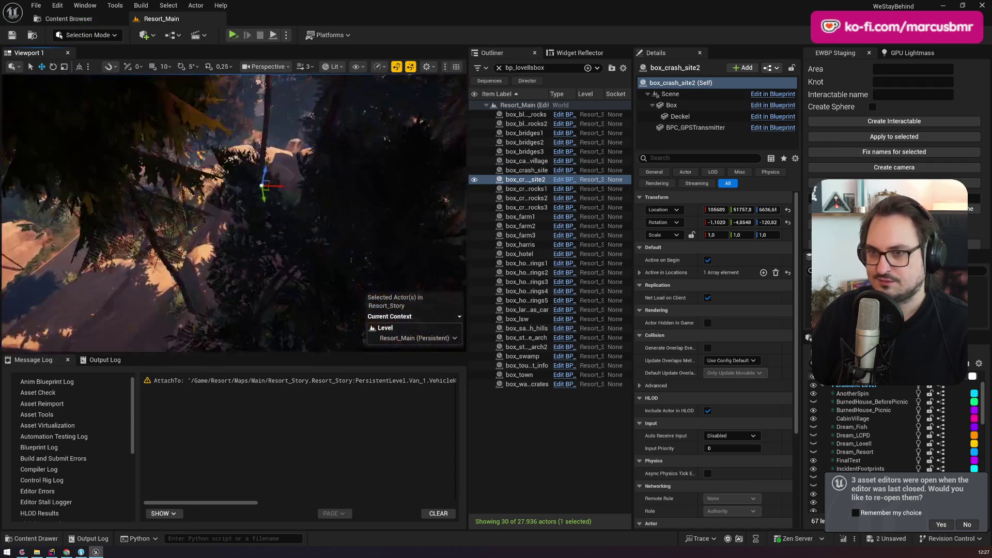
pyautogui.scroll(-2, 348, 190)
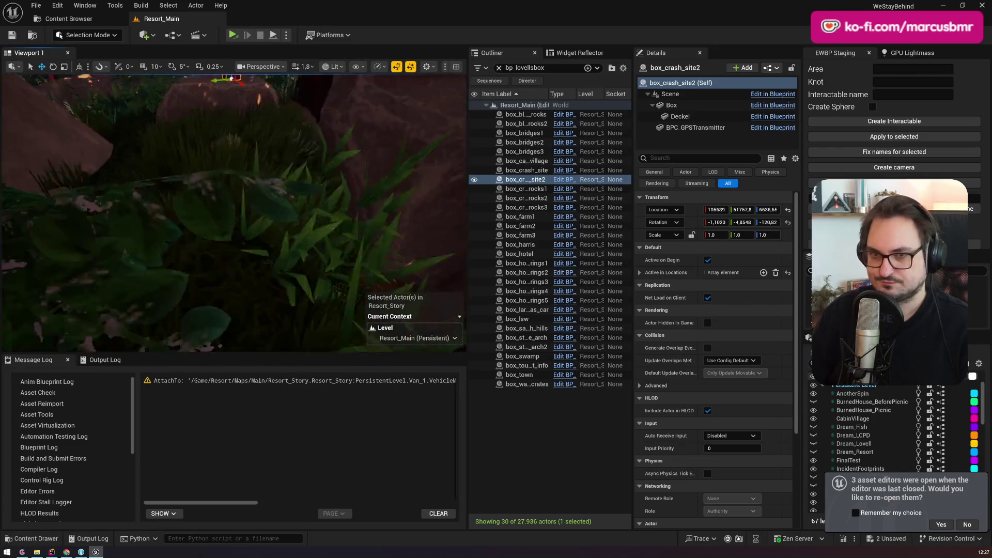
pyautogui.scroll(5, 348, 191)
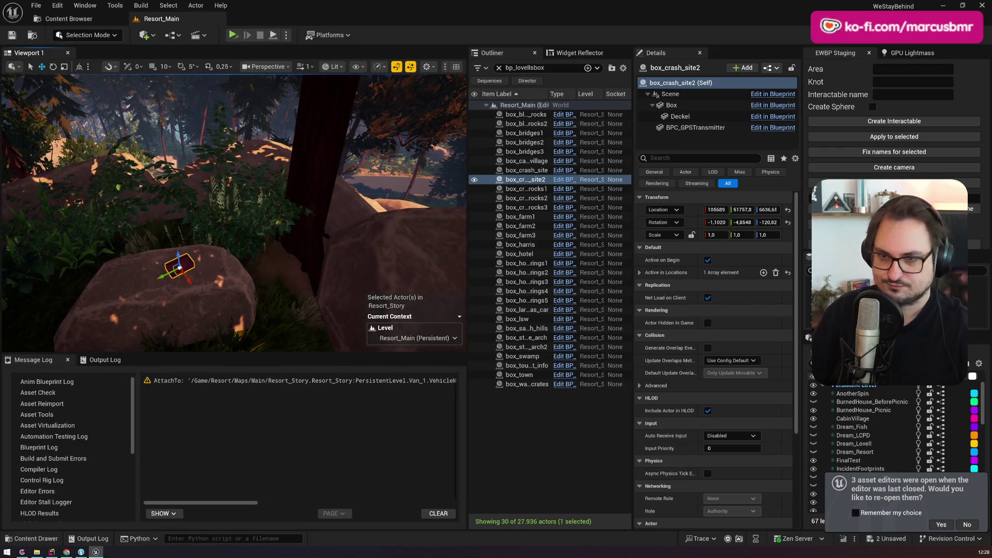
pyautogui.scroll(-3, 328, 177)
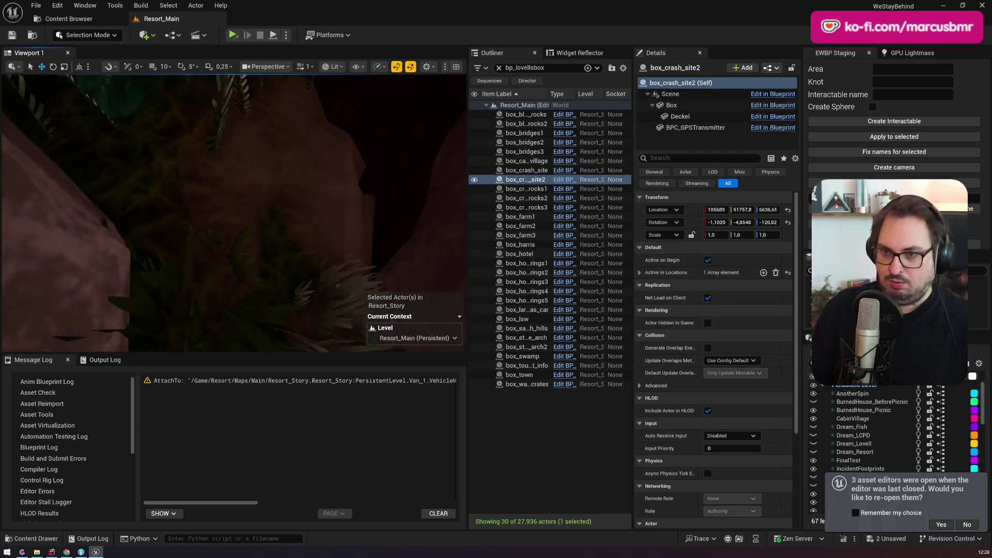
pyautogui.doubleClick(527, 188)
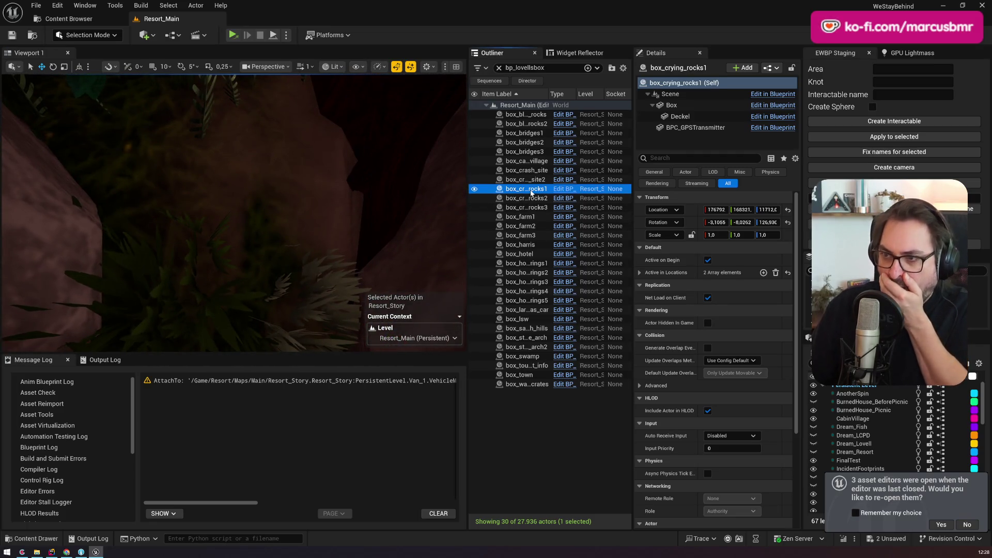
pyautogui.scroll(5, 369, 201)
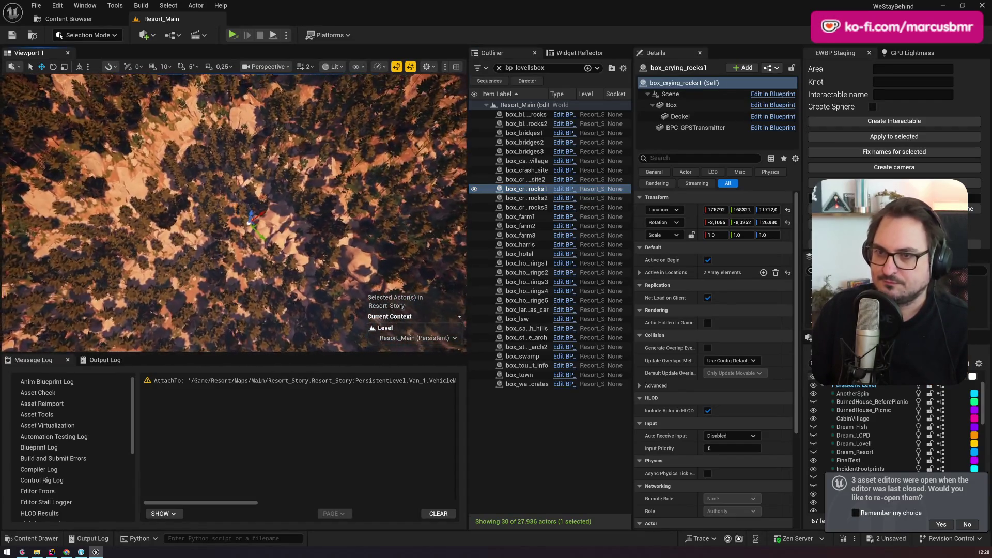
pyautogui.scroll(2, 369, 201)
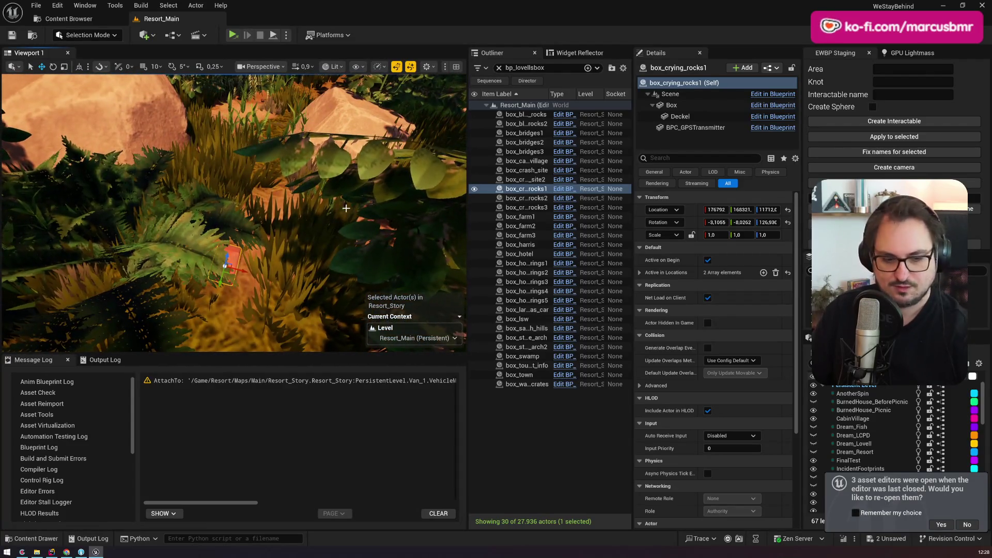
pyautogui.doubleClick(525, 198)
pyautogui.scroll(2, 234, 211)
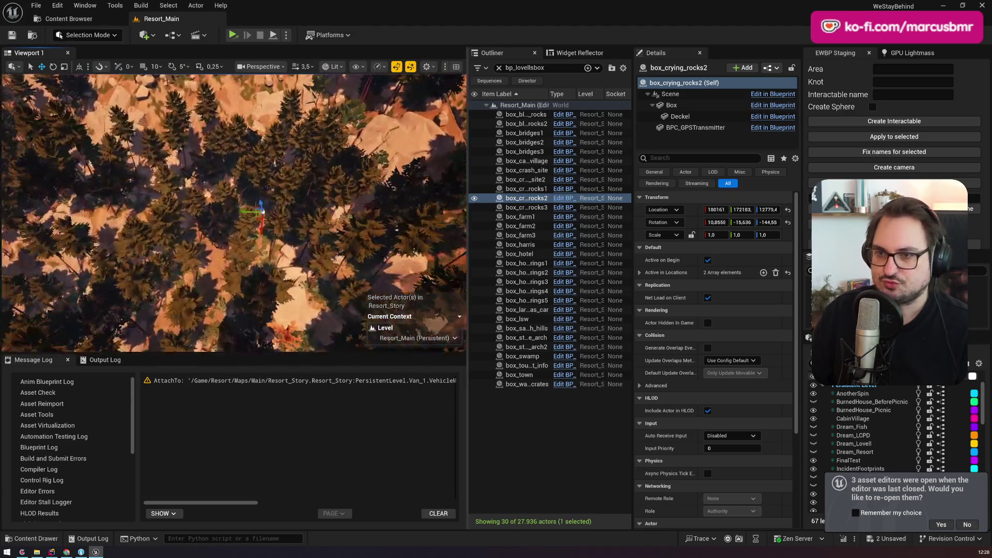
pyautogui.scroll(-2, 234, 211)
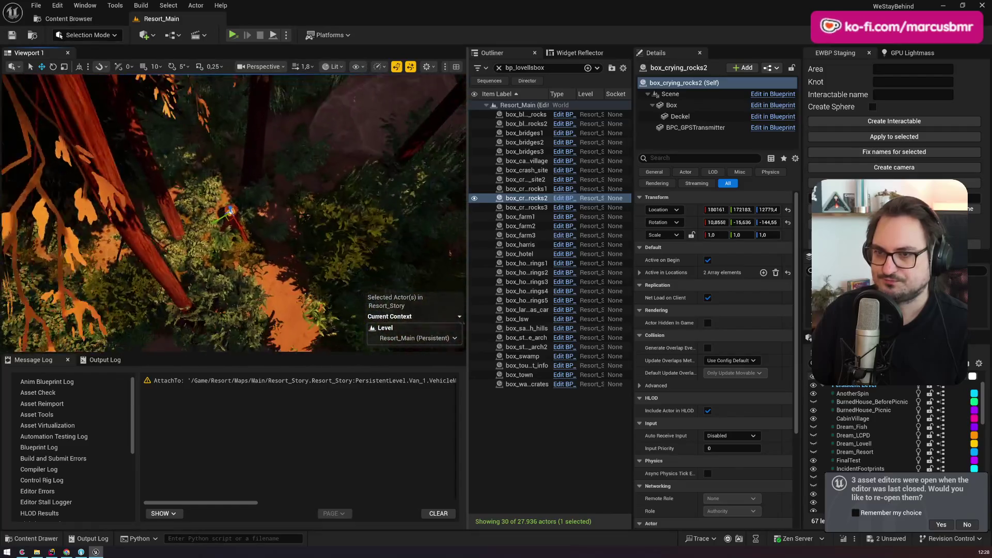
pyautogui.press('Down')
pyautogui.press('f')
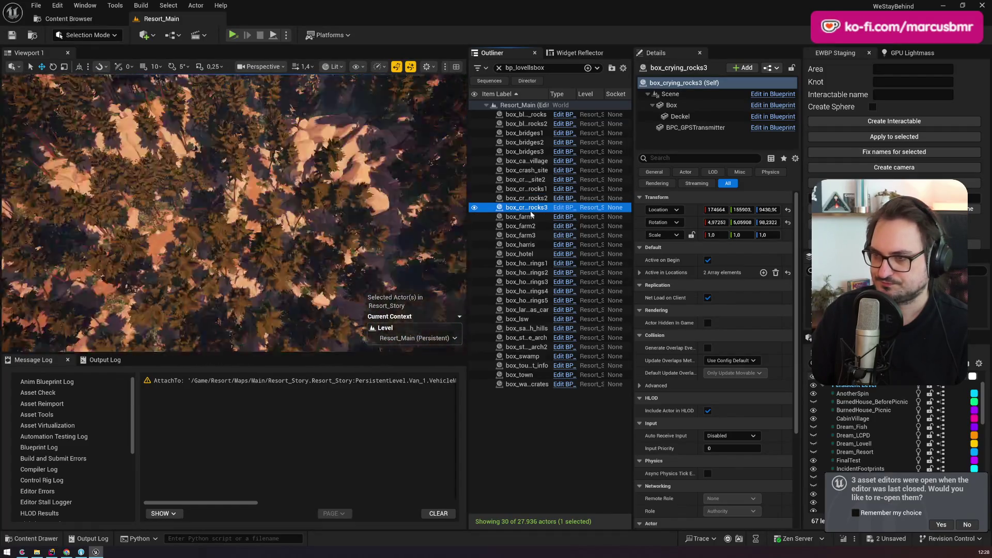
pyautogui.scroll(2, 234, 211)
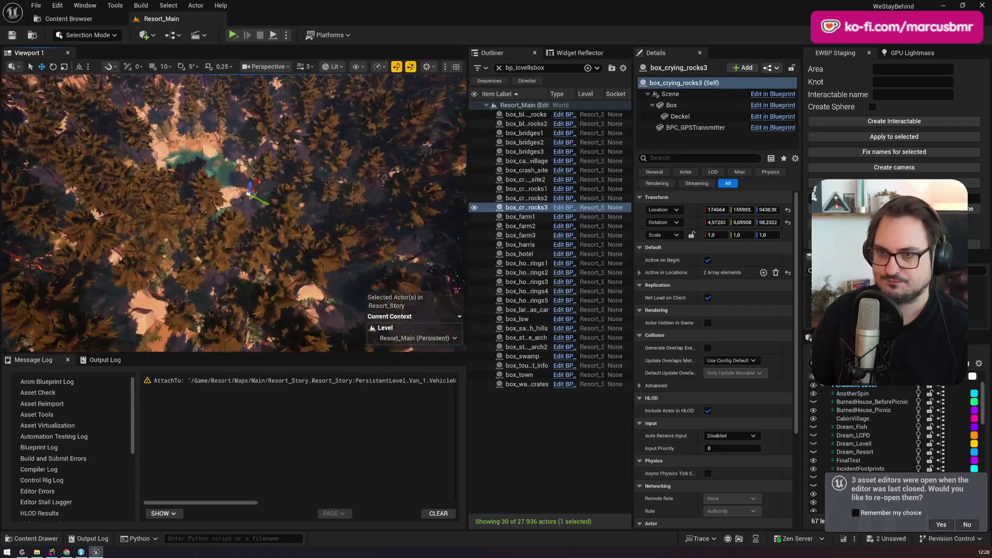
pyautogui.scroll(2, 234, 212)
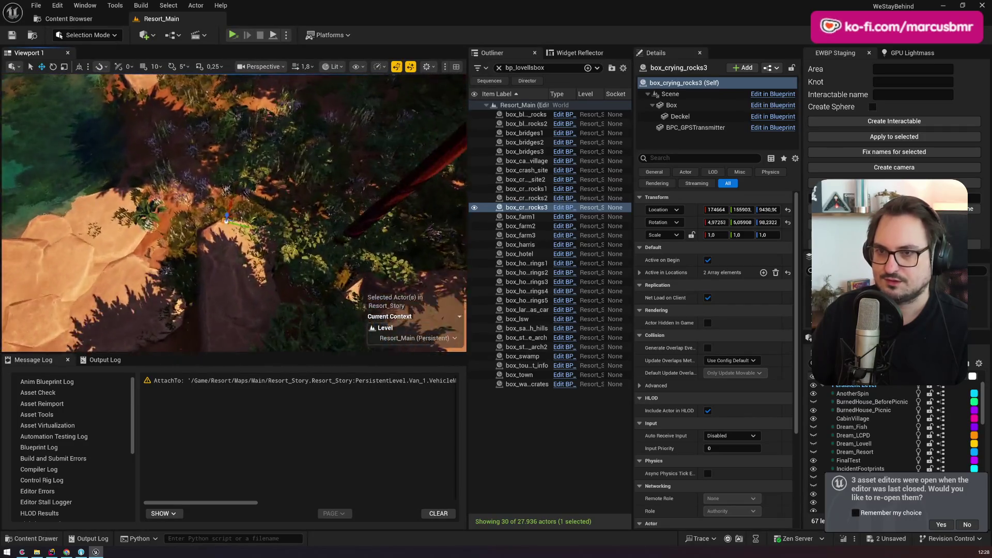
pyautogui.scroll(-2, 234, 212)
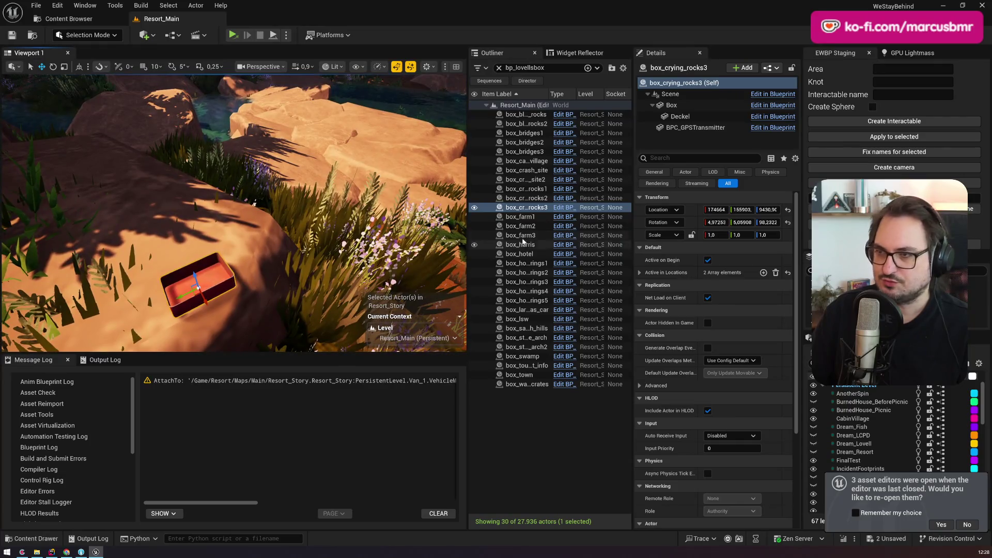
pyautogui.doubleClick(520, 216)
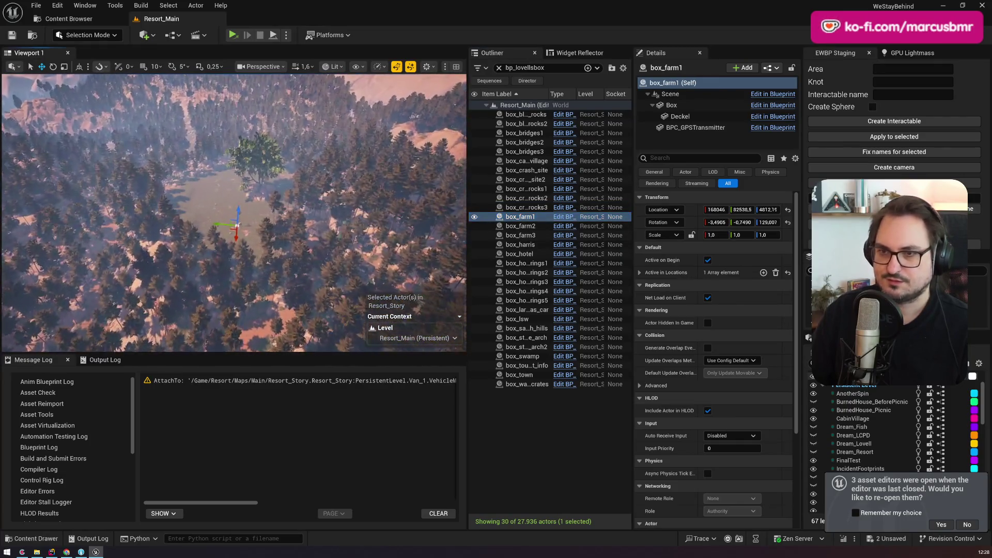
# Select the straw bale and the red box near the farm box
pyautogui.scroll(3, 234, 211)
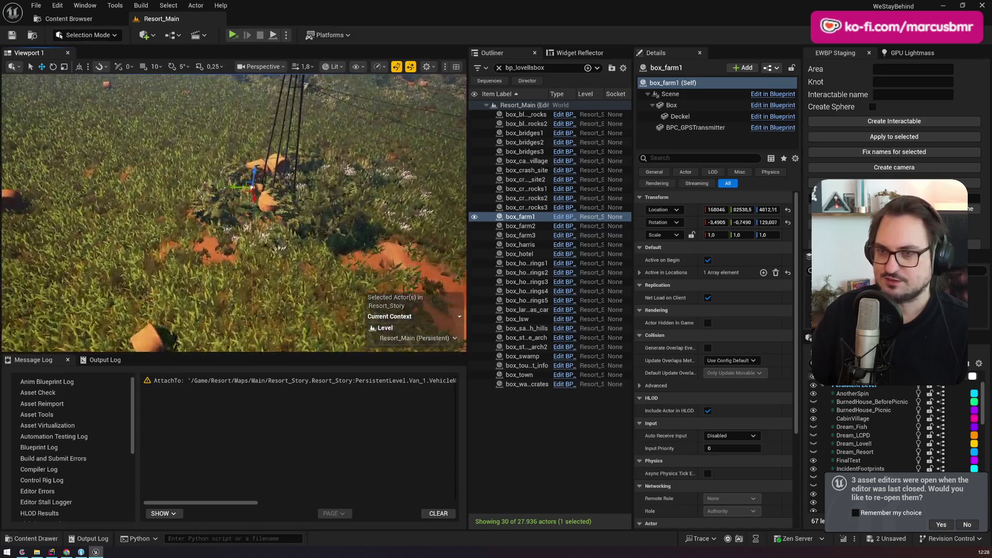
pyautogui.scroll(2, 234, 212)
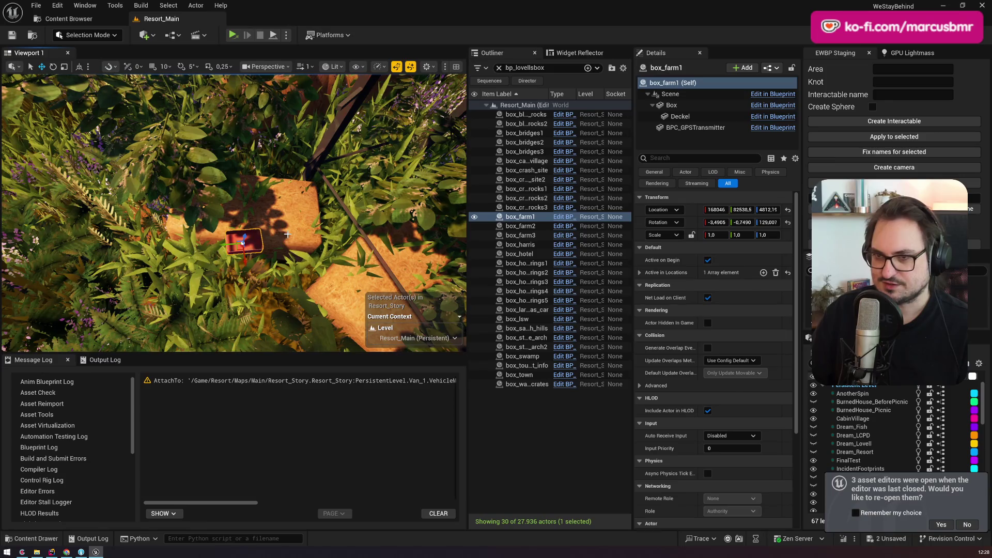
pyautogui.moveTo(292, 215); pyautogui.dragTo(297, 216)
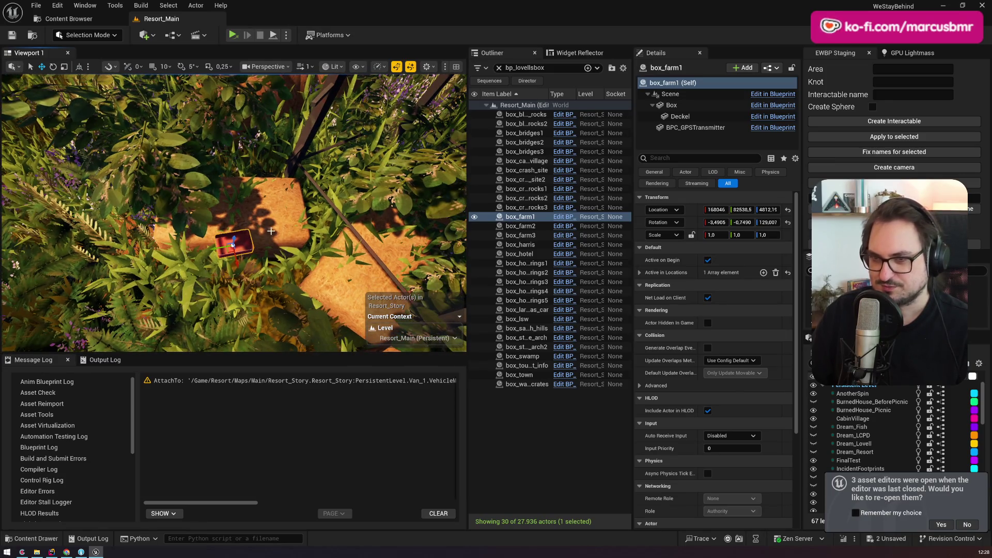
pyautogui.click(287, 192)
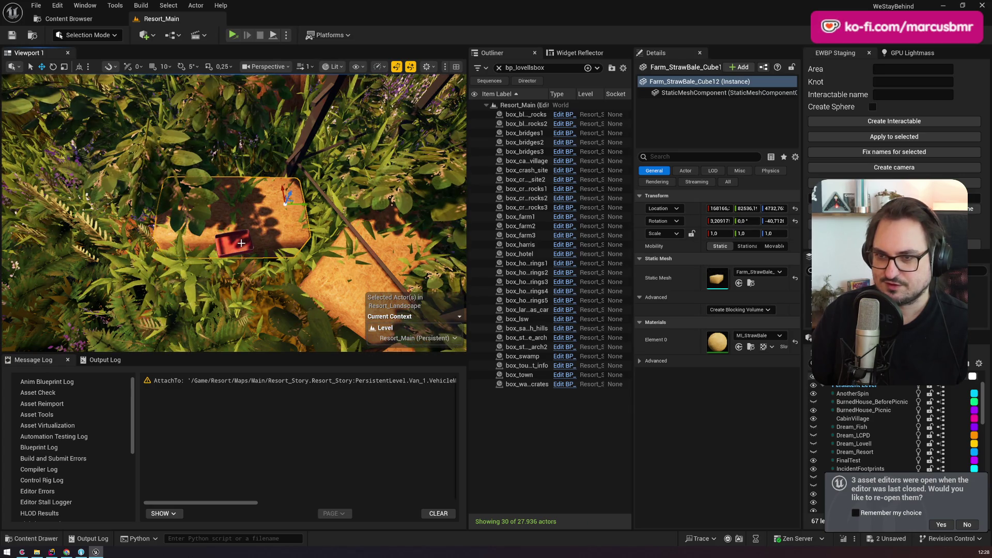
pyautogui.keyDown('ctrl'); pyautogui.click(241, 243); pyautogui.keyUp('ctrl')
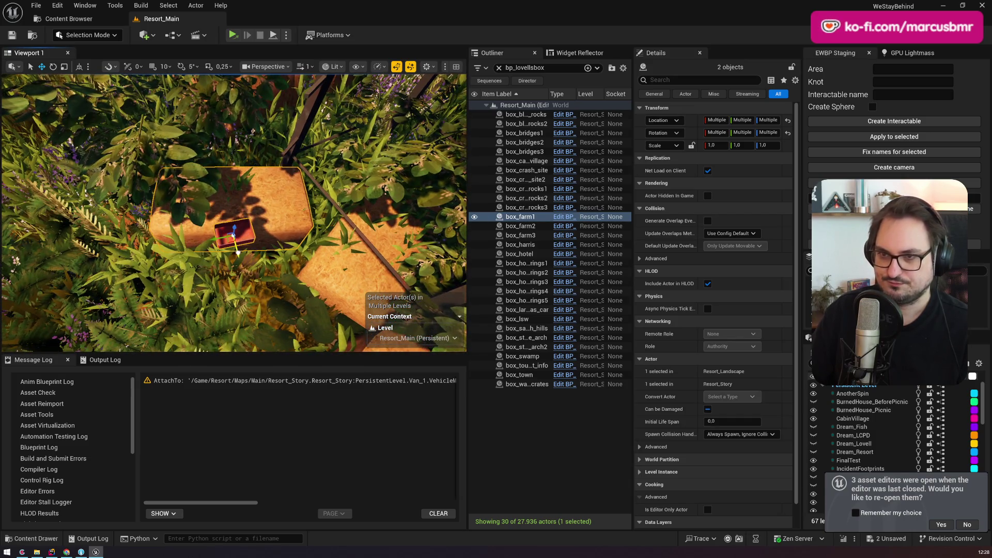
pyautogui.press('e')
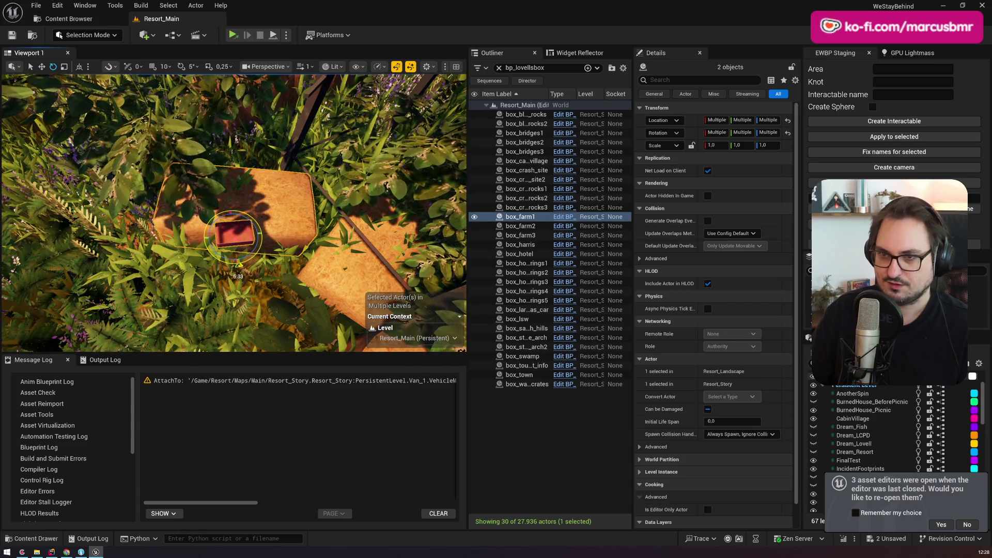
# Lower box_farm1 alone onto the wooden block surface and check its placement
pyautogui.click(245, 235)
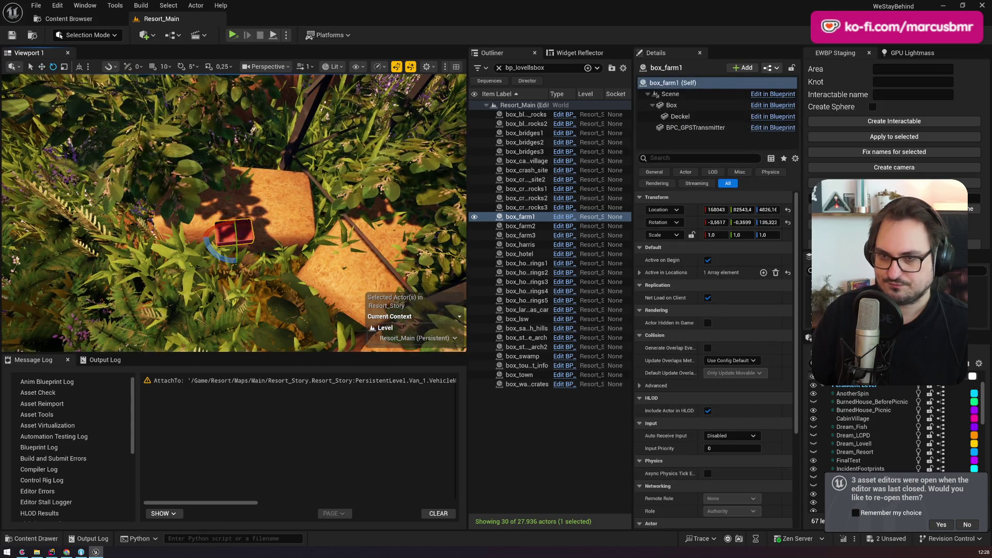
pyautogui.press('w')
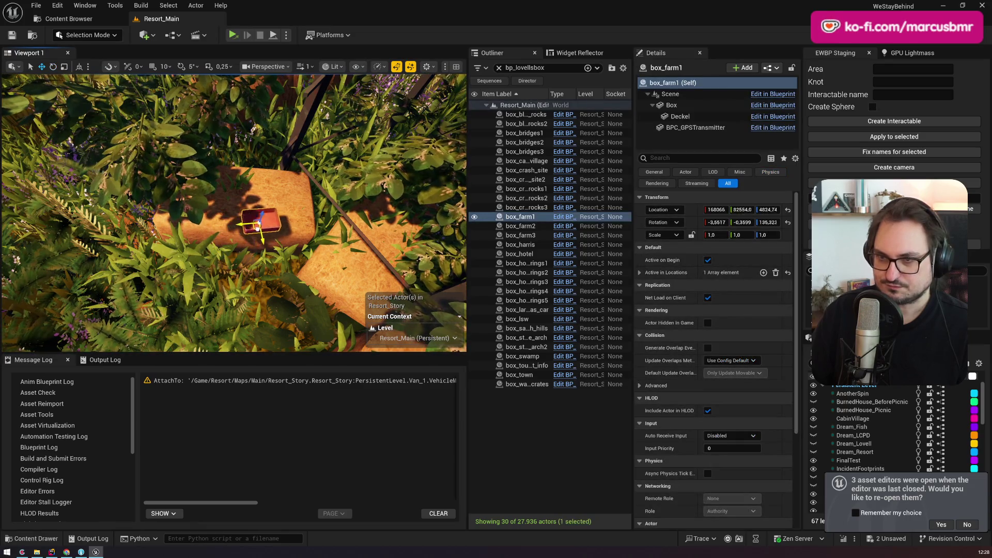
pyautogui.scroll(5, 250, 216)
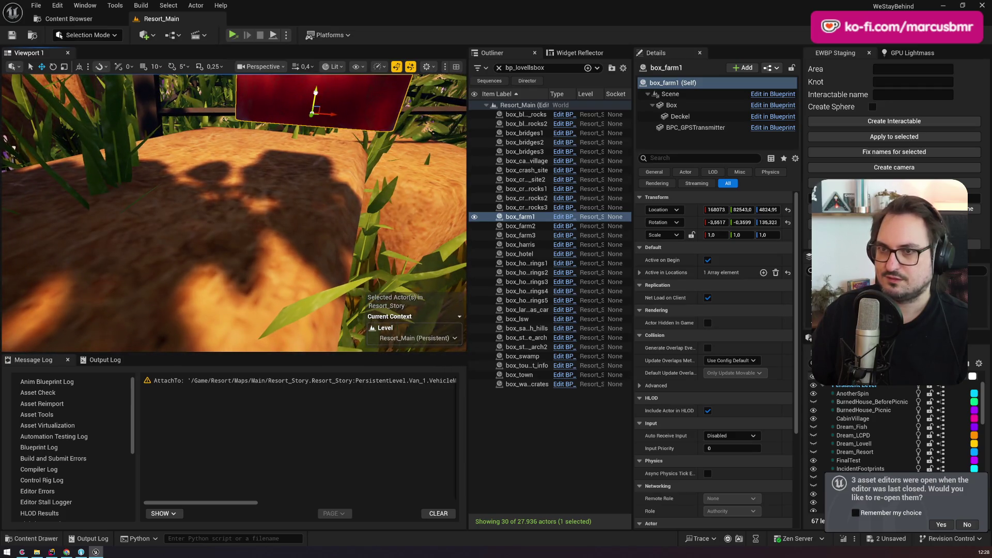
pyautogui.press('f')
pyautogui.moveTo(314, 156)
pyautogui.mouseDown()
pyautogui.moveTo(314, 181)
pyautogui.moveTo(284, 206)
pyautogui.moveTo(284, 248)
pyautogui.mouseUp()
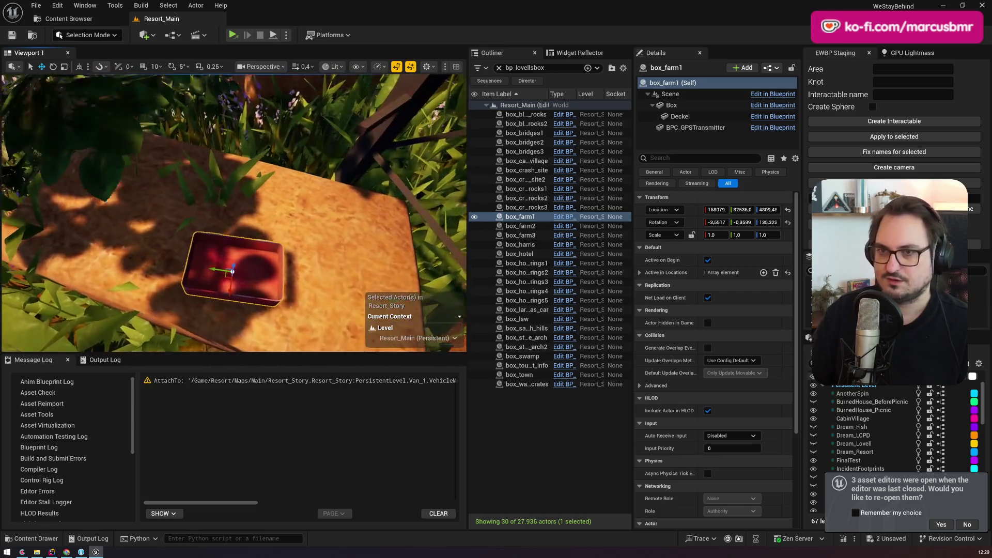
pyautogui.click(174, 114)
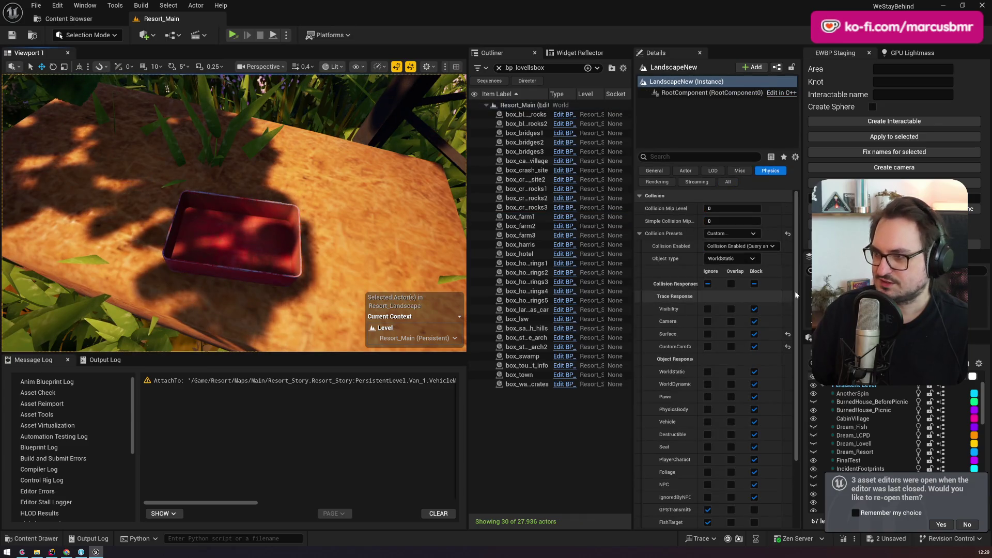
pyautogui.scroll(-5, 232, 212)
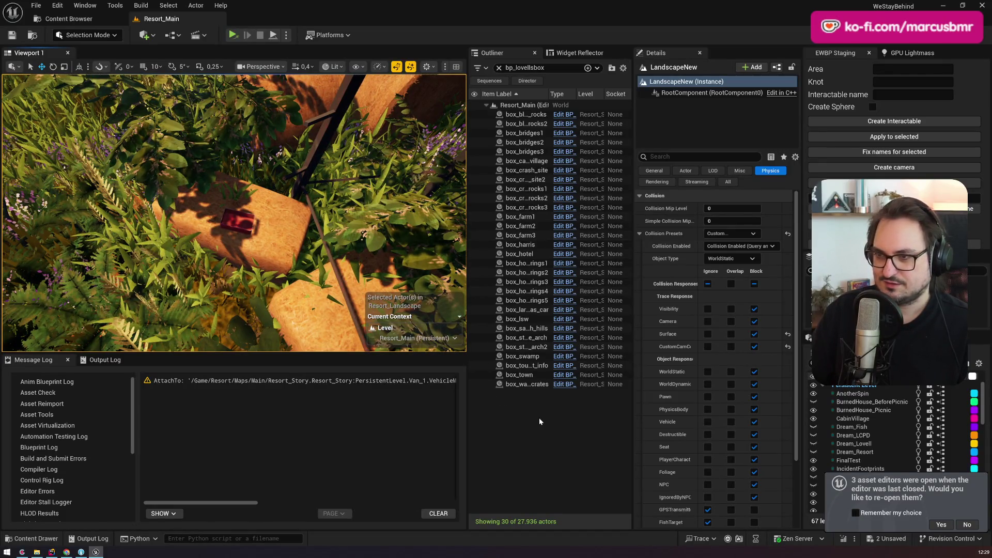
pyautogui.click(521, 217)
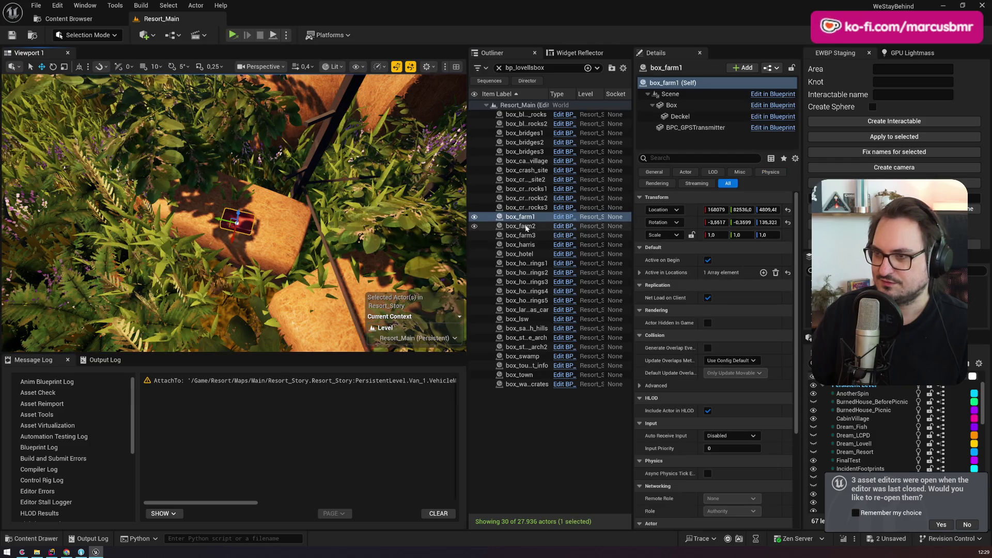
pyautogui.doubleClick(526, 226)
pyautogui.scroll(3, 234, 213)
pyautogui.scroll(3, 233, 212)
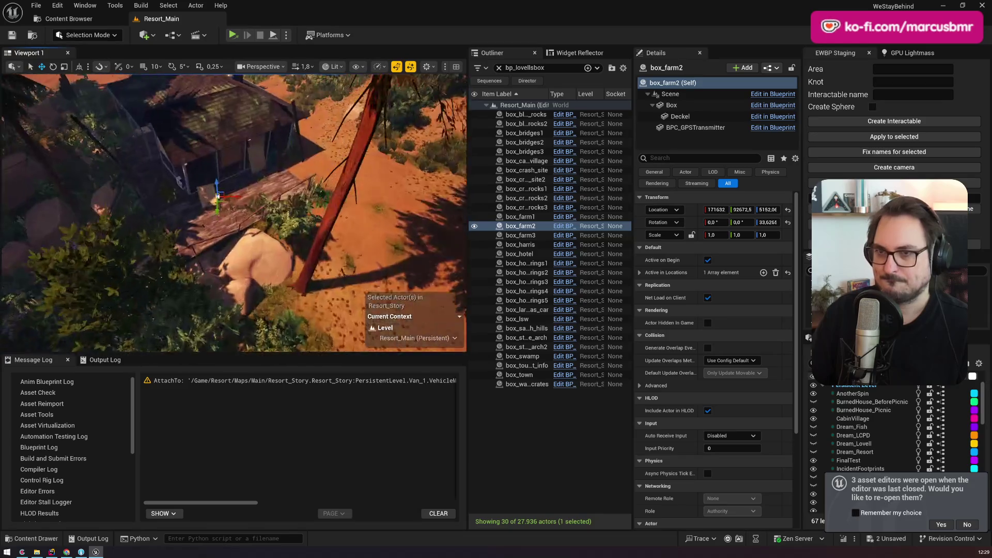
pyautogui.scroll(3, 234, 212)
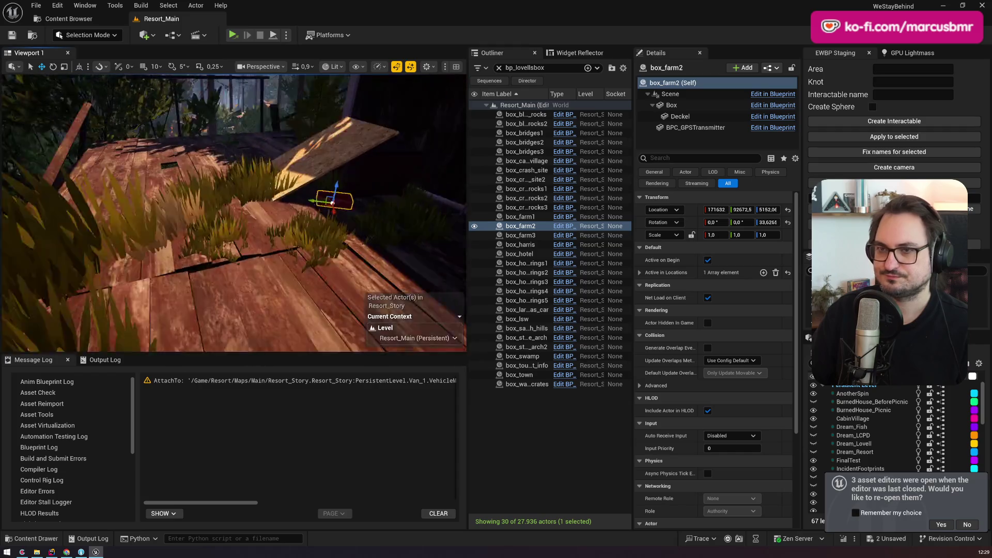
pyautogui.moveTo(233, 212); pyautogui.dragTo(217, 243)
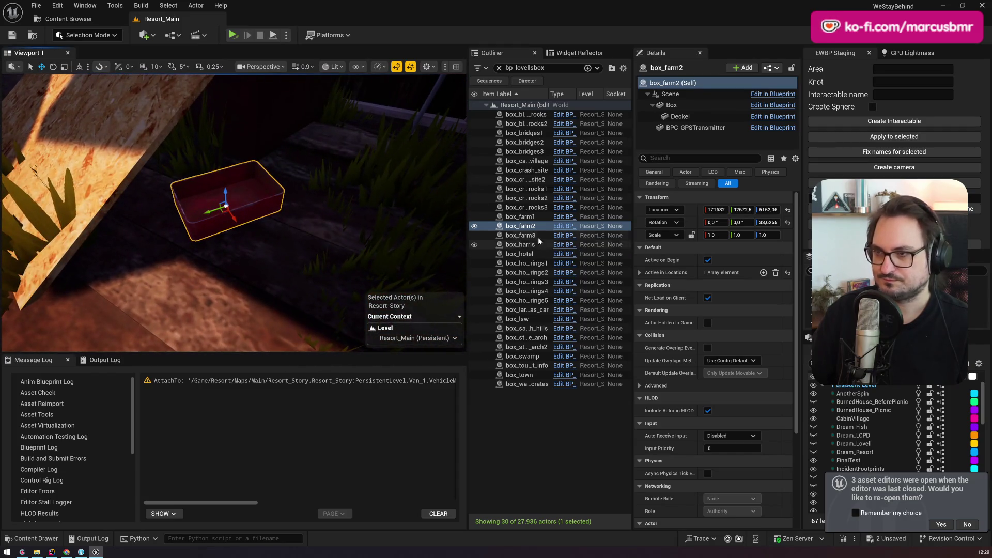
pyautogui.doubleClick(538, 236)
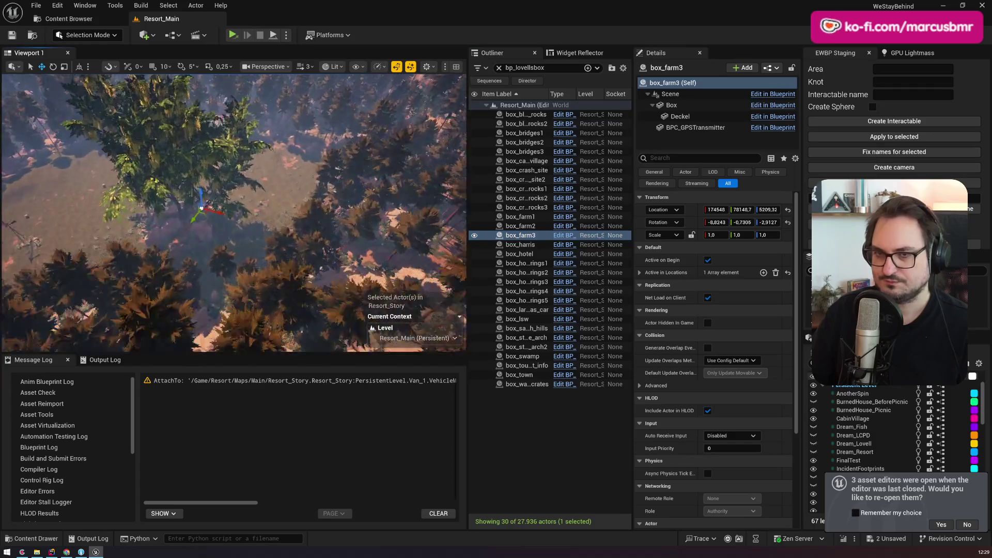
pyautogui.scroll(-2, 233, 206)
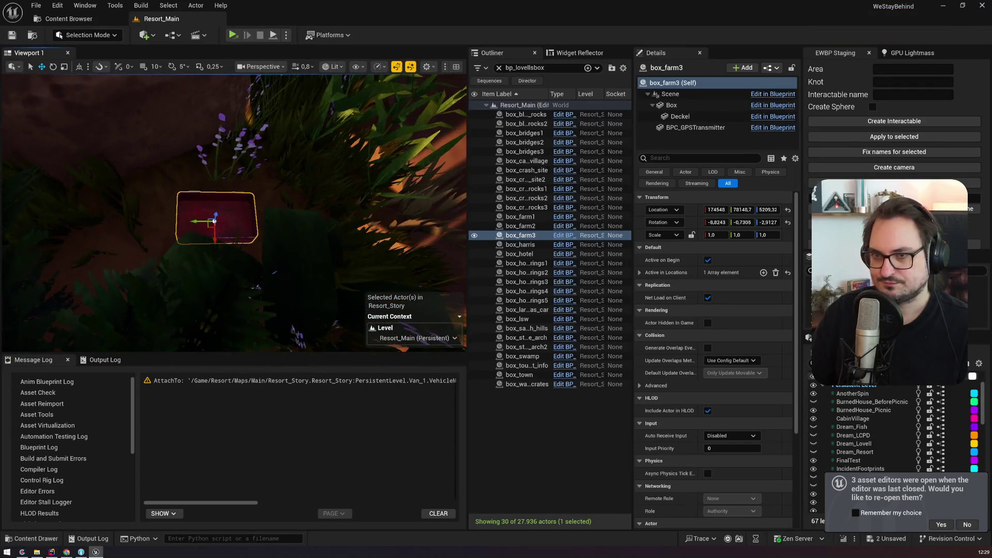
pyautogui.doubleClick(520, 244)
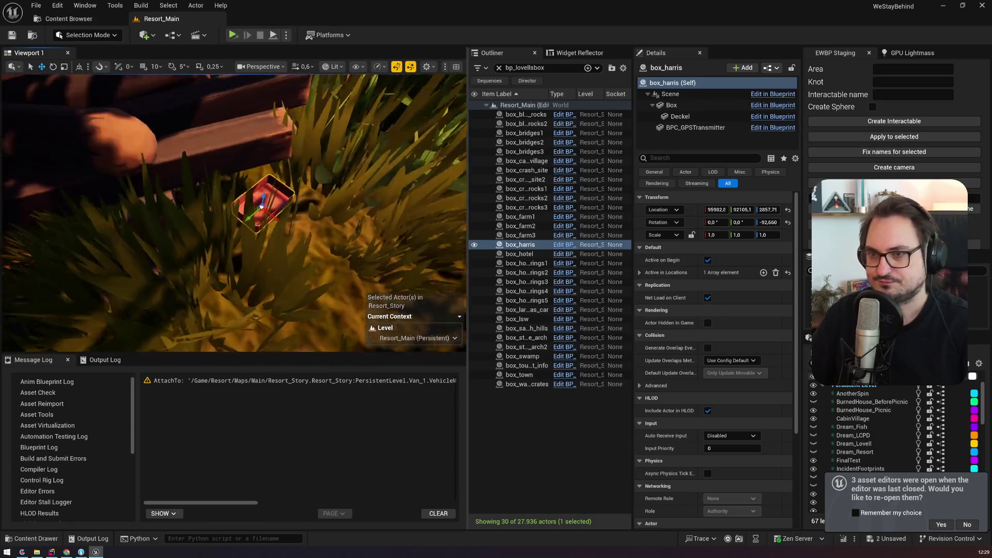
pyautogui.doubleClick(481, 254)
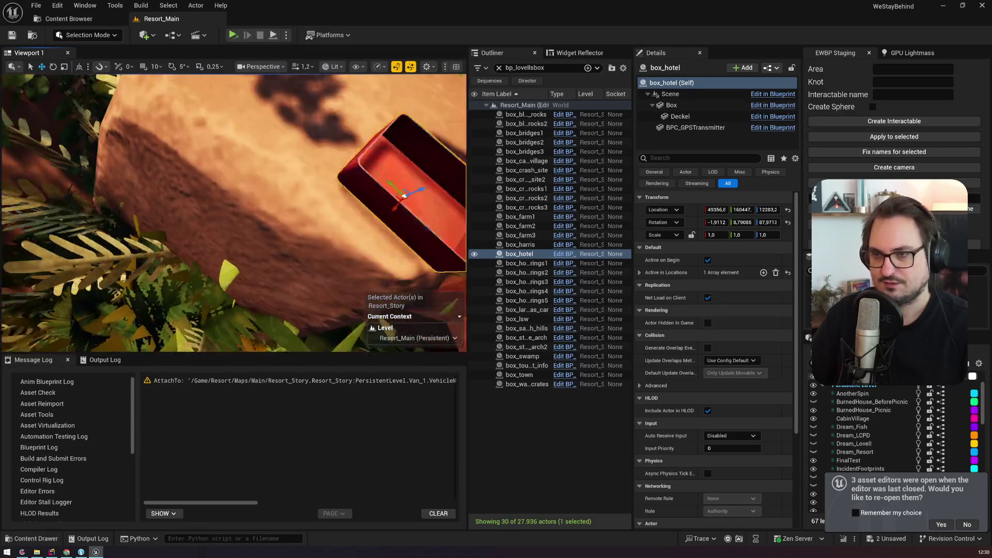
pyautogui.press('Down')
pyautogui.press('f')
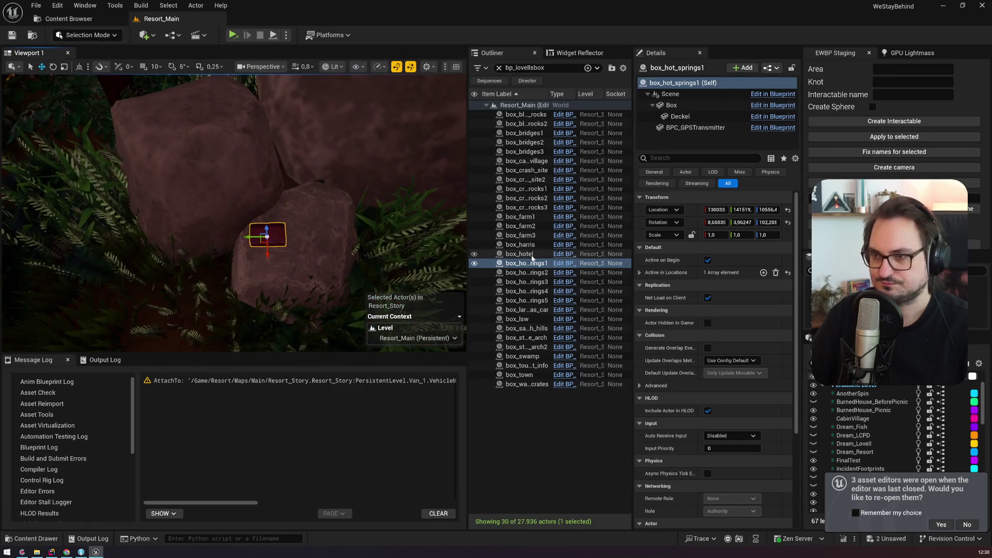
pyautogui.press('Down')
pyautogui.press('f')
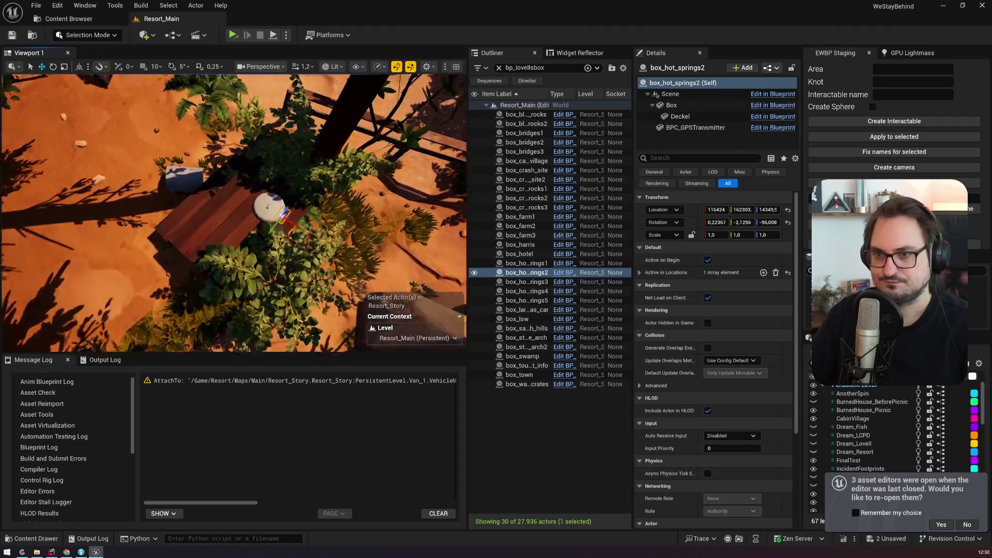
pyautogui.doubleClick(516, 282)
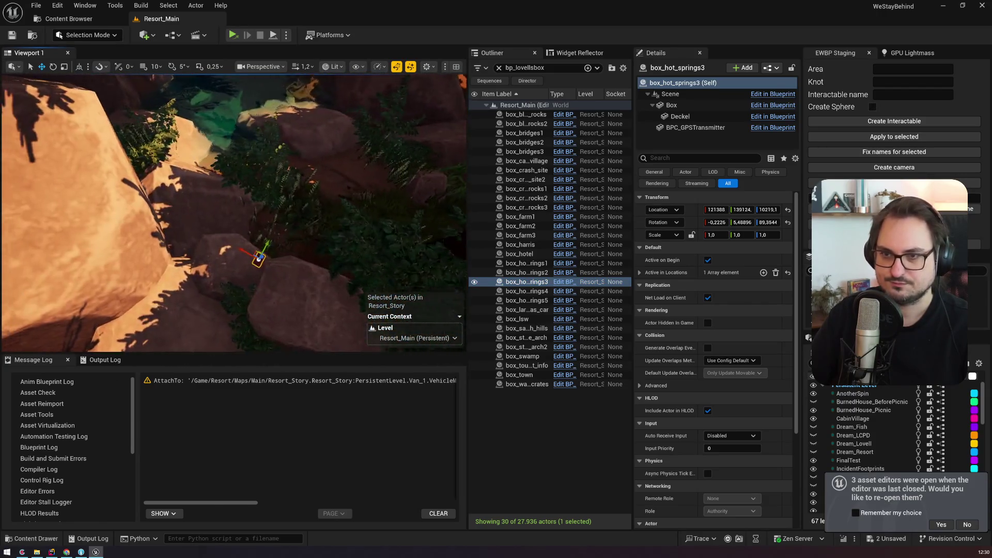
pyautogui.doubleClick(516, 292)
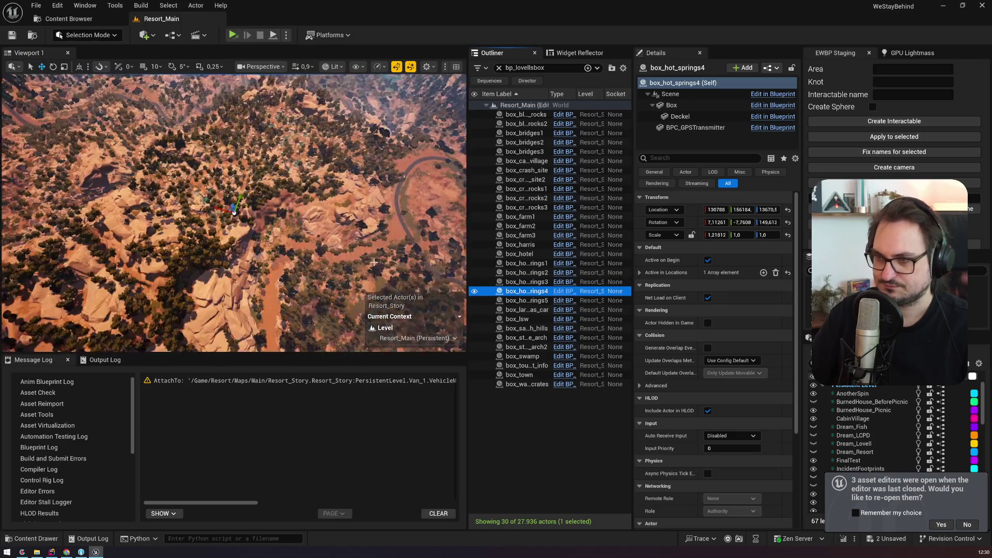
pyautogui.scroll(5, 232, 212)
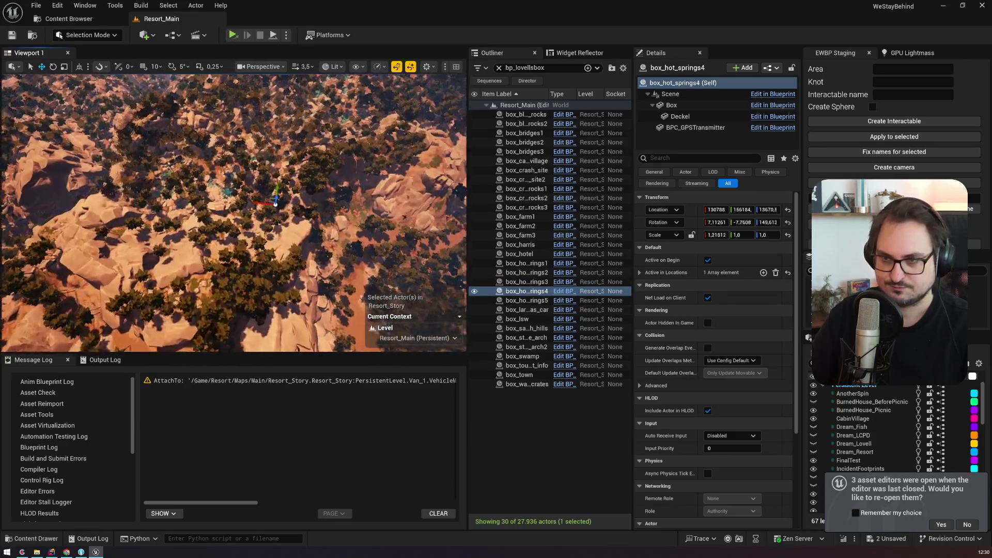
pyautogui.scroll(10, 233, 212)
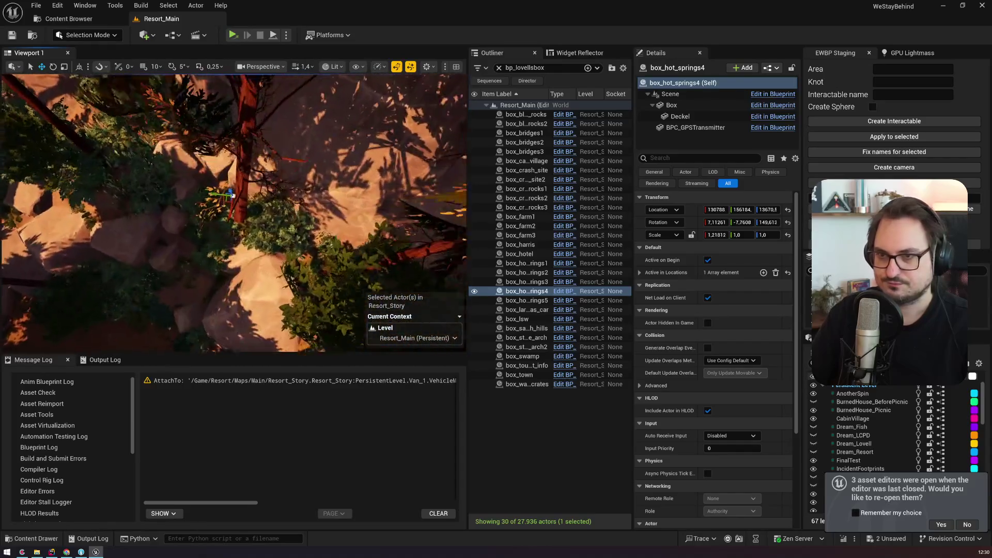
pyautogui.scroll(5, 232, 212)
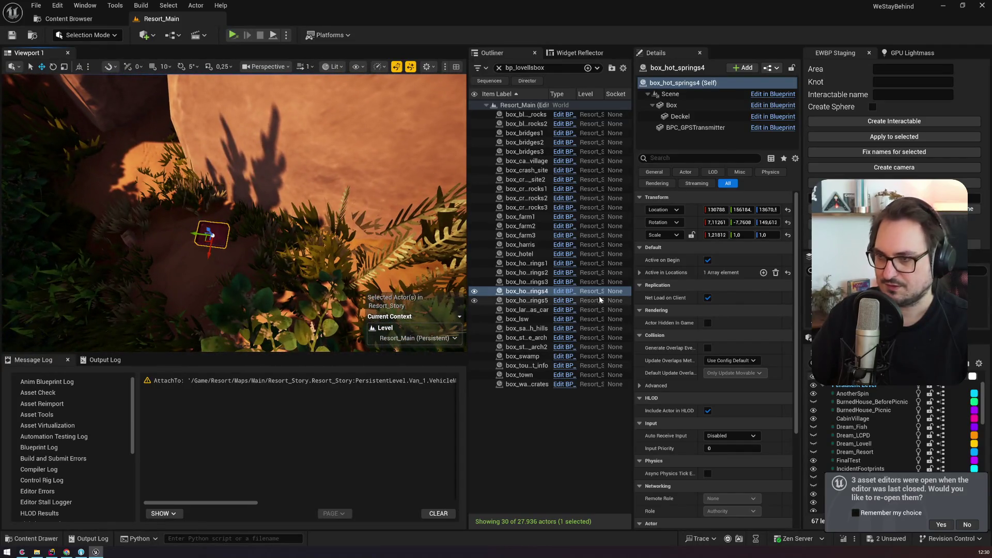
pyautogui.doubleClick(538, 301)
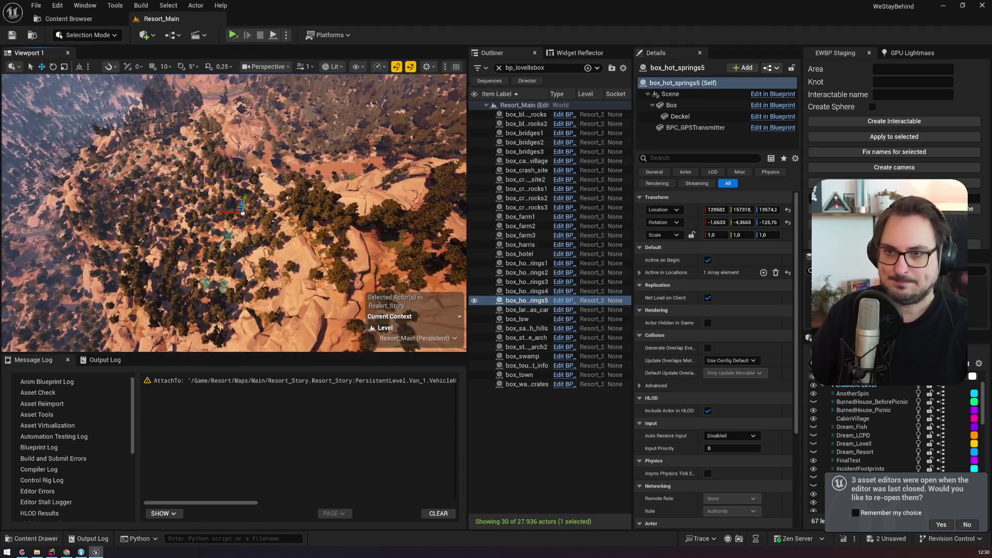
pyautogui.scroll(5, 232, 212)
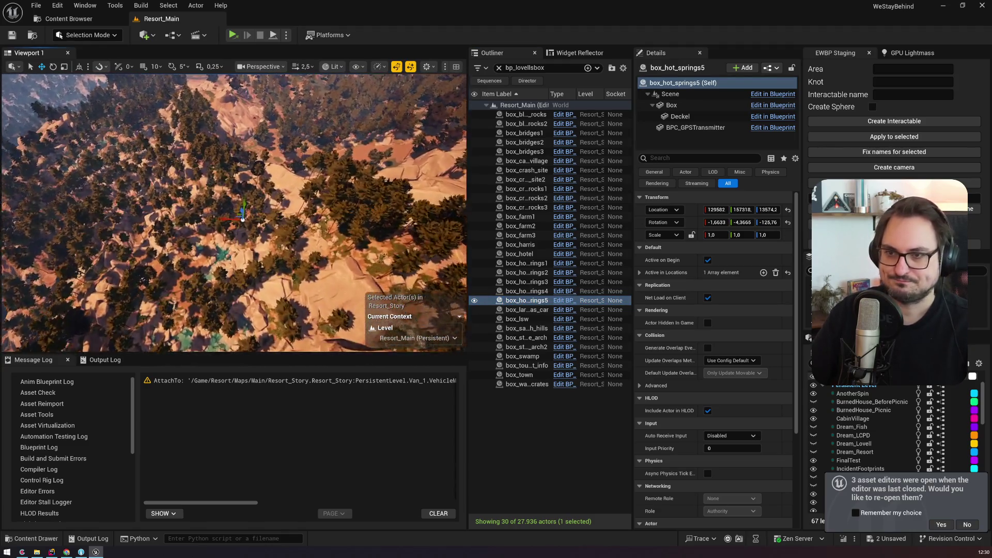
pyautogui.scroll(10, 232, 212)
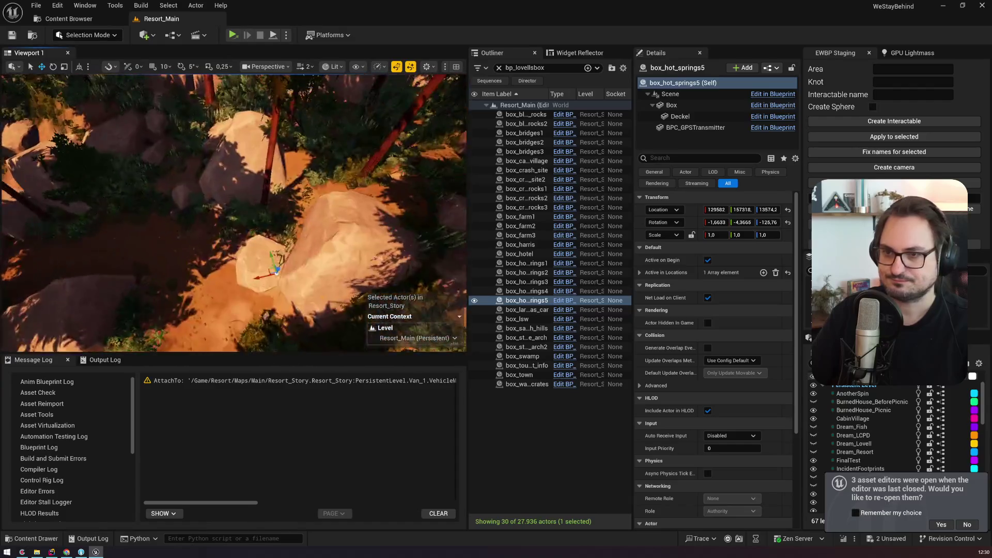
pyautogui.scroll(4, 232, 212)
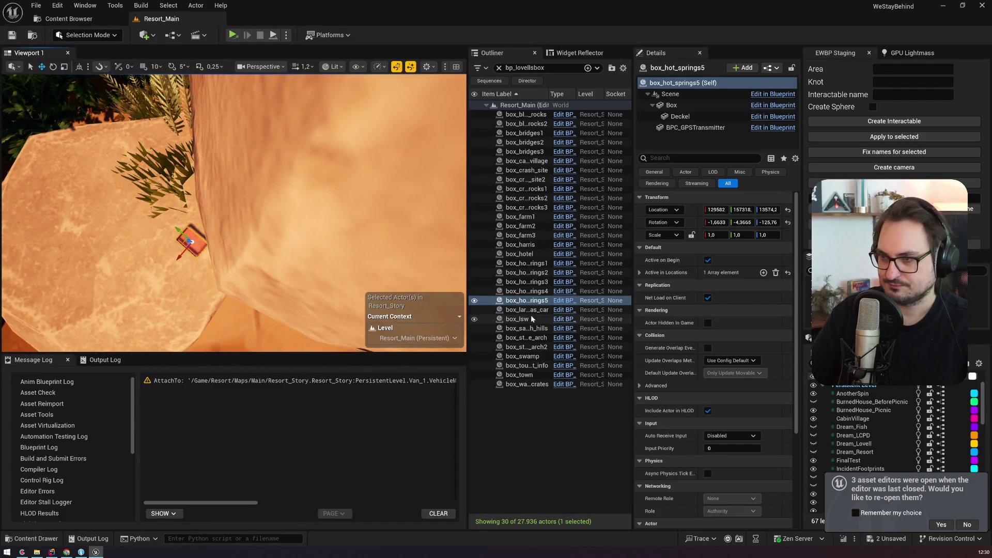
pyautogui.doubleClick(531, 310)
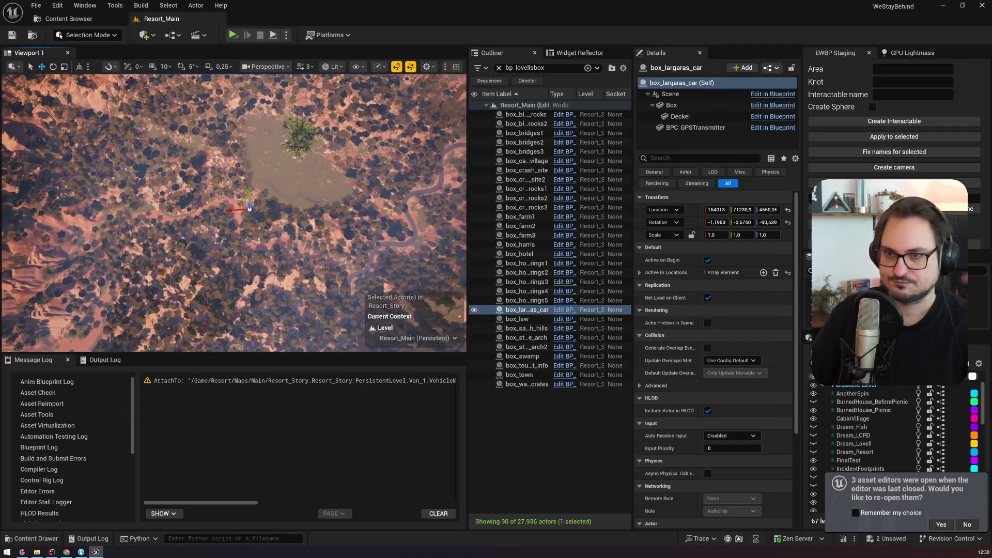
pyautogui.moveTo(233, 212); pyautogui.dragTo(248, 119)
pyautogui.click(536, 319)
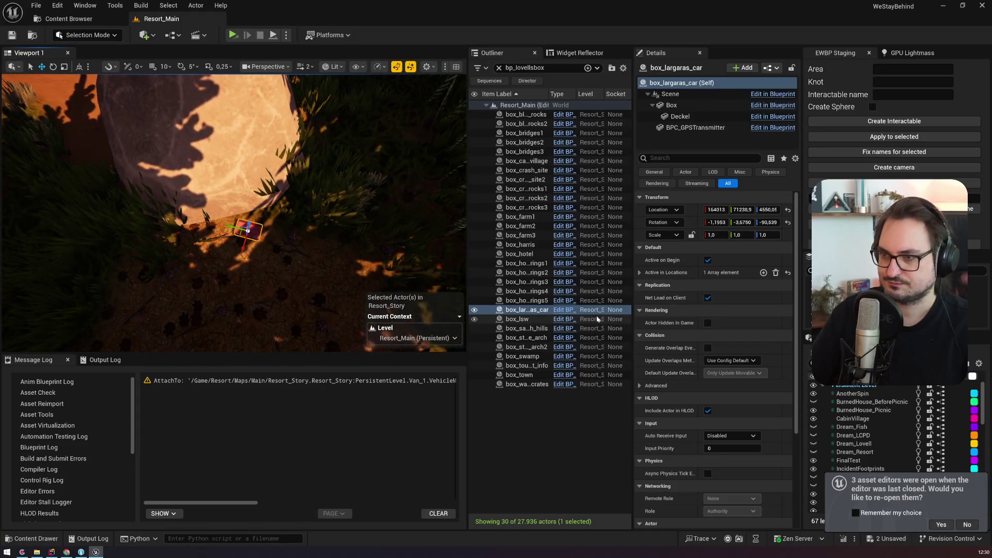
pyautogui.doubleClick(536, 319)
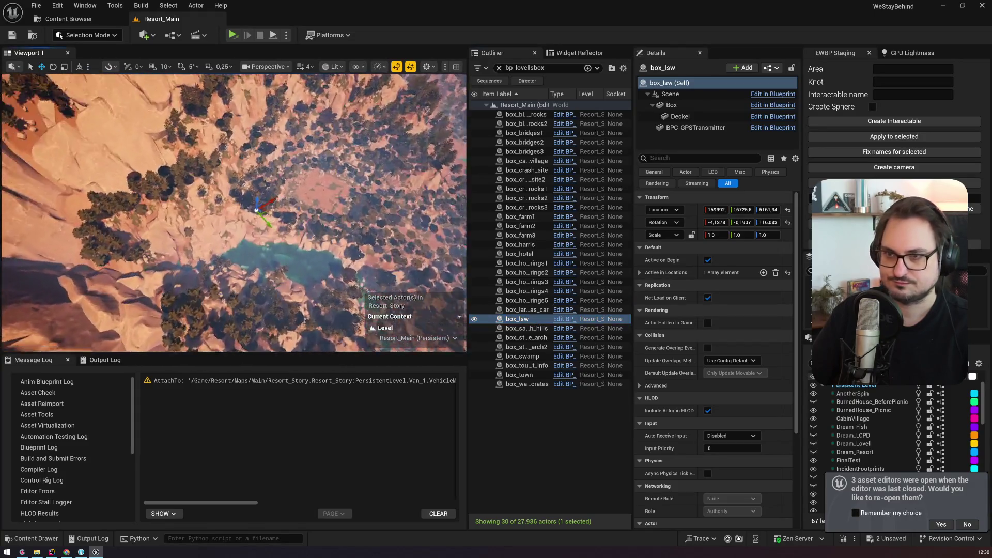
pyautogui.scroll(-5, 232, 212)
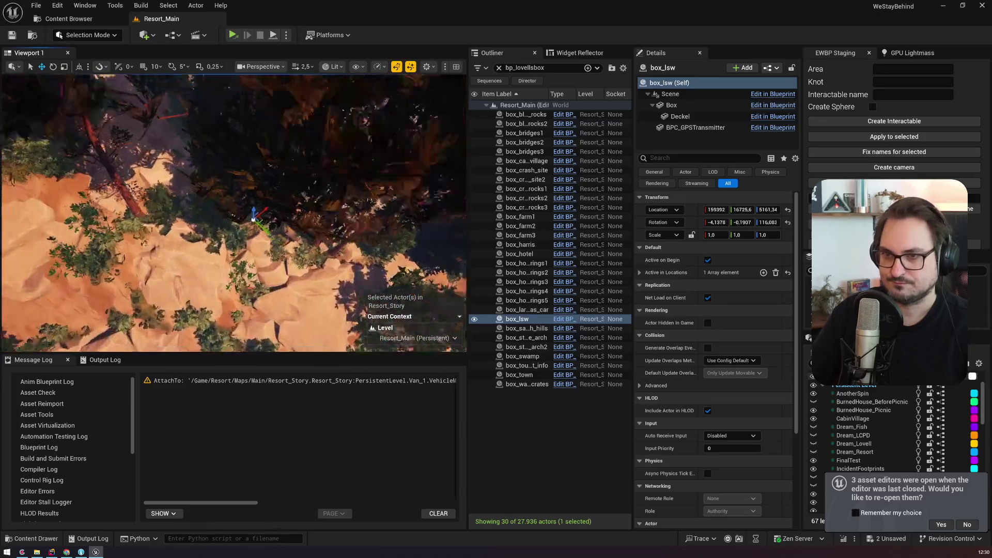
pyautogui.scroll(-3, 233, 211)
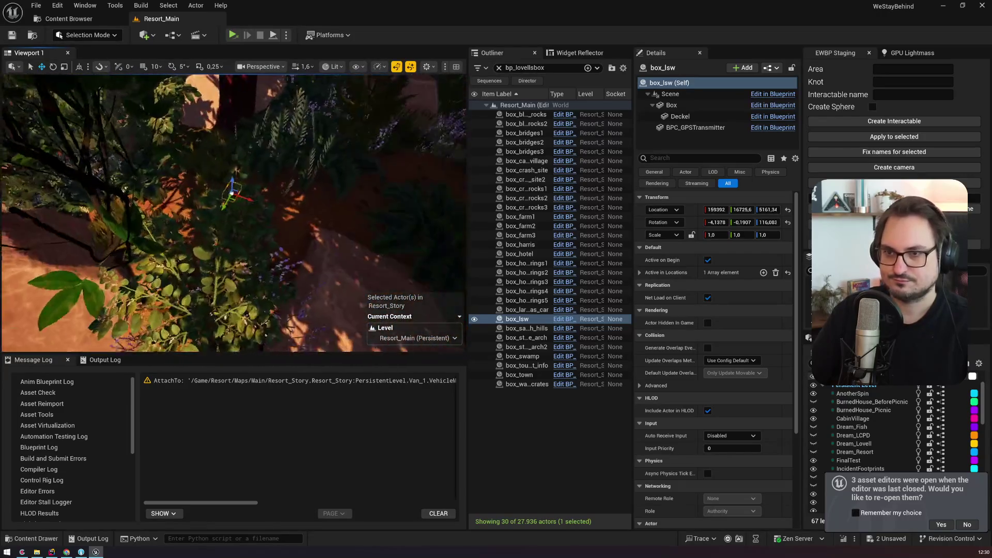
pyautogui.press('f')
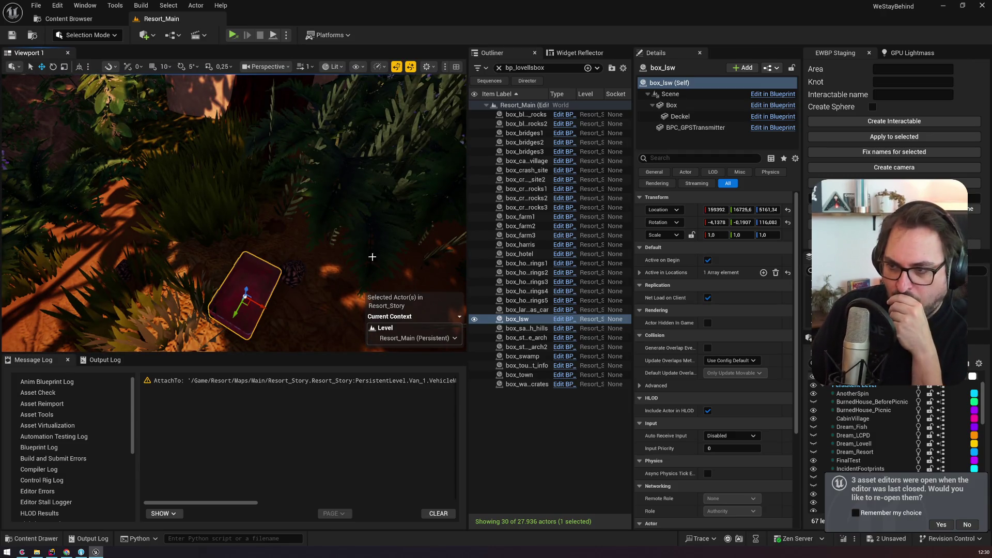
pyautogui.doubleClick(517, 329)
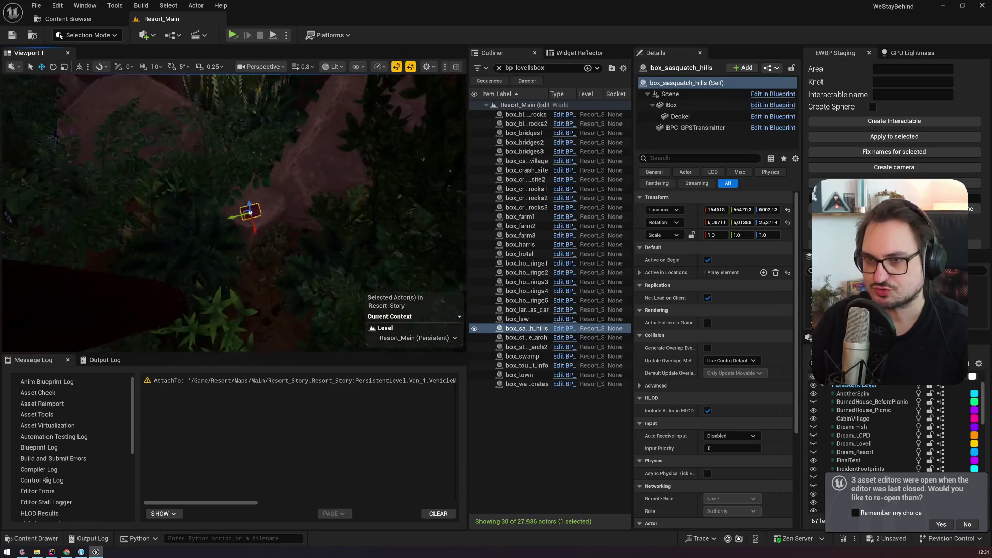
pyautogui.doubleClick(526, 337)
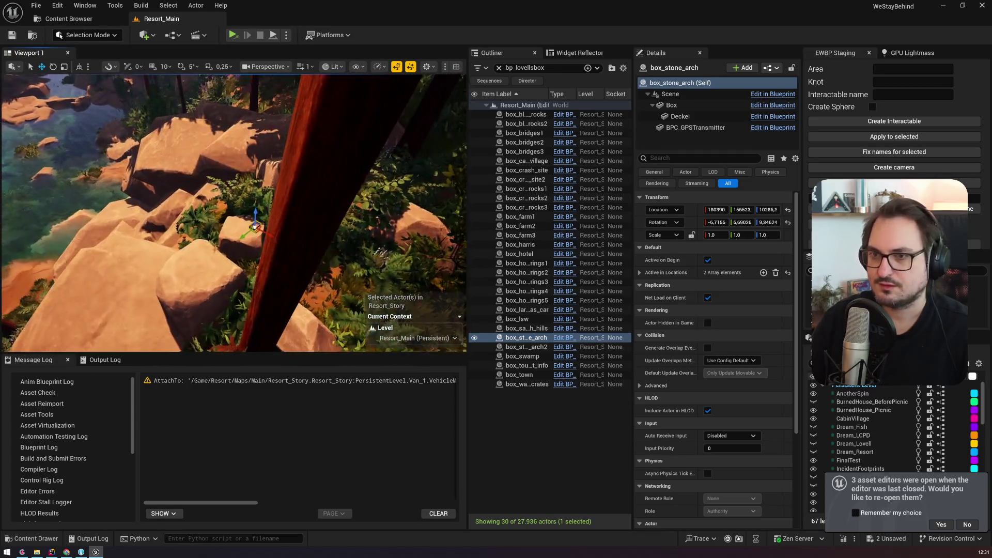
pyautogui.doubleClick(524, 346)
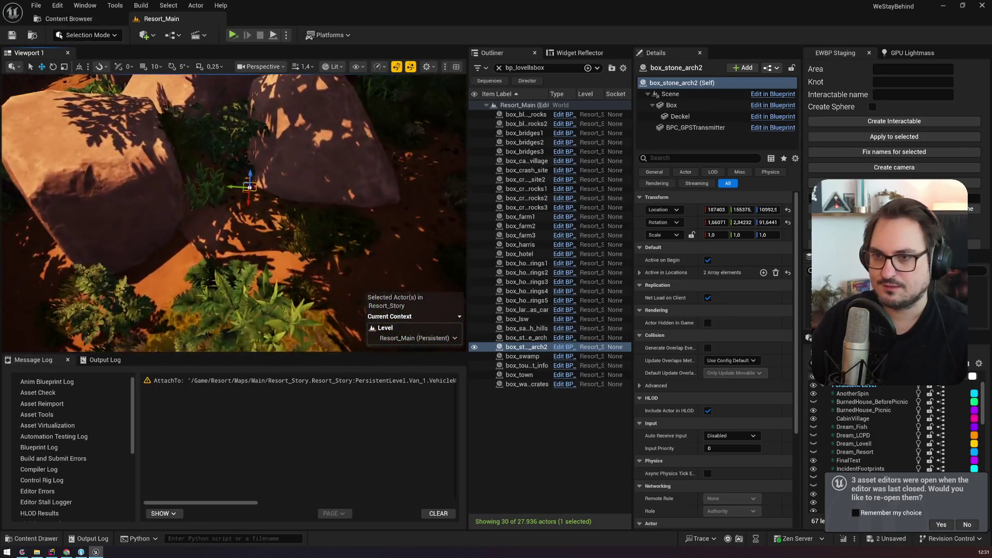
pyautogui.doubleClick(522, 356)
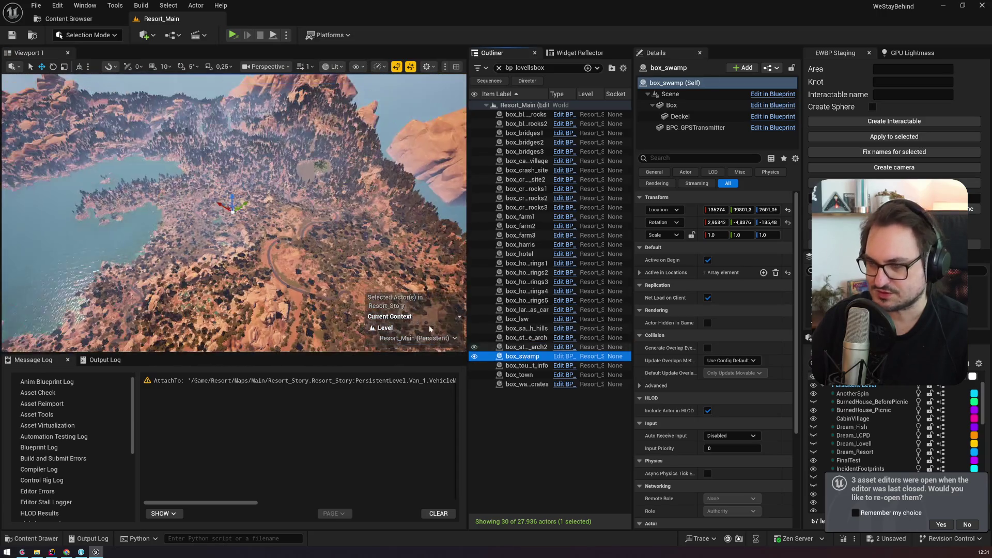
pyautogui.scroll(10, 233, 212)
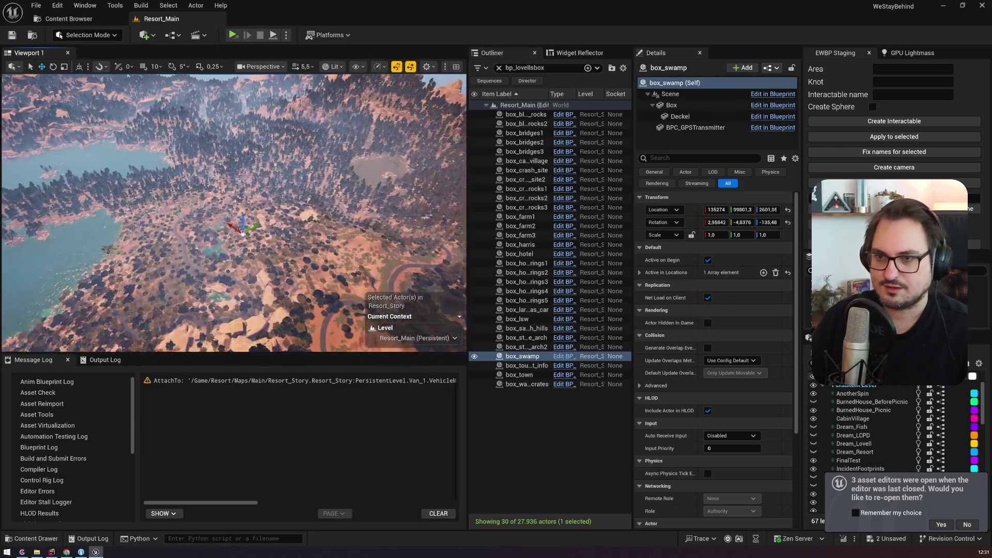
pyautogui.scroll(10, 237, 215)
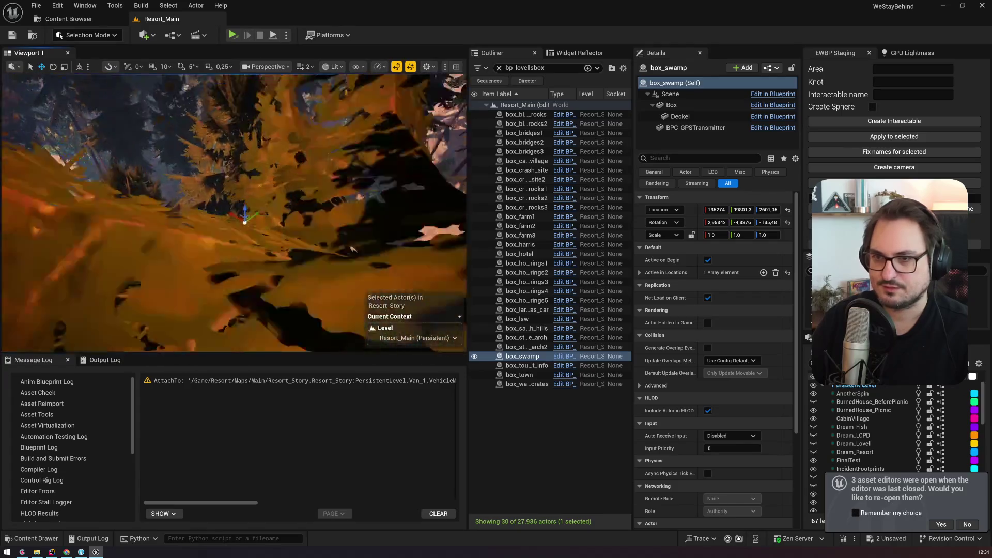
pyautogui.scroll(5, 233, 212)
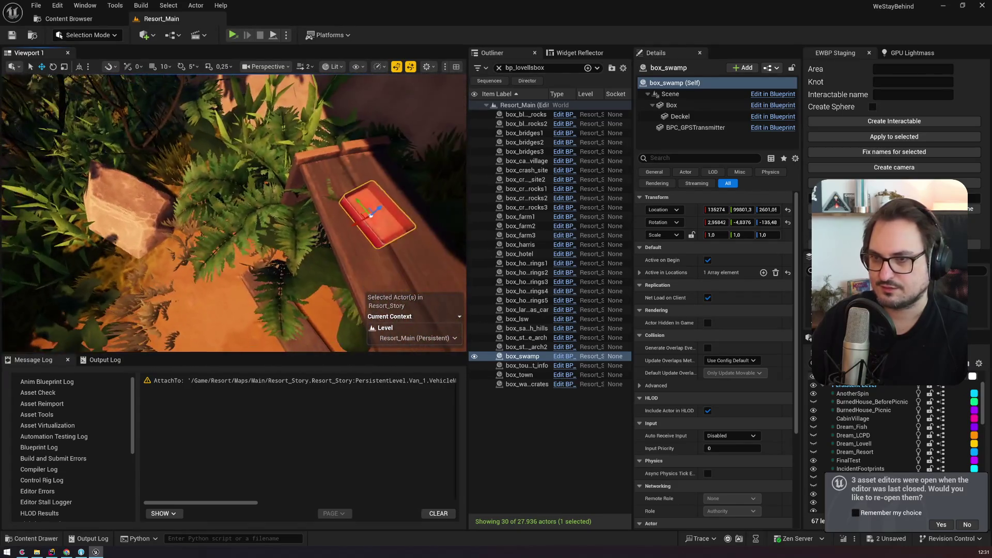
pyautogui.doubleClick(534, 365)
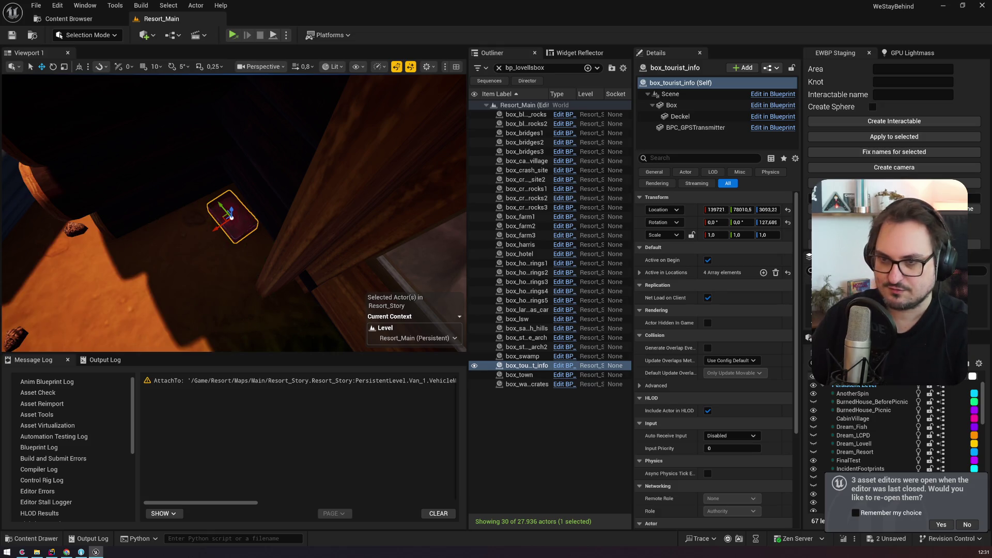
# Enter Foliage Mode with all 37 foliage types selected
pyautogui.click(88, 36)
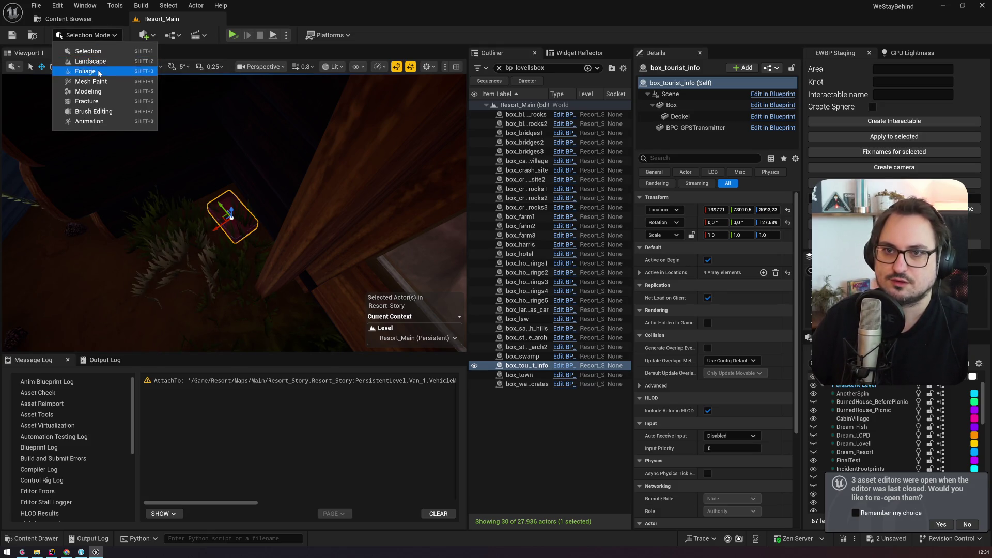
pyautogui.click(101, 74)
pyautogui.click(18, 147)
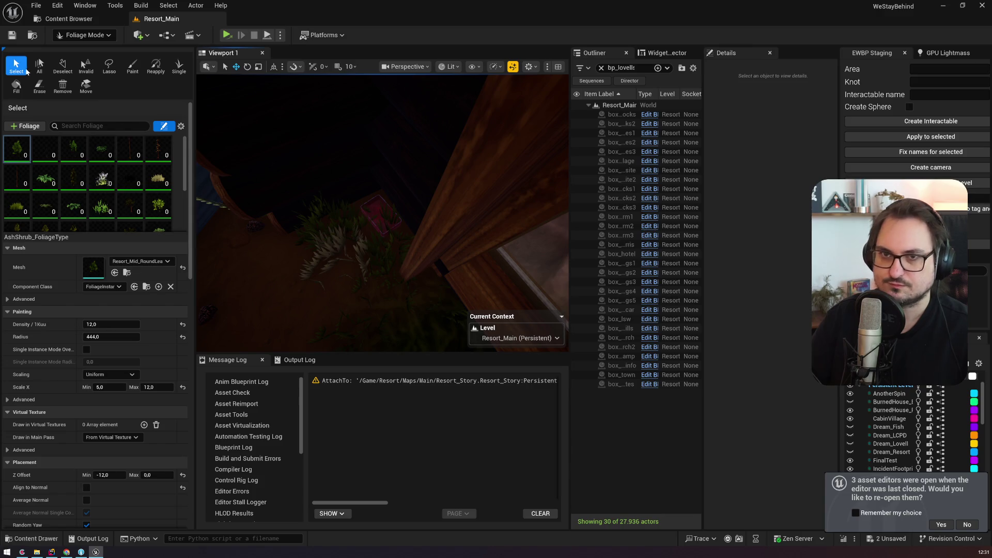
pyautogui.hotkey('ctrl', 'a')
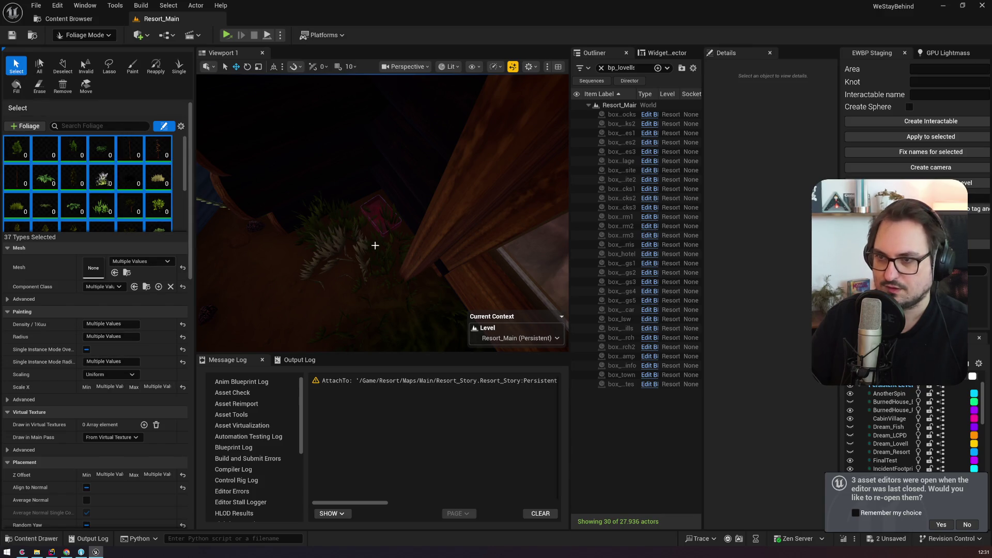
pyautogui.click(387, 215)
pyautogui.moveTo(384, 217)
pyautogui.mouseDown()
pyautogui.moveTo(385, 207)
pyautogui.moveTo(364, 285)
pyautogui.mouseUp()
# Delete the shrub clump covering the box_tourist_info box
pyautogui.click(362, 282)
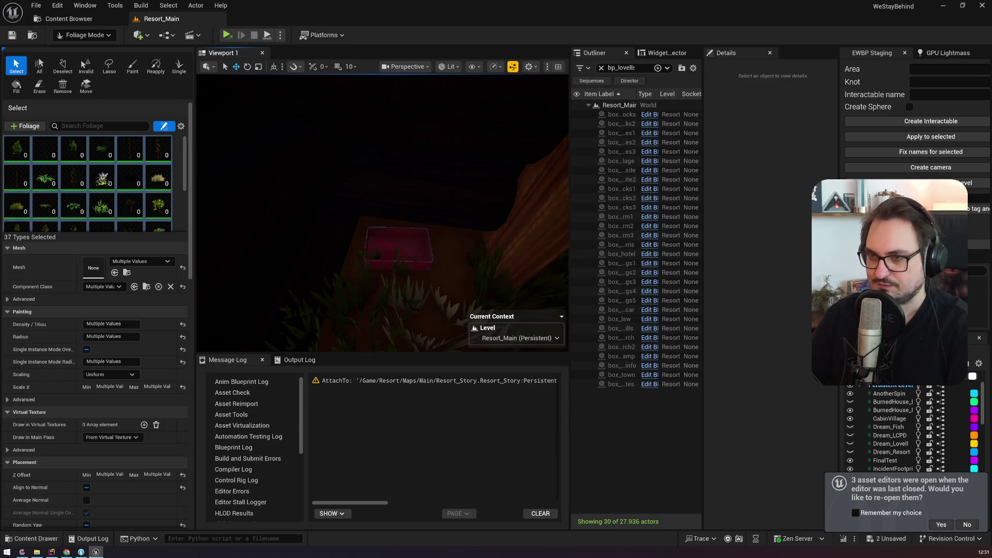
pyautogui.click(361, 282)
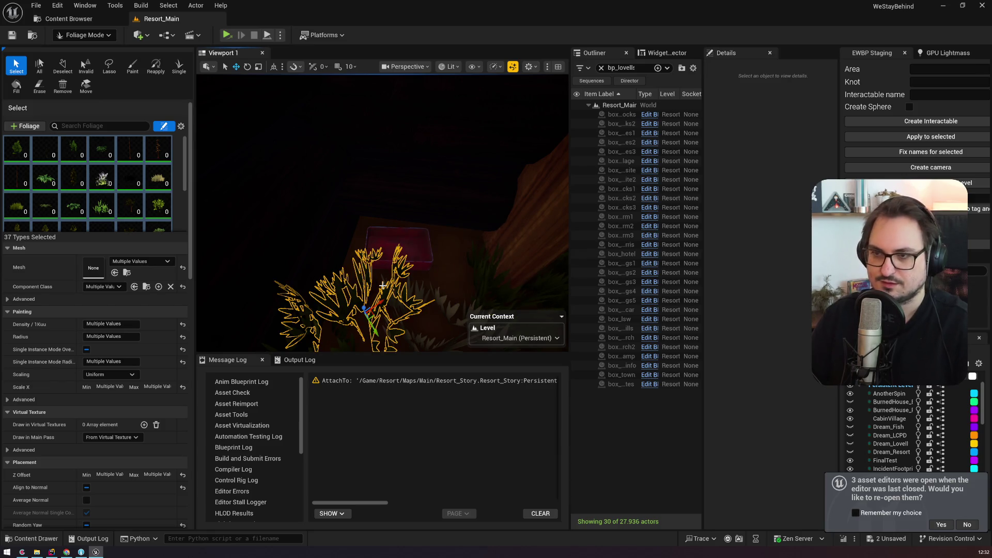
pyautogui.press('Delete')
# Return to Selection Mode and select the box_town box
pyautogui.click(82, 35)
pyautogui.click(91, 47)
pyautogui.click(258, 269)
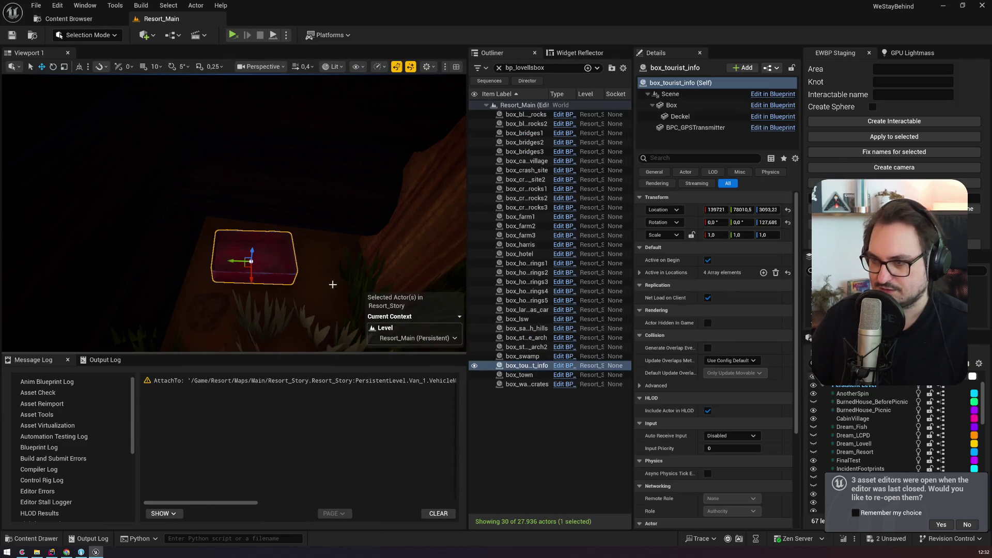
# Frame box_town in the viewport to inspect it
pyautogui.press('f')
pyautogui.scroll(2, 320, 272)
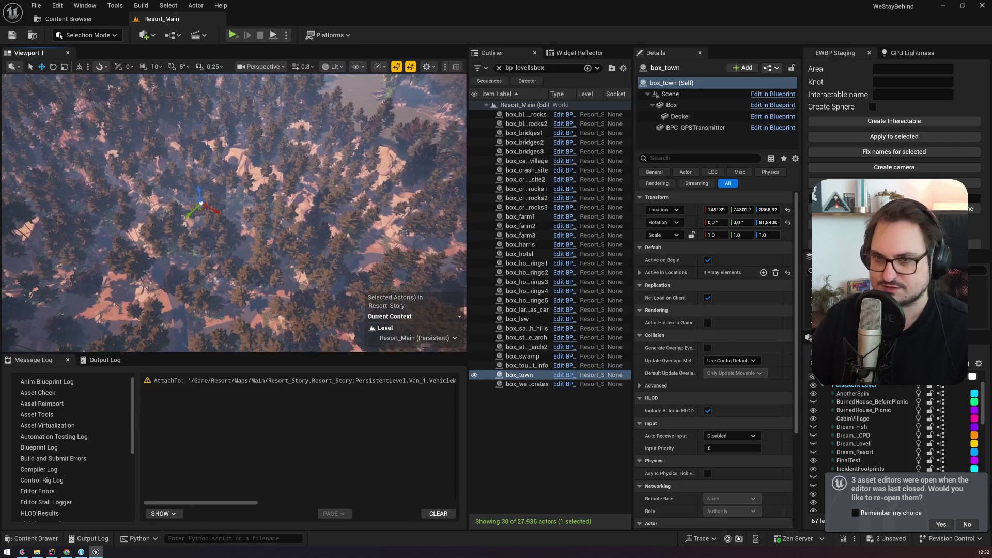
pyautogui.scroll(2, 234, 212)
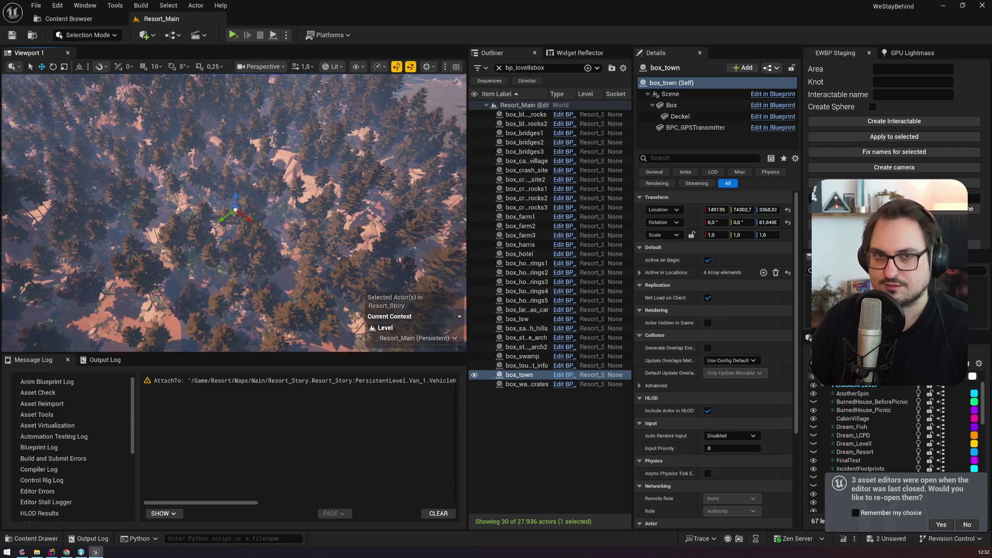
pyautogui.press('w')
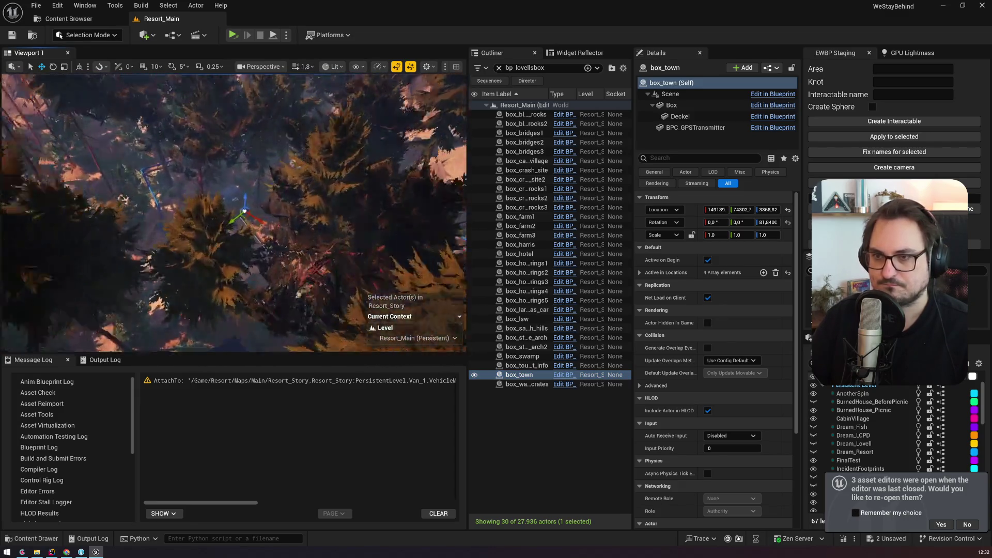
pyautogui.scroll(-1, 250, 212)
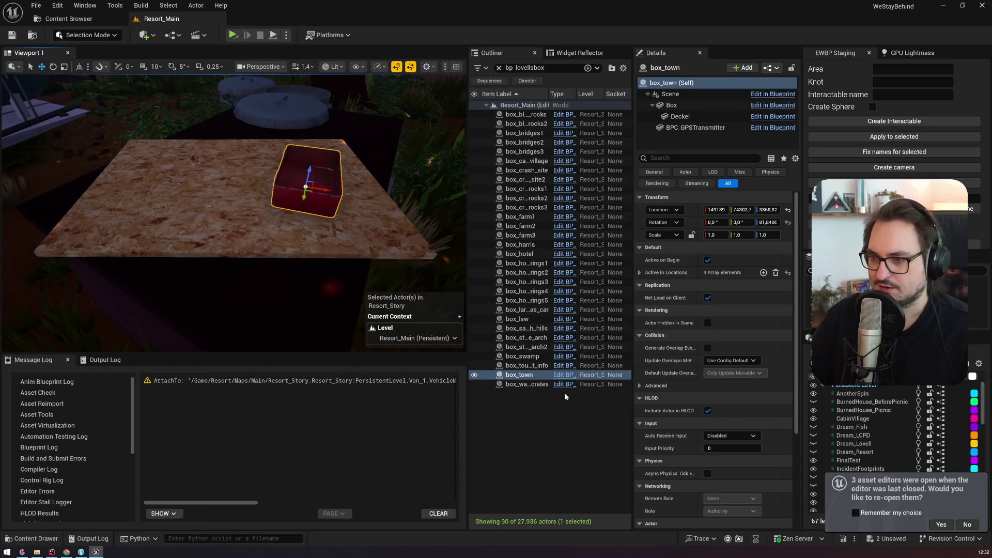
# Inspect box_water_crates, then save all level changes with Ctrl+S
pyautogui.doubleClick(527, 384)
pyautogui.scroll(3, 234, 212)
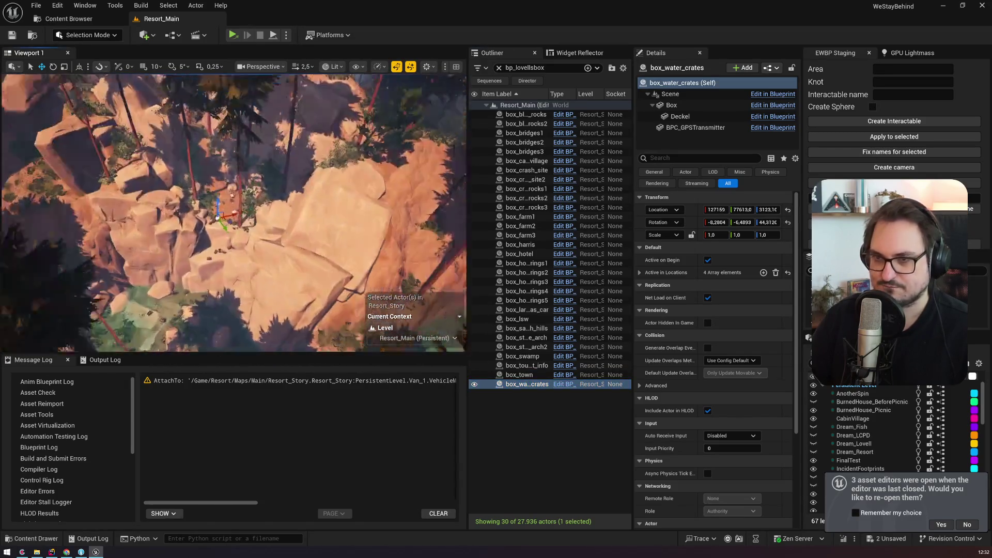
pyautogui.scroll(-3, 234, 212)
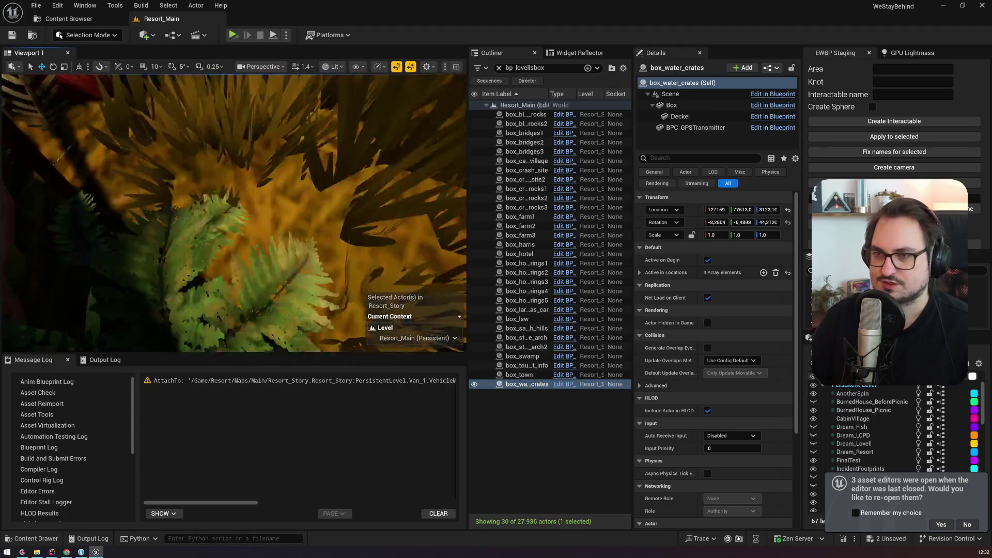
pyautogui.scroll(-2, 234, 212)
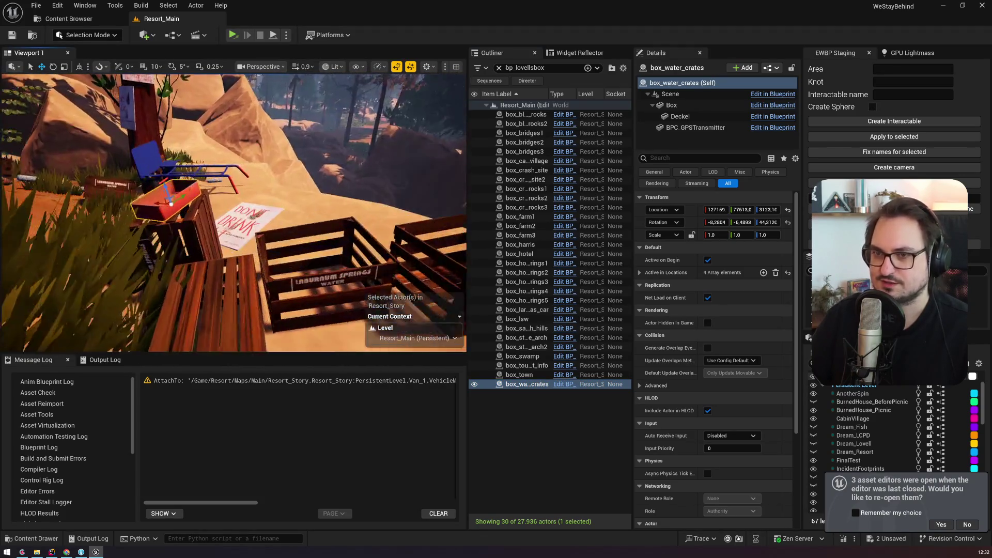
pyautogui.hotkey('ctrl', 's')
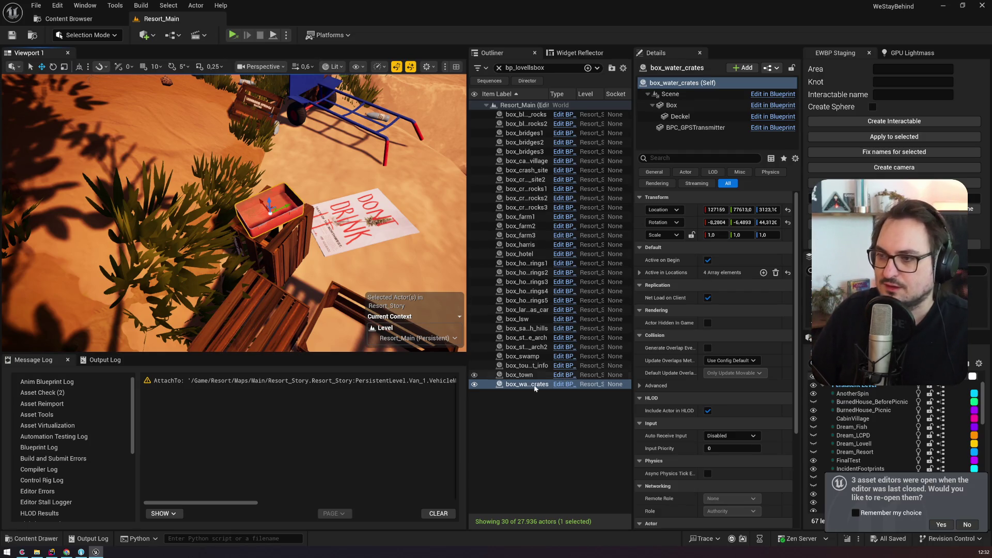
pyautogui.click(558, 385)
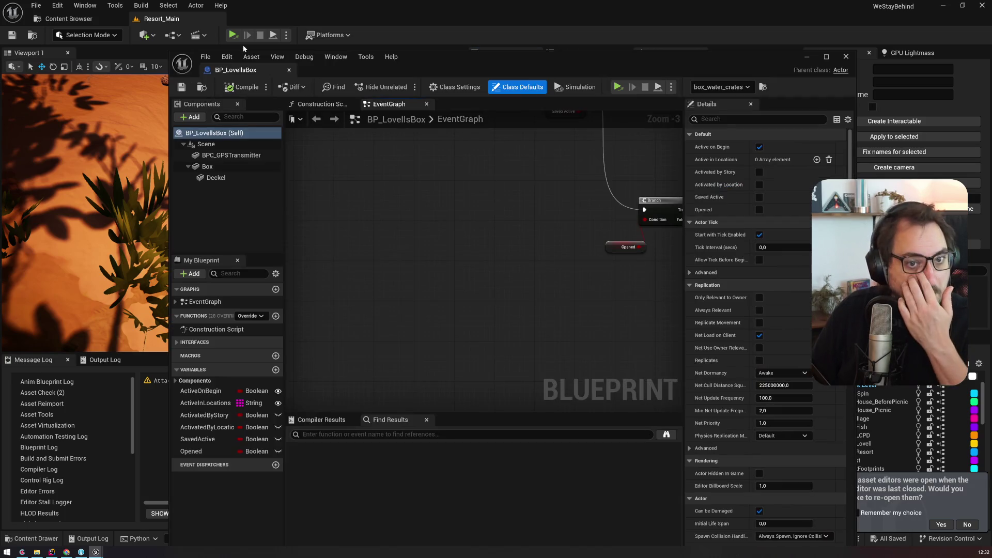
# Dock BP_LovellsBox, tick Visible on its Deckel component, and save the blueprint
pyautogui.moveTo(235, 69); pyautogui.dragTo(273, 20)
pyautogui.click(63, 117)
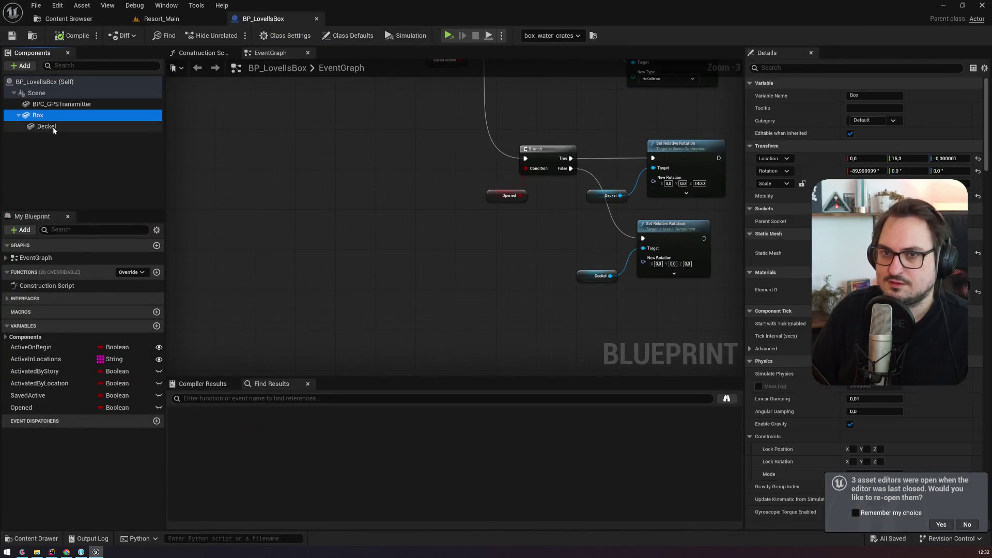
pyautogui.click(52, 126)
pyautogui.click(801, 67)
pyautogui.write('visi')
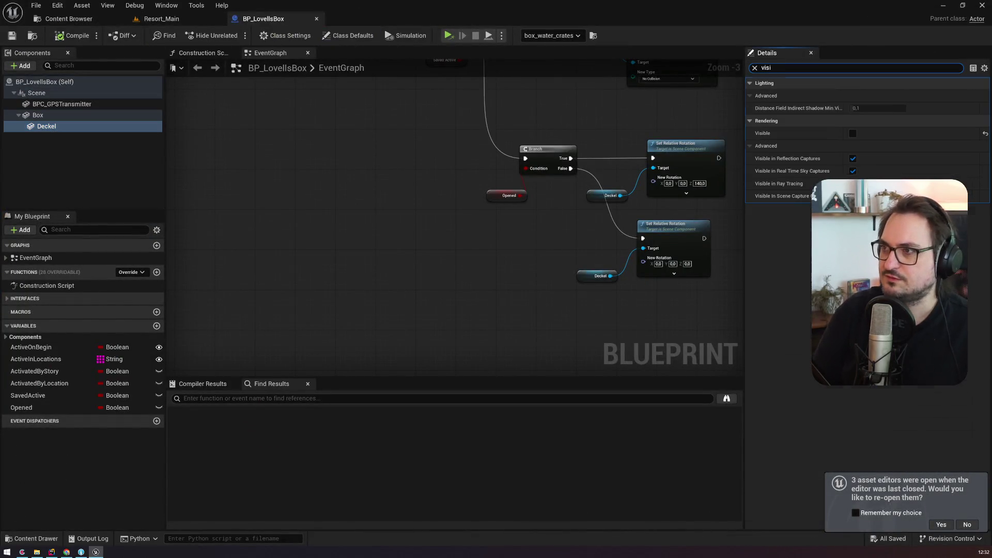
pyautogui.click(852, 134)
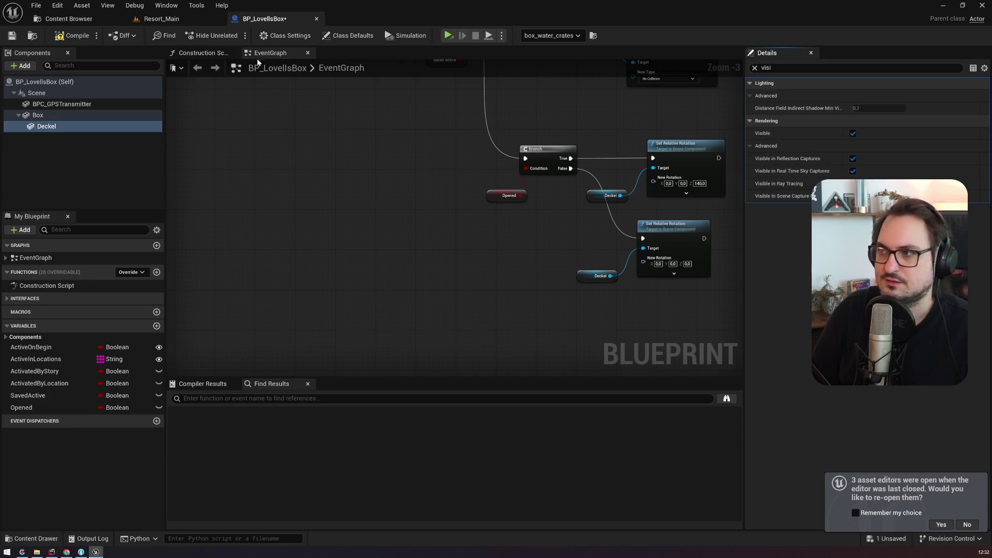
pyautogui.click(11, 37)
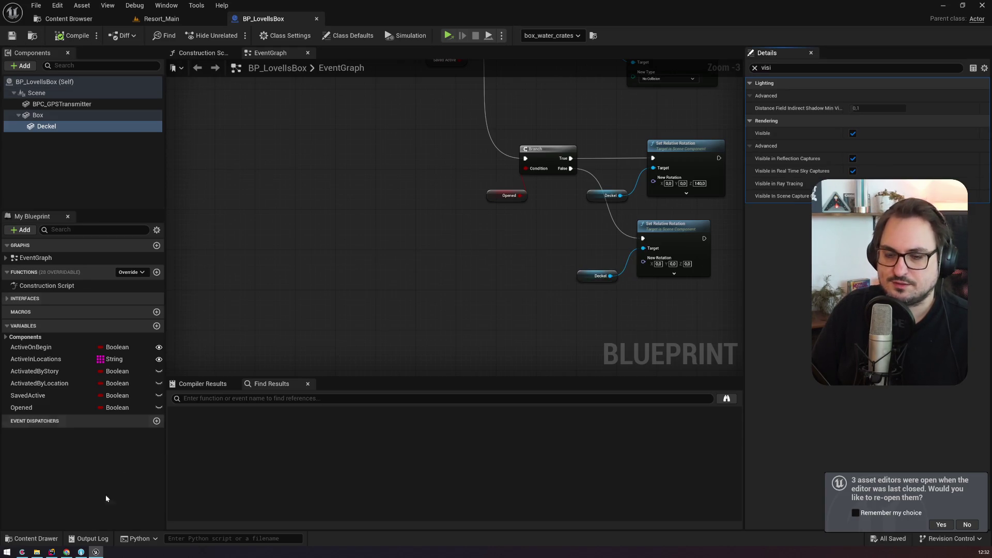
pyautogui.click(81, 552)
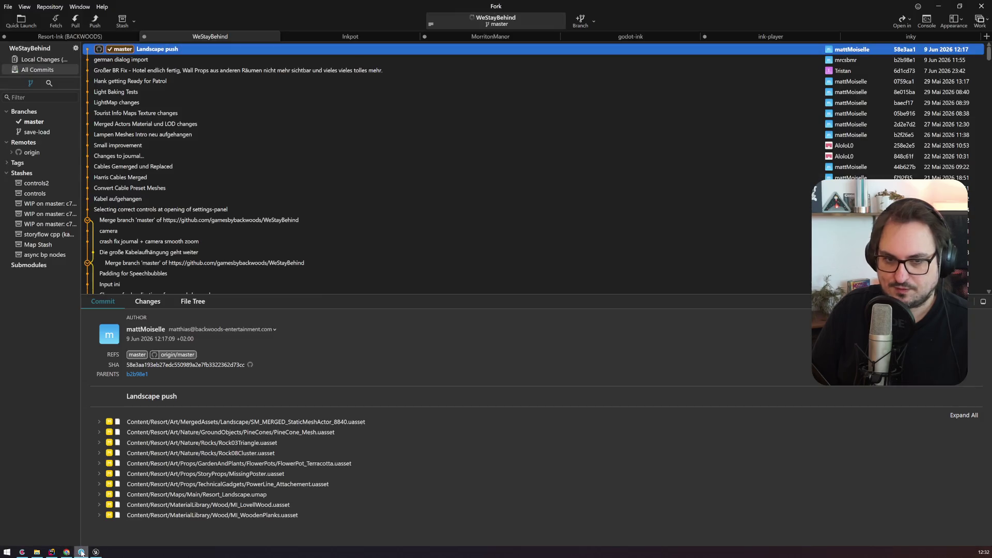
# Stage the changed BP_LovellsBox blueprint and the Resort_Landscape, Resort_Story and StoryMain maps
pyautogui.click(39, 60)
pyautogui.click(153, 122)
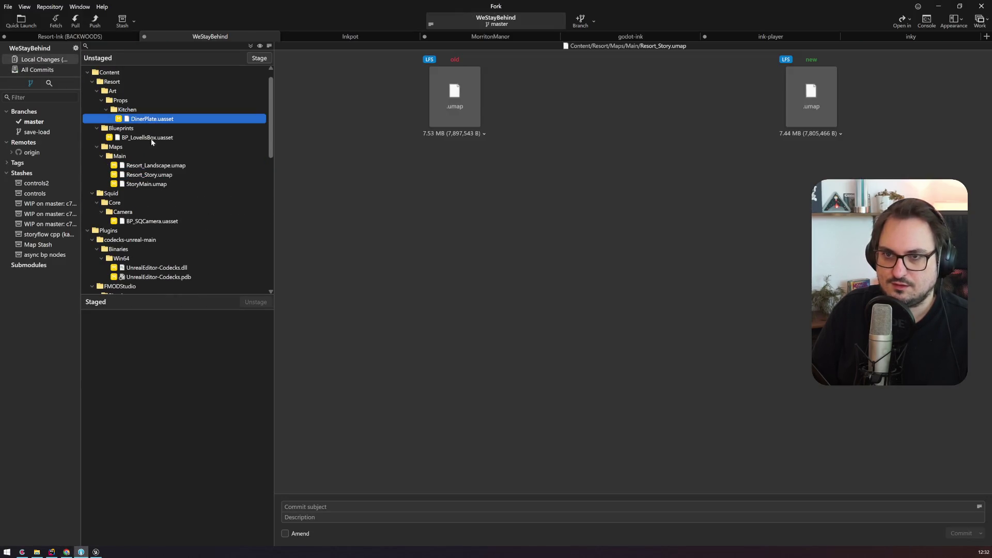
pyautogui.click(151, 138)
pyautogui.keyDown('ctrl'); pyautogui.click(155, 165); pyautogui.keyUp('ctrl')
pyautogui.keyDown('ctrl'); pyautogui.click(162, 176); pyautogui.keyUp('ctrl')
pyautogui.keyDown('ctrl'); pyautogui.click(158, 184); pyautogui.keyUp('ctrl')
pyautogui.moveTo(158, 185); pyautogui.dragTo(166, 380)
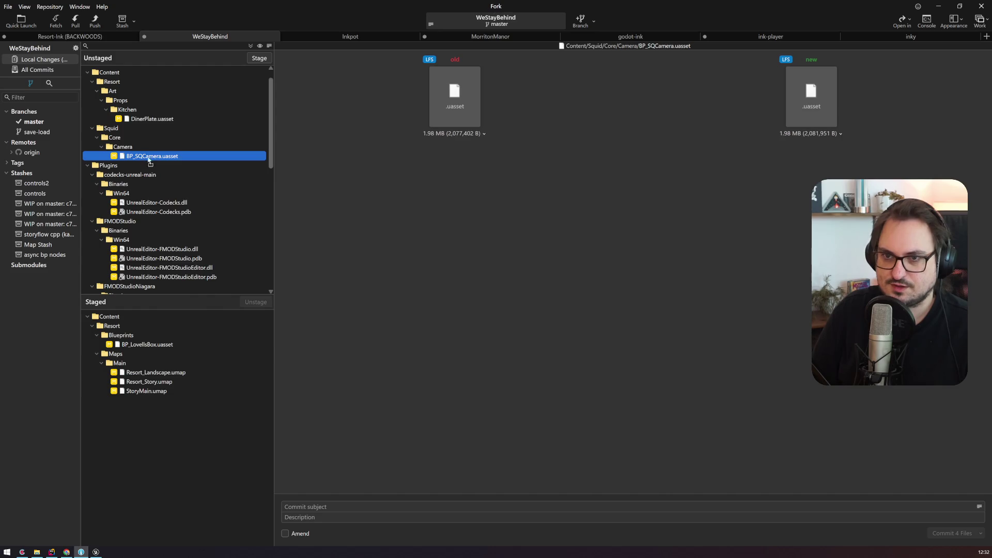
# Stage the four SmoothSpringArmComponent and SQMovableCameraTargetPoint .cpp/.h camera files
pyautogui.scroll(-10, 255, 230)
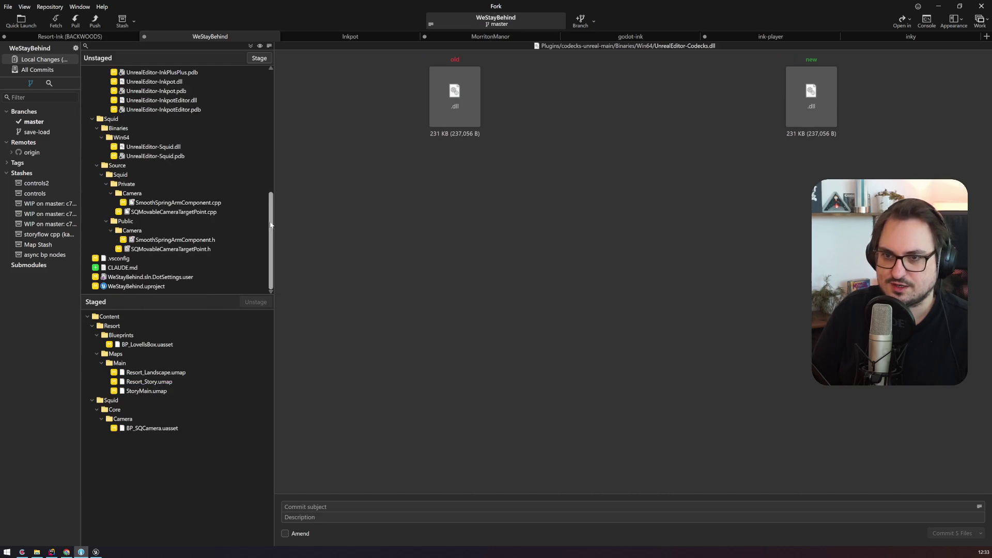
pyautogui.click(166, 203)
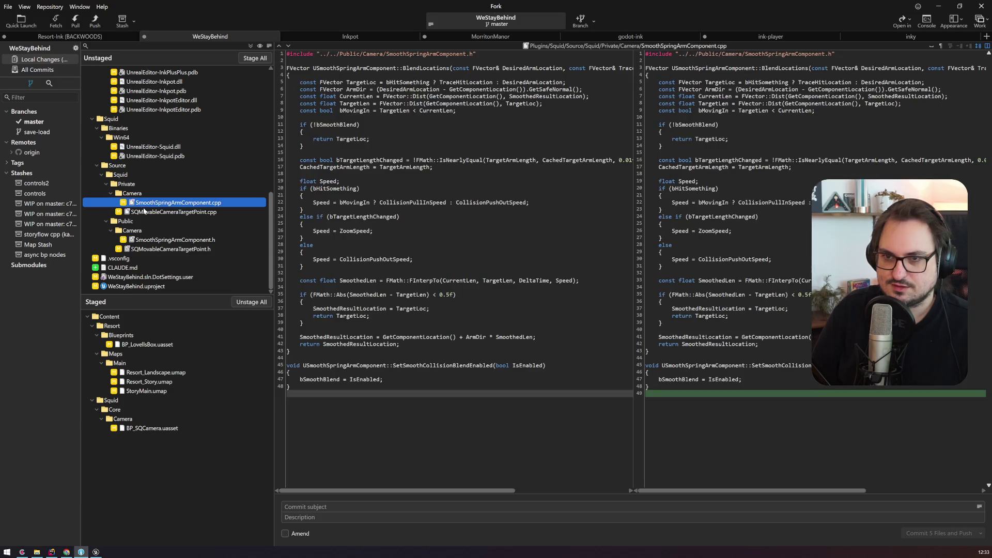
pyautogui.keyDown('shift'); pyautogui.click(151, 210); pyautogui.keyUp('shift')
pyautogui.keyDown('ctrl'); pyautogui.click(162, 239); pyautogui.keyUp('ctrl')
pyautogui.keyDown('ctrl'); pyautogui.click(161, 249); pyautogui.keyUp('ctrl')
pyautogui.moveTo(164, 244); pyautogui.dragTo(175, 455)
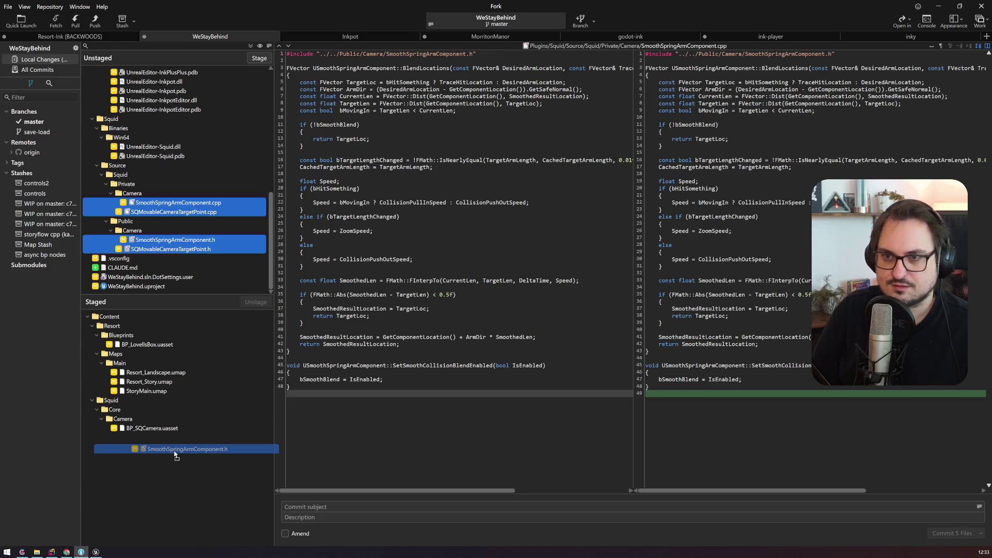
pyautogui.moveTo(175, 455); pyautogui.dragTo(173, 450)
# Commit the nine files as 'cam fixes + boxen verschoben' and push master to origin
pyautogui.click(292, 501)
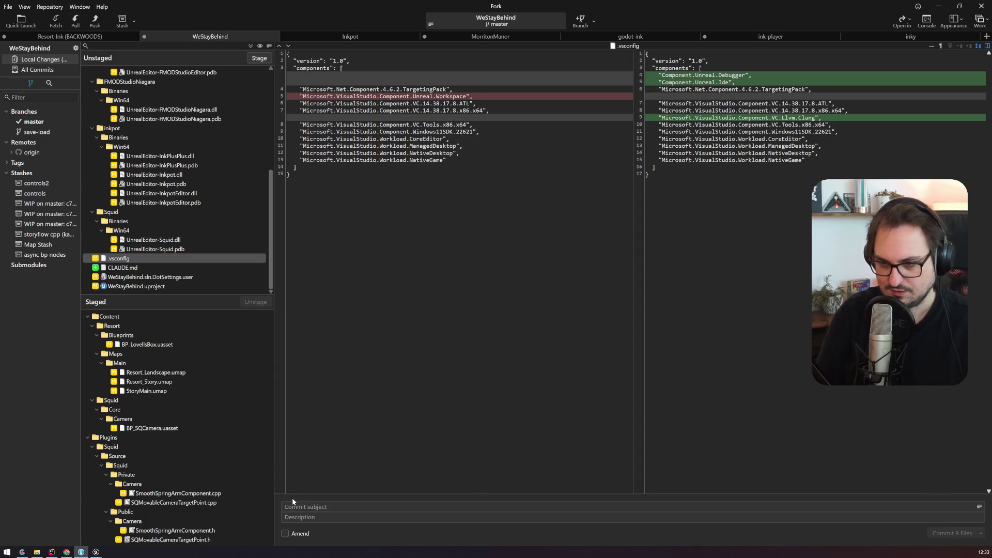
pyautogui.write('cam fixes + box')
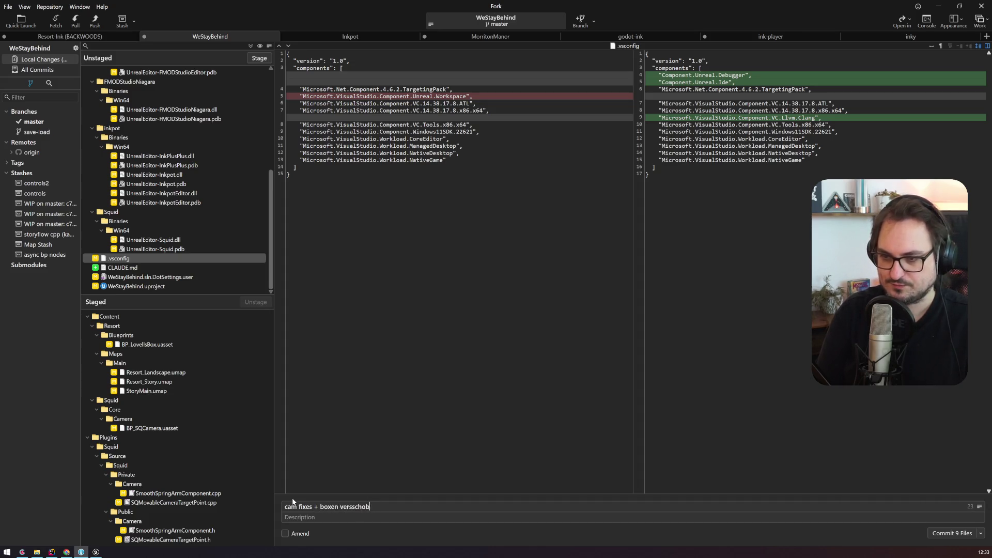
pyautogui.write('en')
pyautogui.hotkey('ctrl', 'Return')
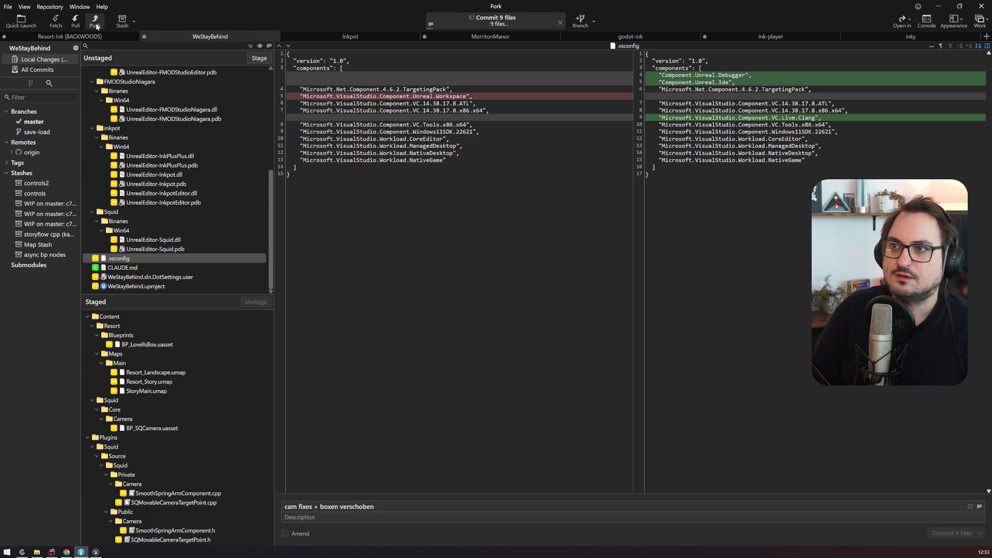
pyautogui.click(96, 26)
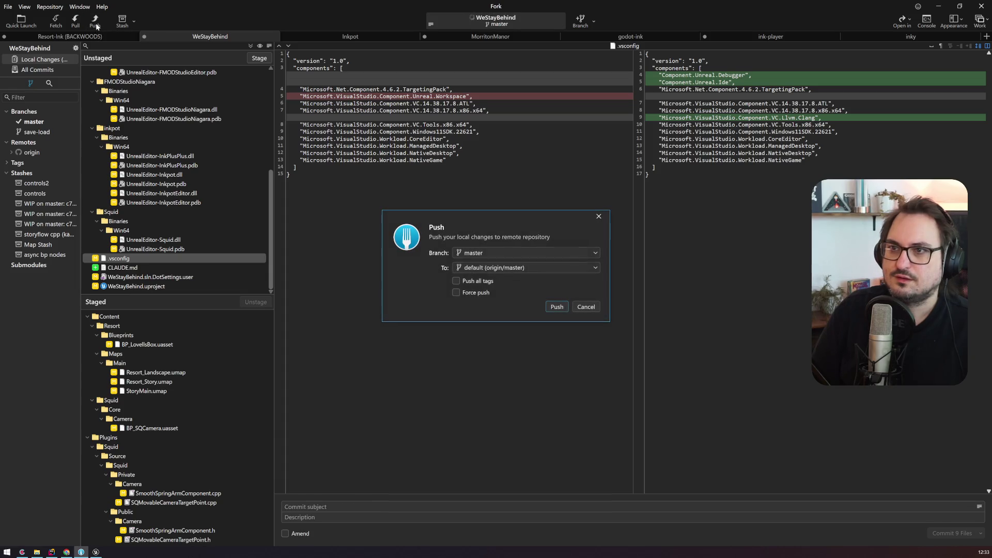
pyautogui.press('Return')
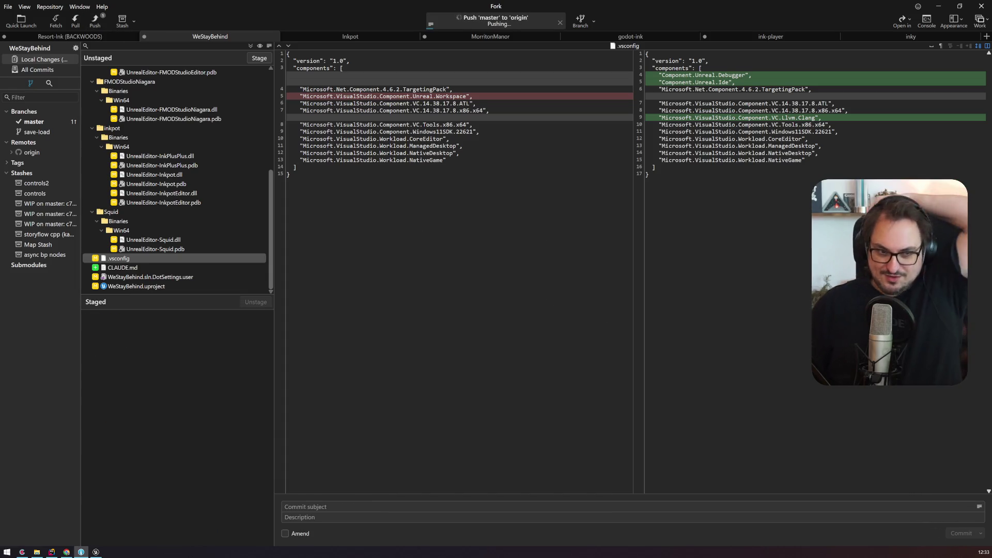
pyautogui.click(22, 552)
pyautogui.scroll(-1, 304, 262)
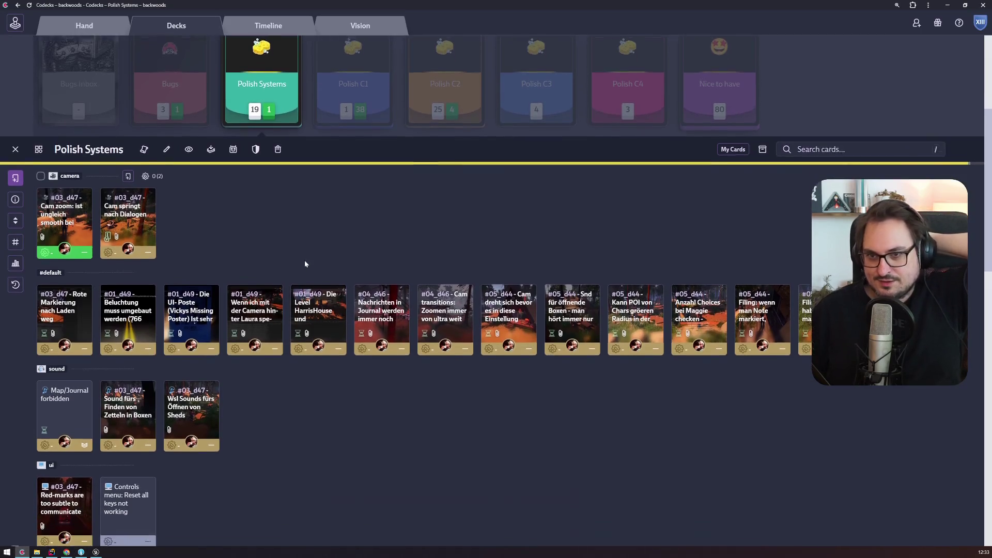
# Open the #01_d49 HarrisHouse card in Codecks and start it with Play
pyautogui.scroll(-1, 305, 262)
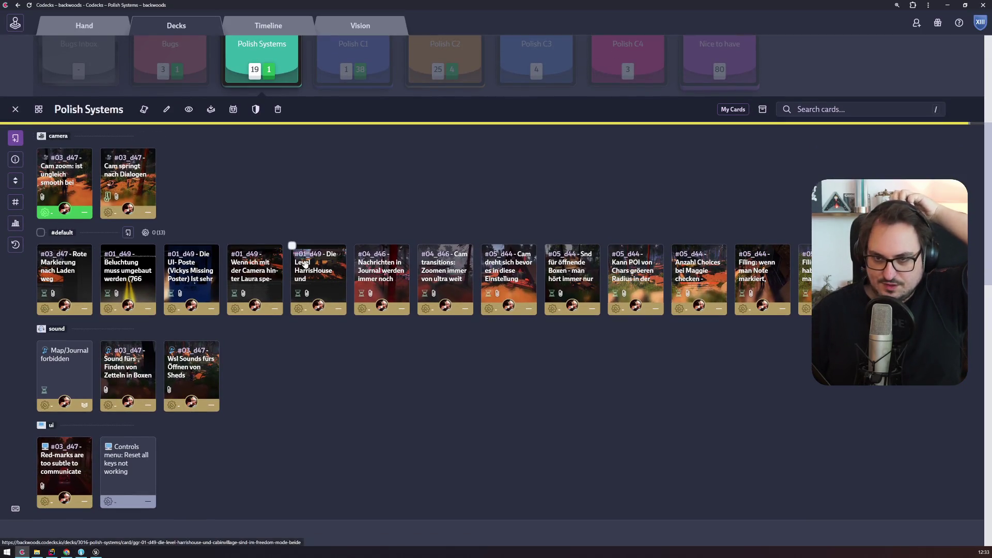
pyautogui.scroll(1, 305, 263)
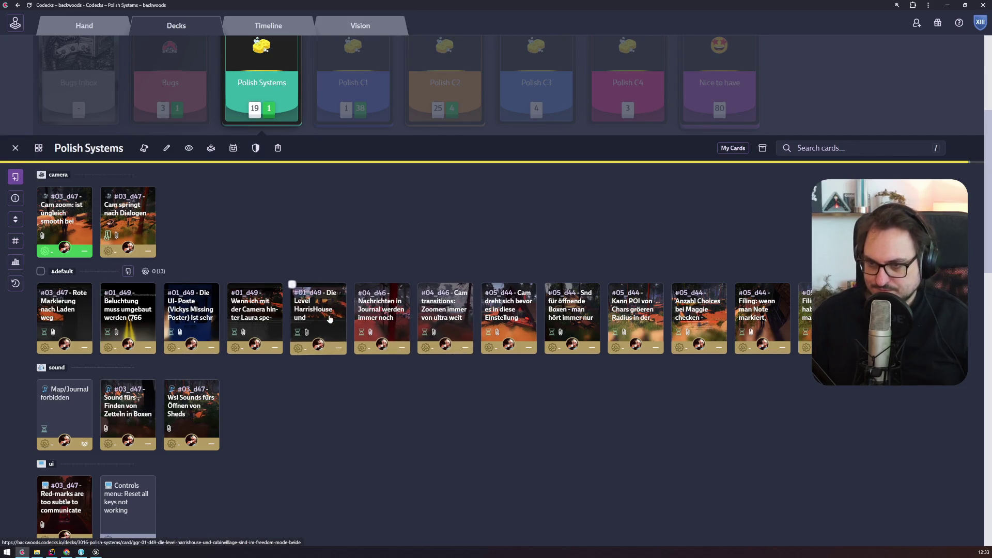
pyautogui.click(297, 316)
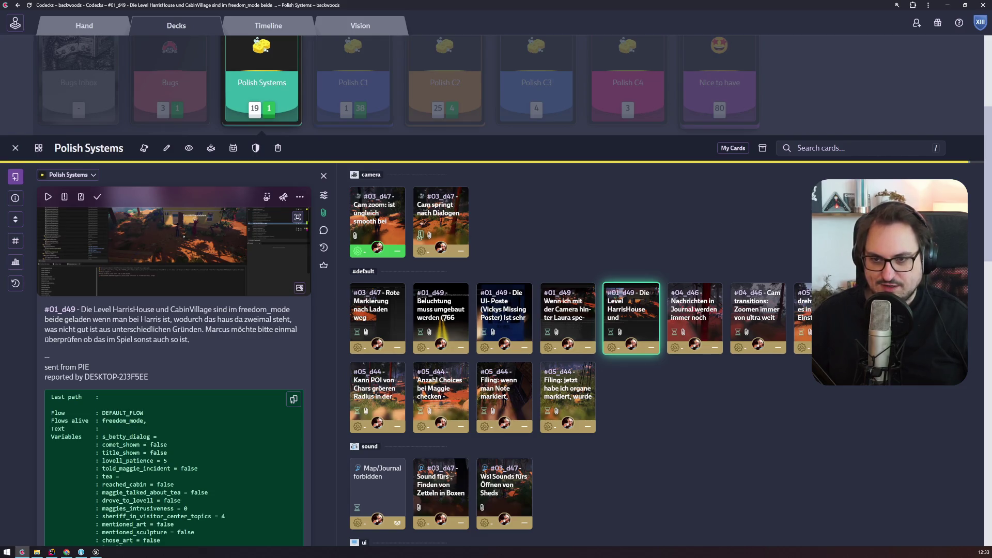
pyautogui.click(48, 196)
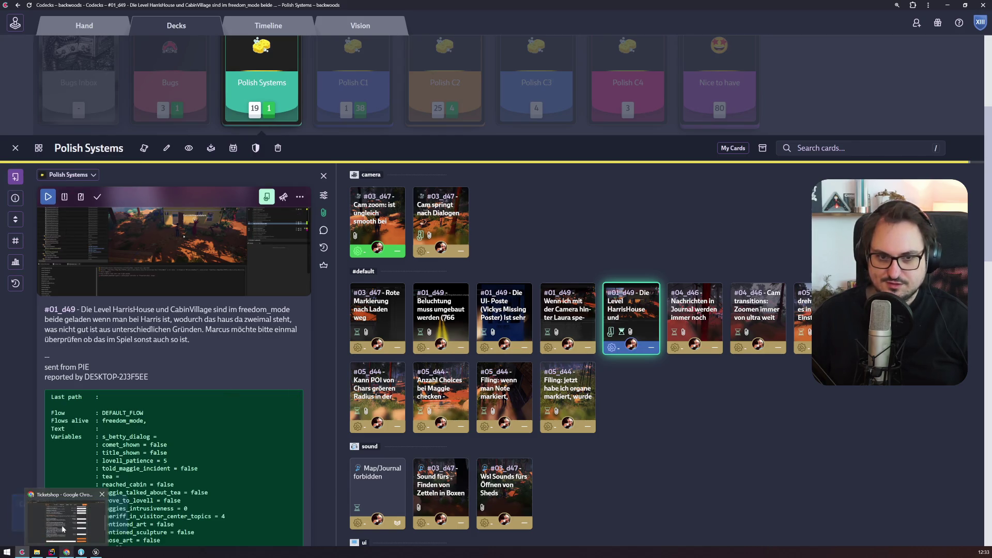
pyautogui.click(98, 551)
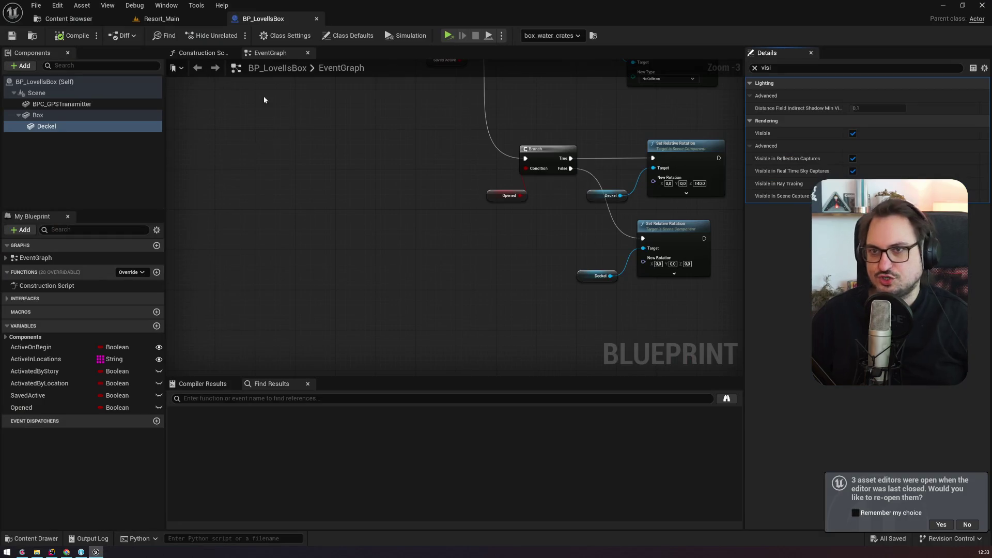
# On Resort_Main, set the Director's Start Knot to freedom_mode and check the play options
pyautogui.click(143, 21)
pyautogui.moveTo(142, 26); pyautogui.dragTo(84, 25)
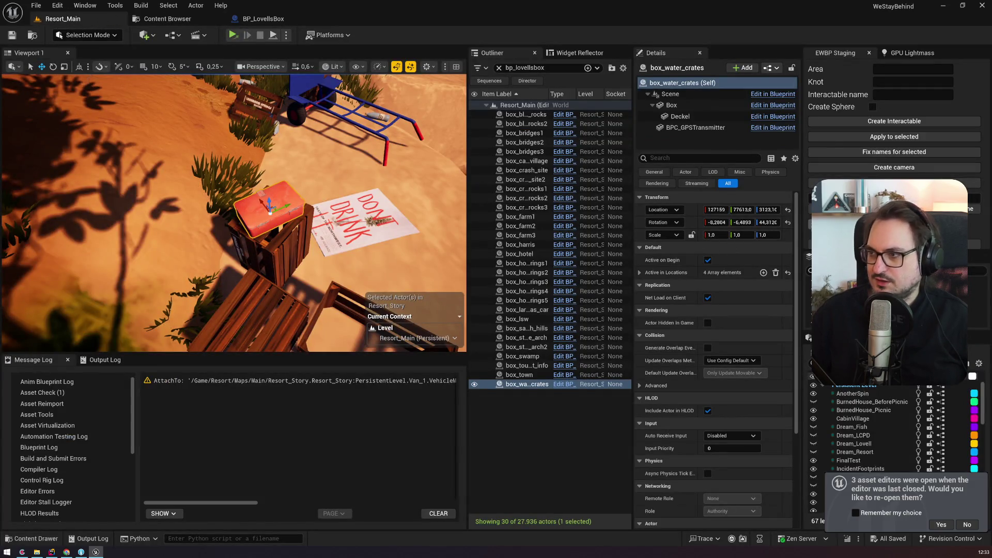
pyautogui.click(729, 249)
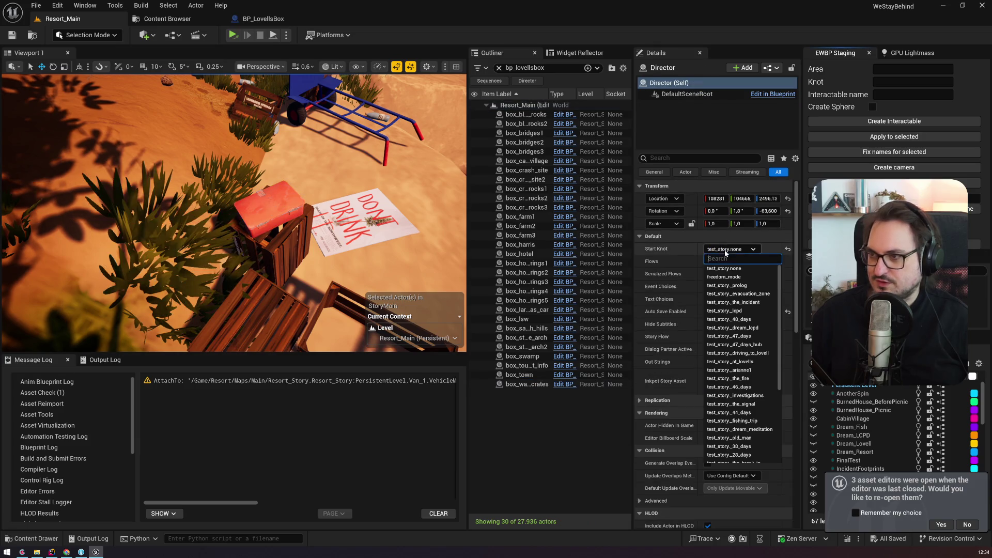
pyautogui.click(745, 269)
pyautogui.click(285, 35)
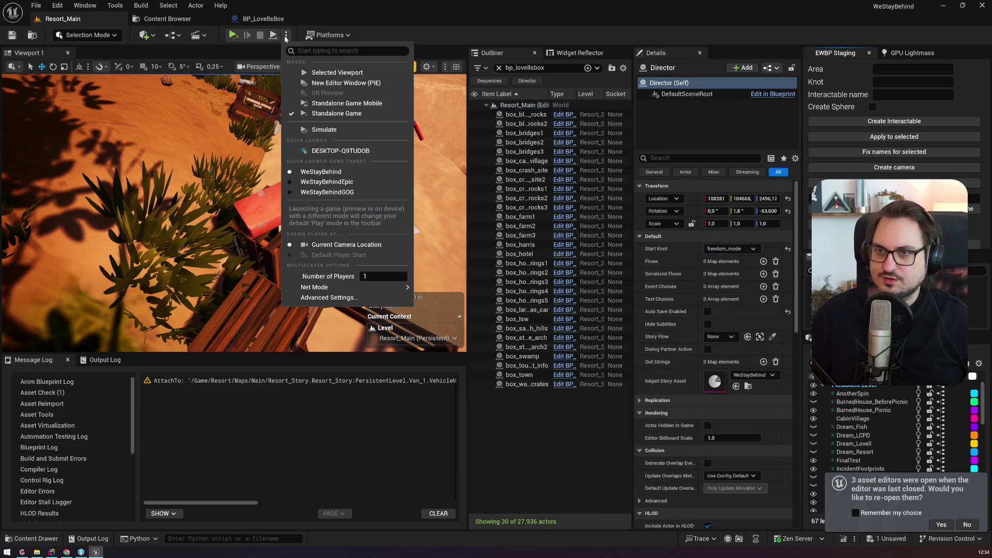
pyautogui.click(308, 69)
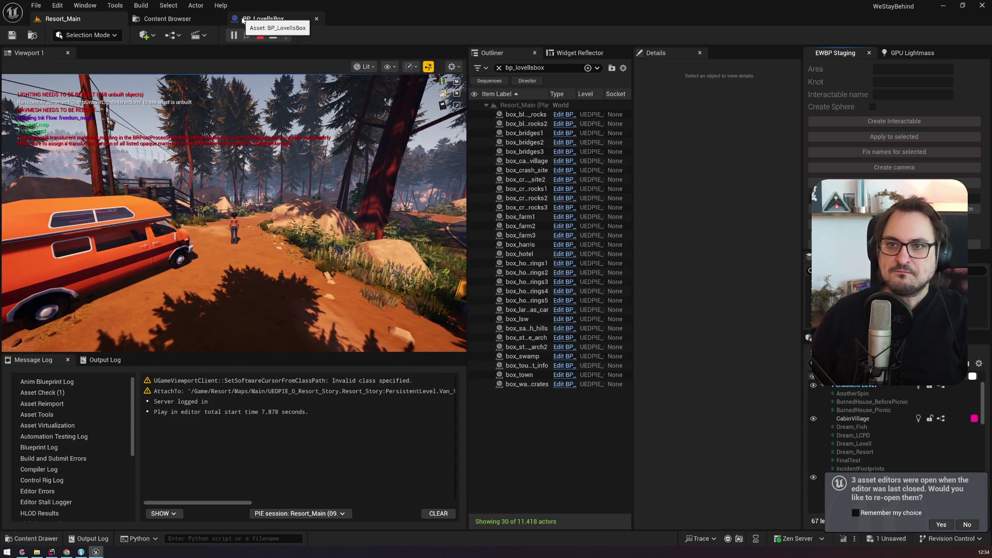
# Travel to the Harris area in the running game and eject with F8
pyautogui.click(243, 155)
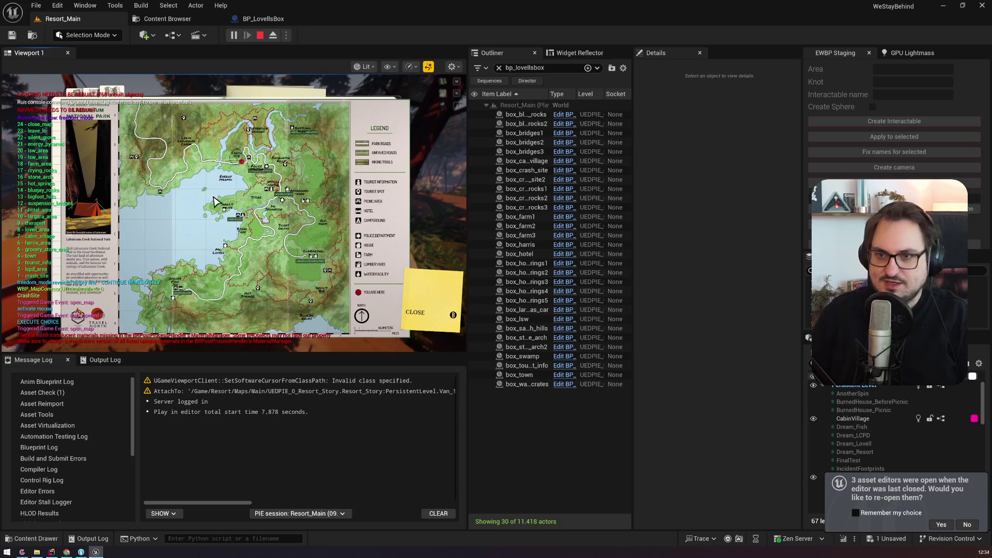
pyautogui.click(226, 208)
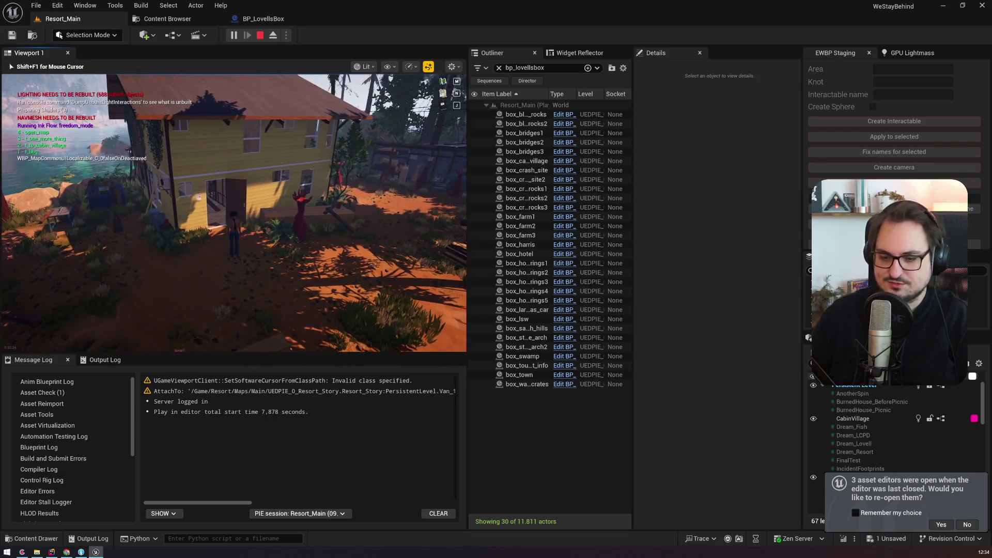
pyautogui.press('F8')
# Select HarrisHouse_OutsideElements2 and clear the Outliner filter to show all actors
pyautogui.click(217, 146)
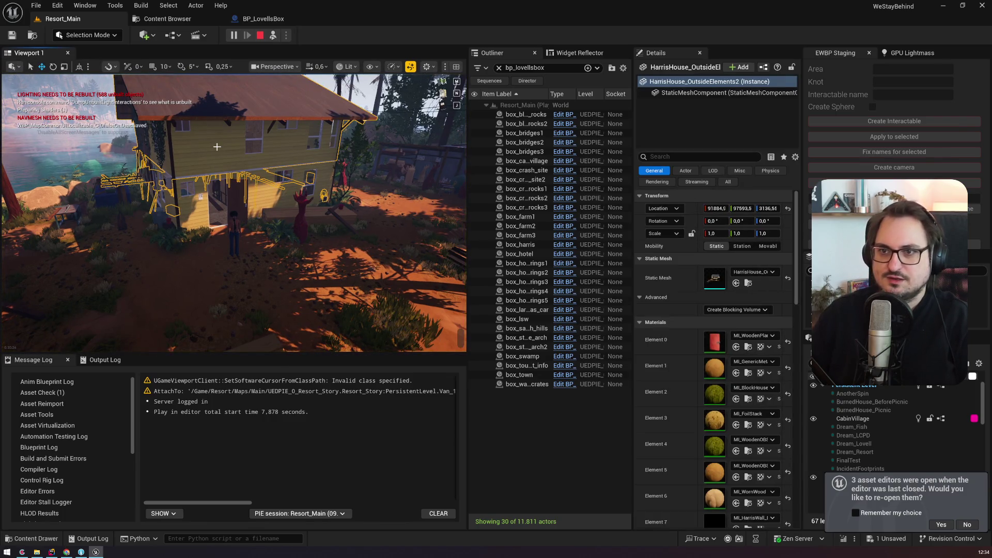
pyautogui.scroll(5, 232, 211)
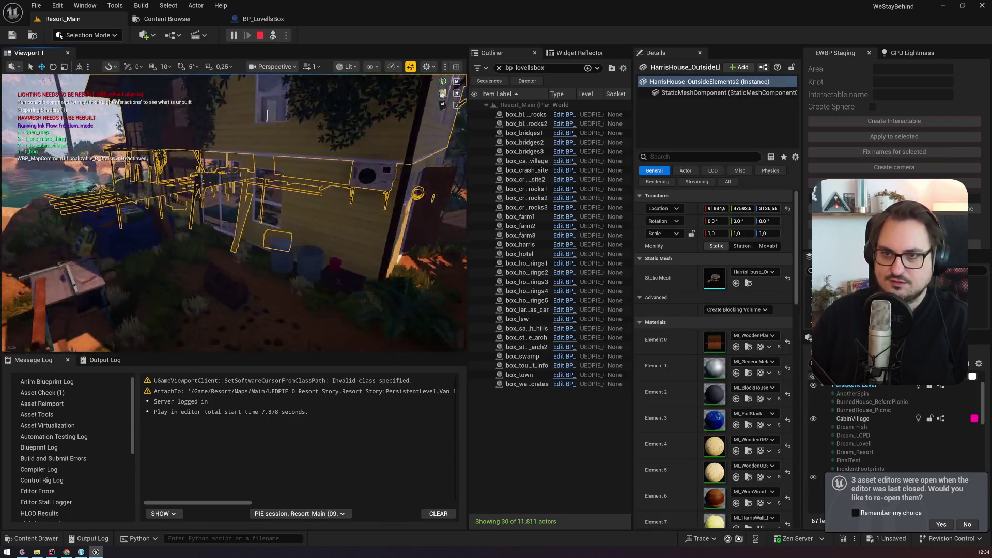
pyautogui.scroll(-5, 178, 182)
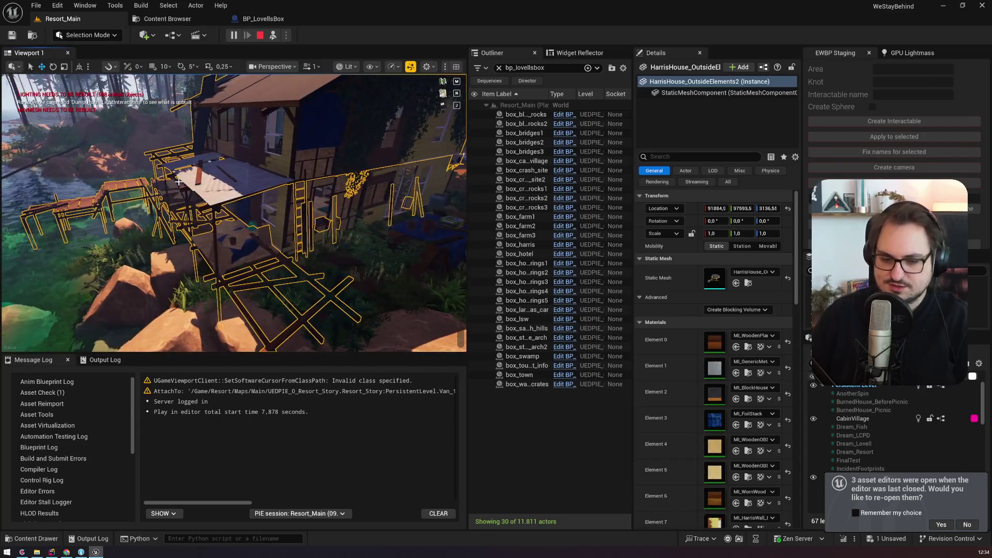
pyautogui.press('Escape')
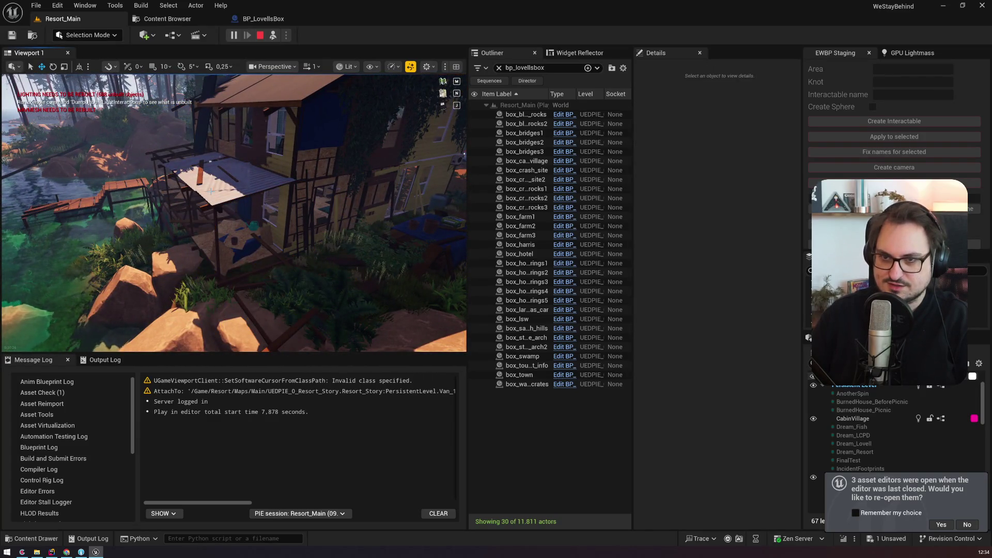
pyautogui.click(210, 191)
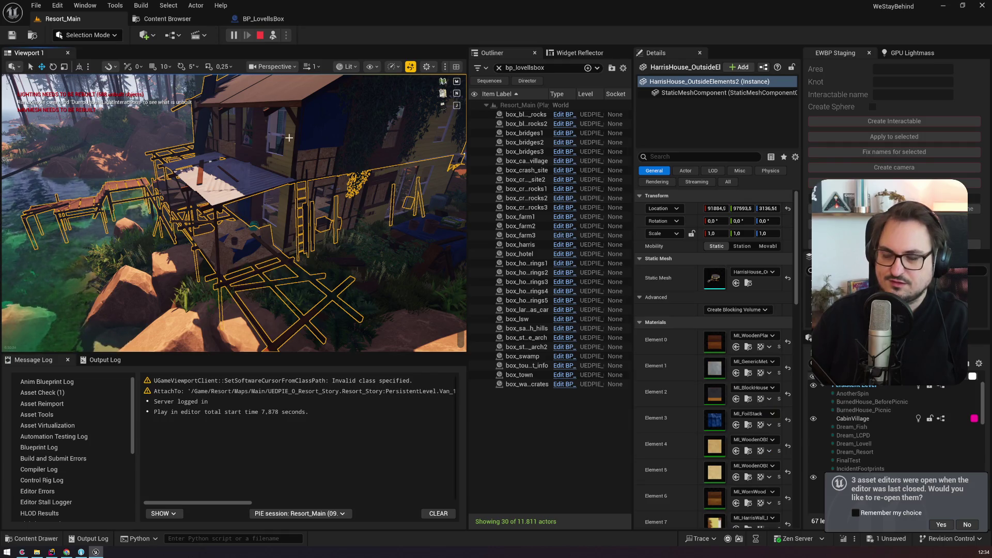
pyautogui.press('Escape')
pyautogui.hotkey('ctrl', 'z')
pyautogui.hotkey('ctrl', 'y')
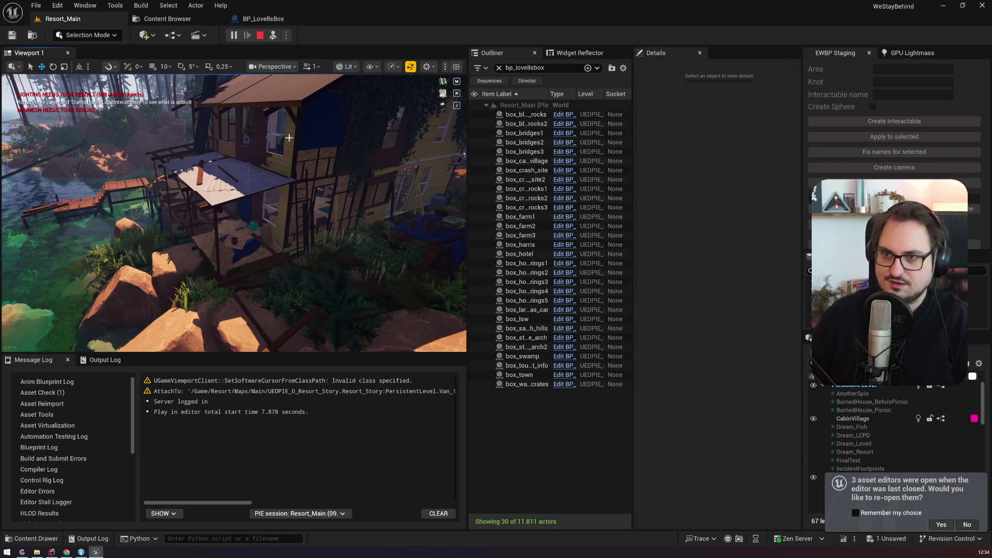
pyautogui.hotkey('ctrl', 'z')
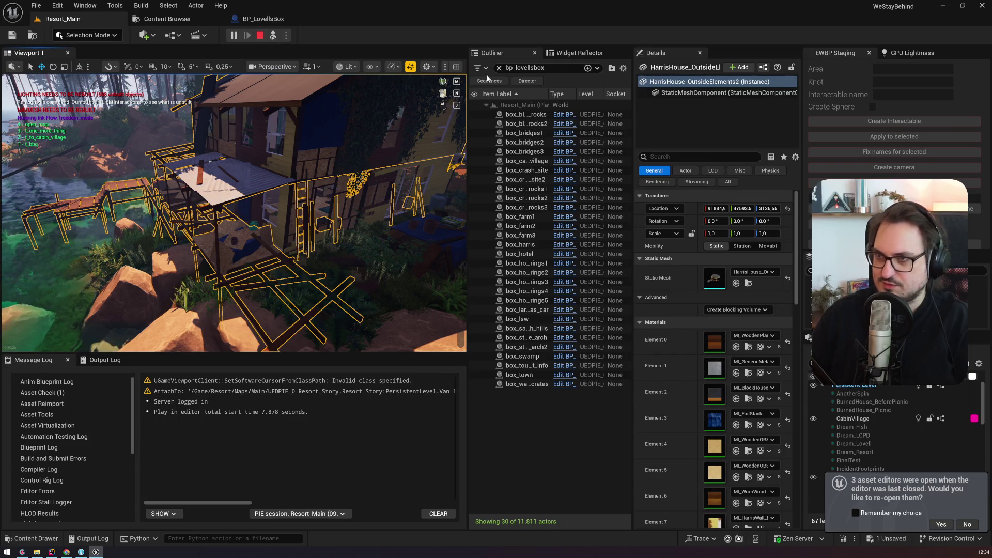
pyautogui.click(498, 67)
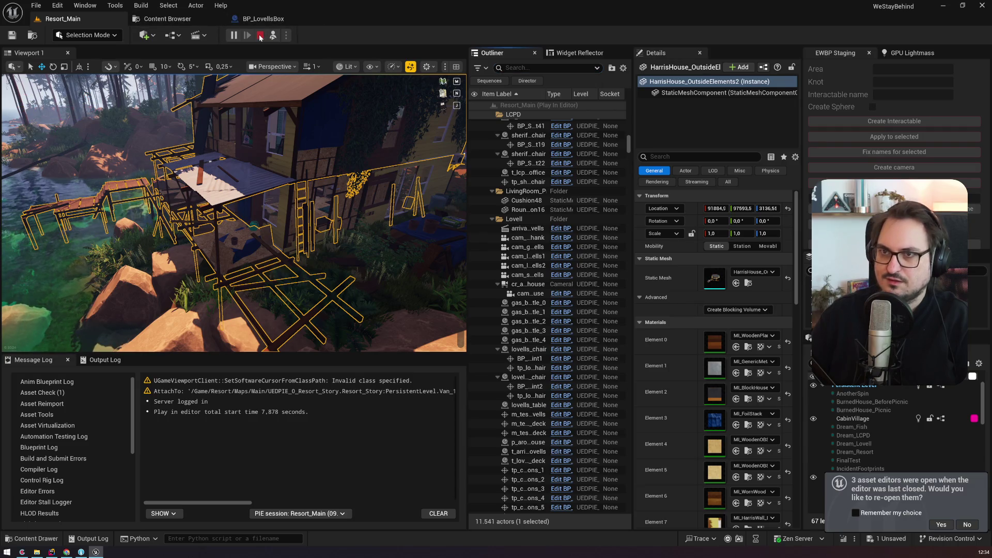
# Stop the play session, hide HarrisHouse_OutsideElements and OutsideElements2 to compare them, then undo to restore the scaffolding
pyautogui.press('Escape')
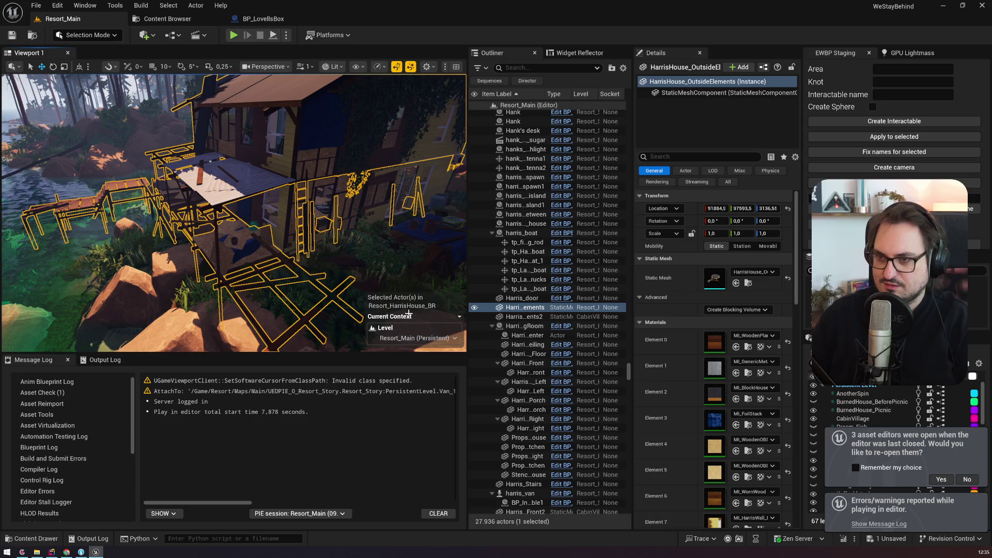
pyautogui.press('h')
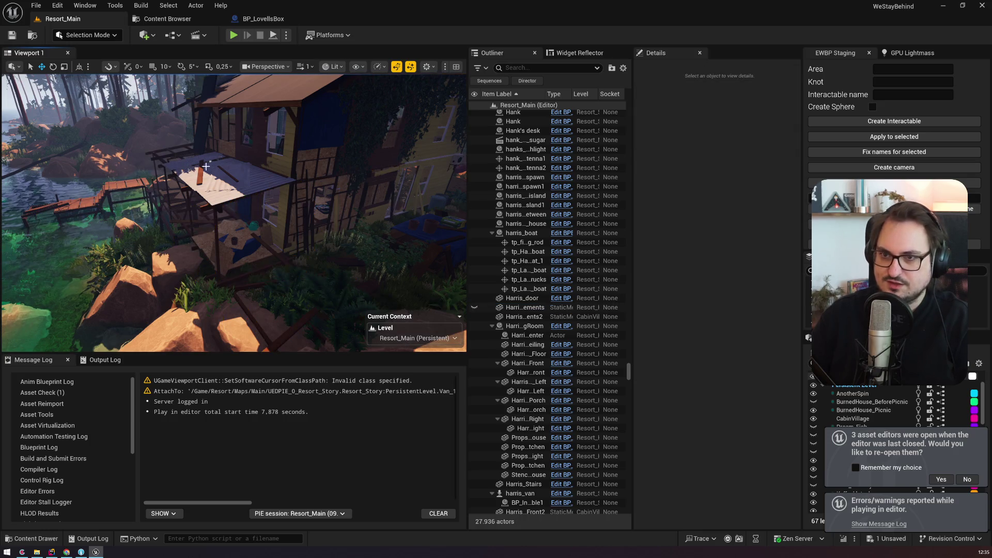
pyautogui.click(229, 181)
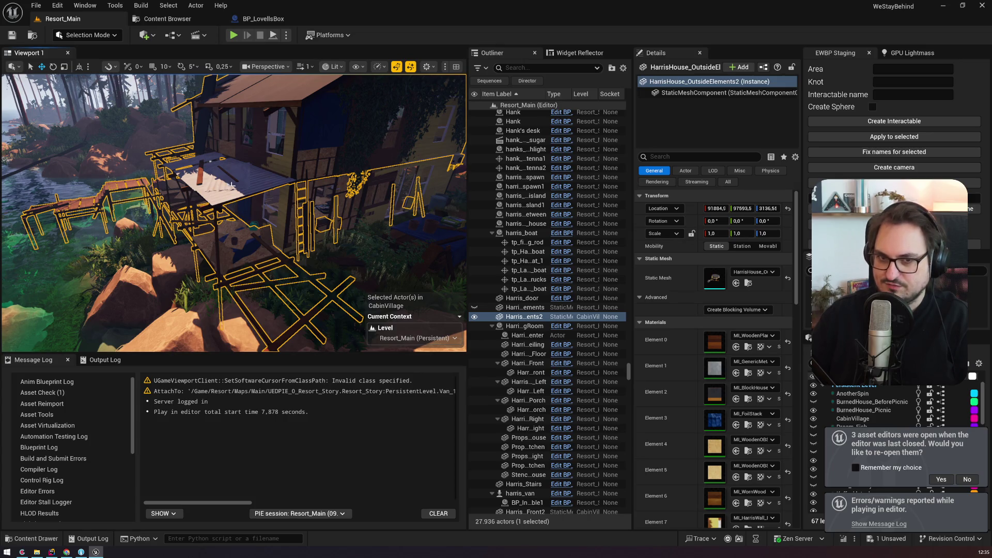
pyautogui.press('h')
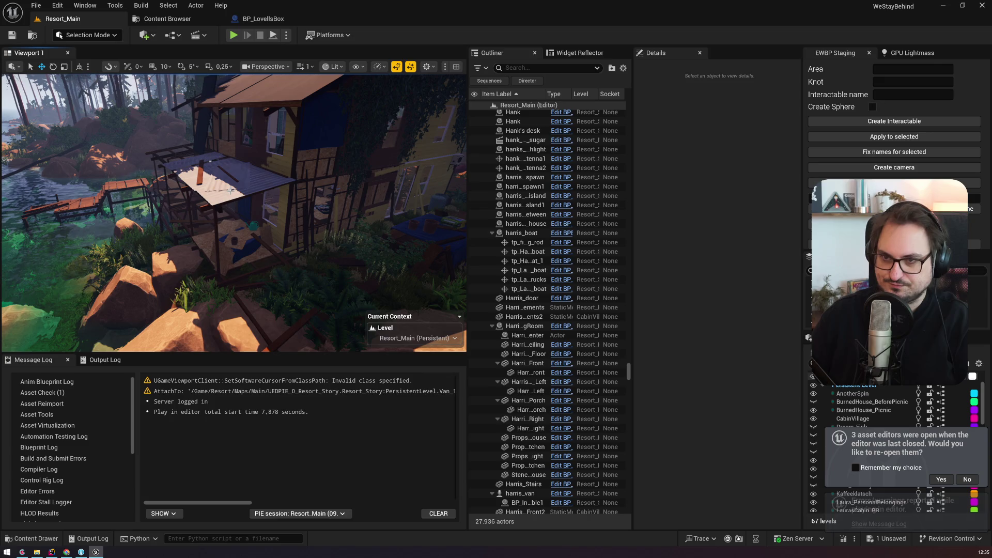
pyautogui.hotkey('ctrl', 'z')
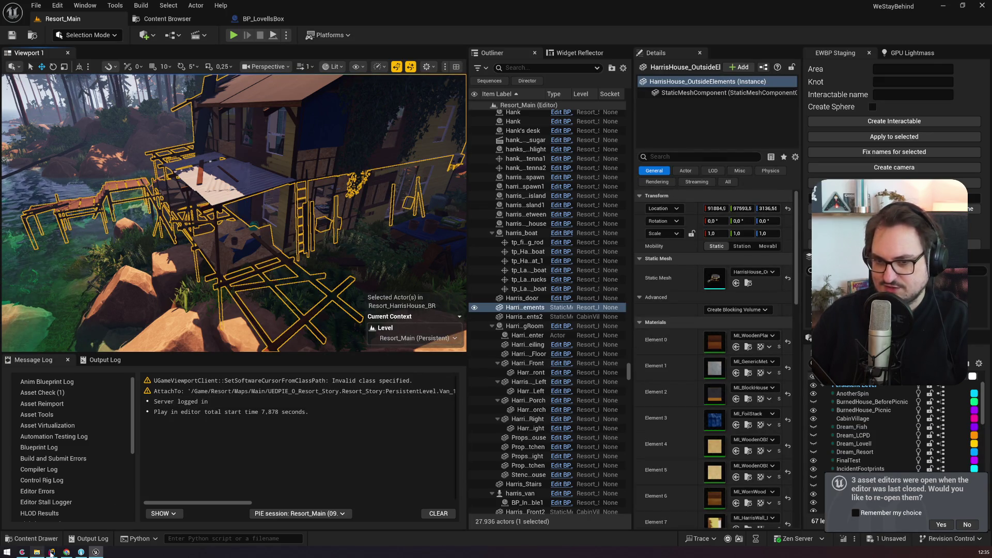
pyautogui.moveTo(52, 551)
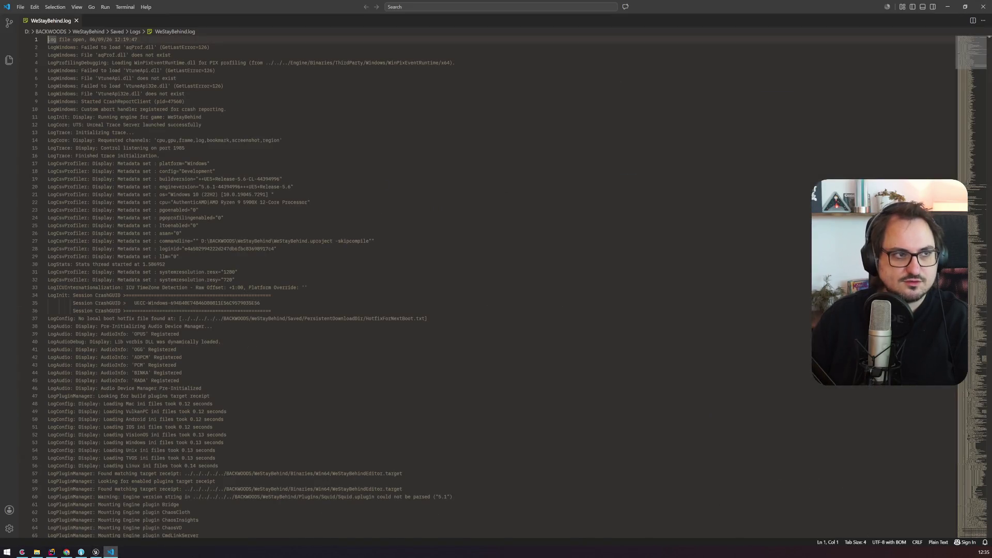
# Close the WeStayBehind.log file and show the Explorer sidebar
pyautogui.click(76, 20)
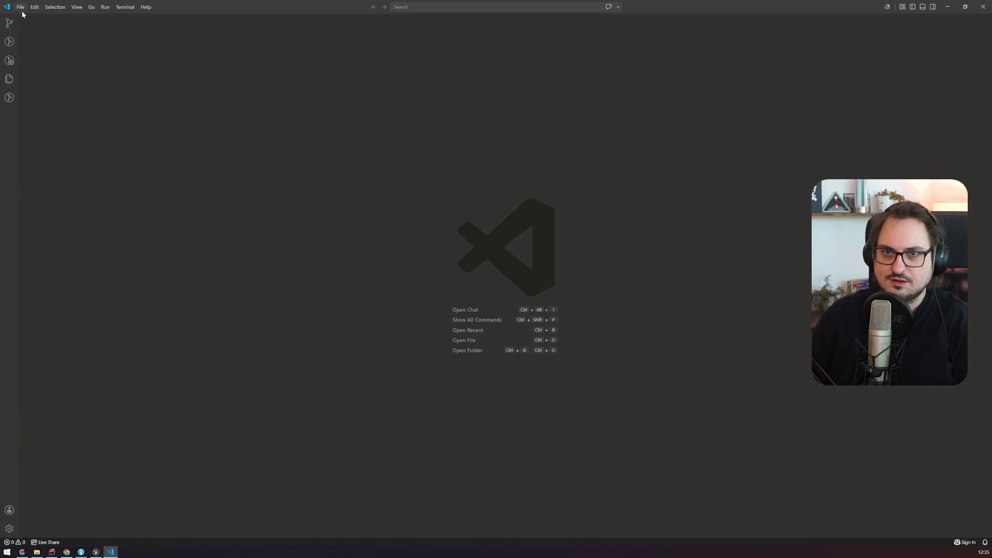
pyautogui.click(20, 7)
pyautogui.moveTo(72, 84)
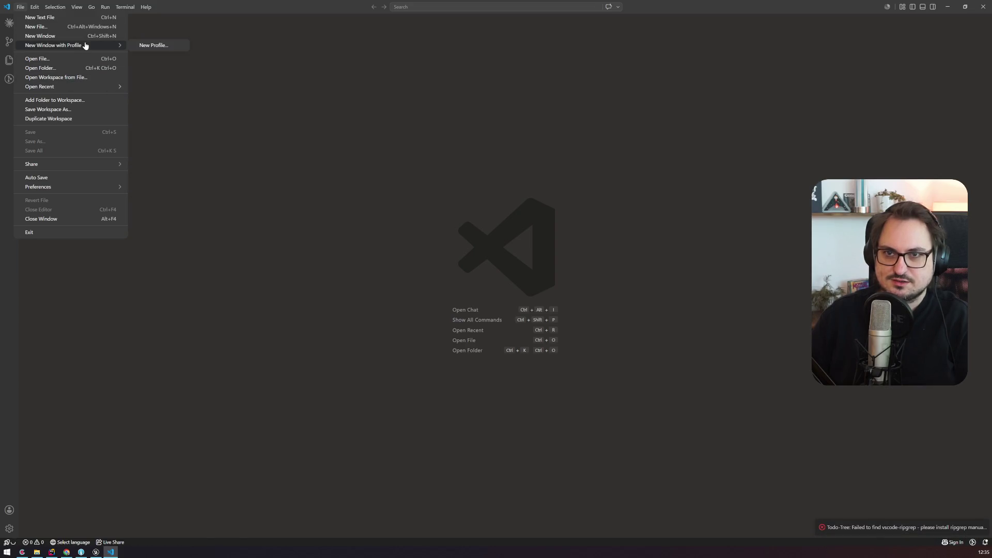
pyautogui.moveTo(93, 165)
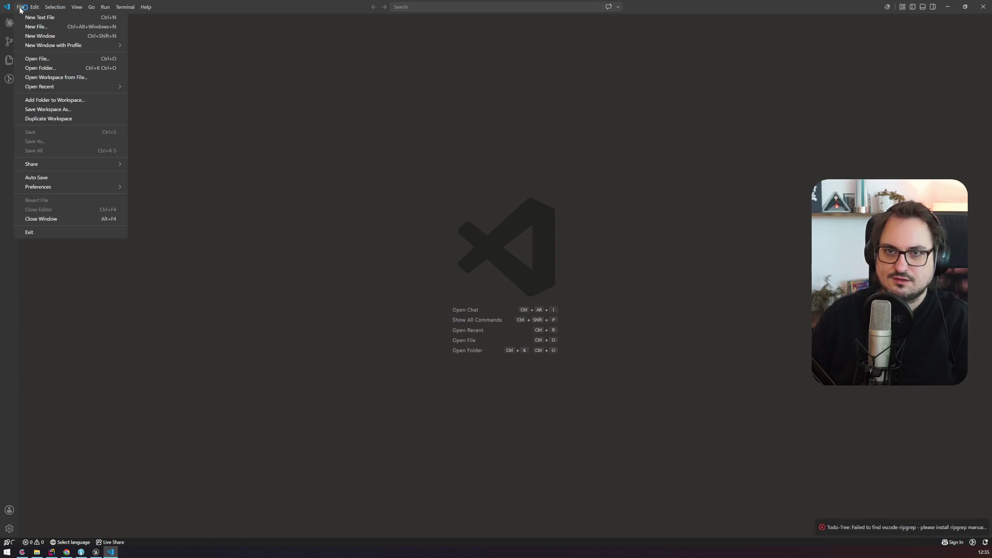
pyautogui.moveTo(70, 50)
pyautogui.click(8, 60)
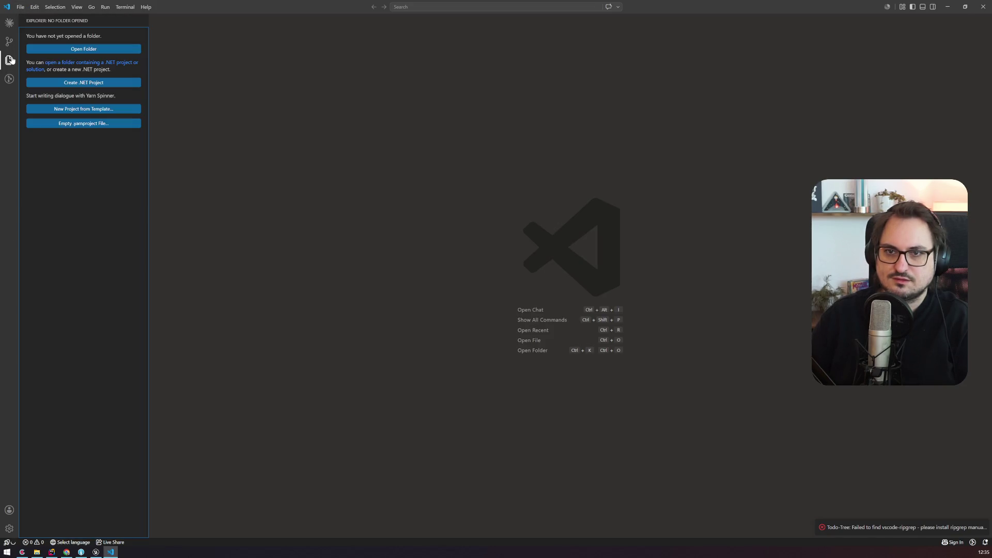
# Reopen the recent D:\BACKWOODS\Resort-Ink project via File > Open Recent
pyautogui.click(20, 7)
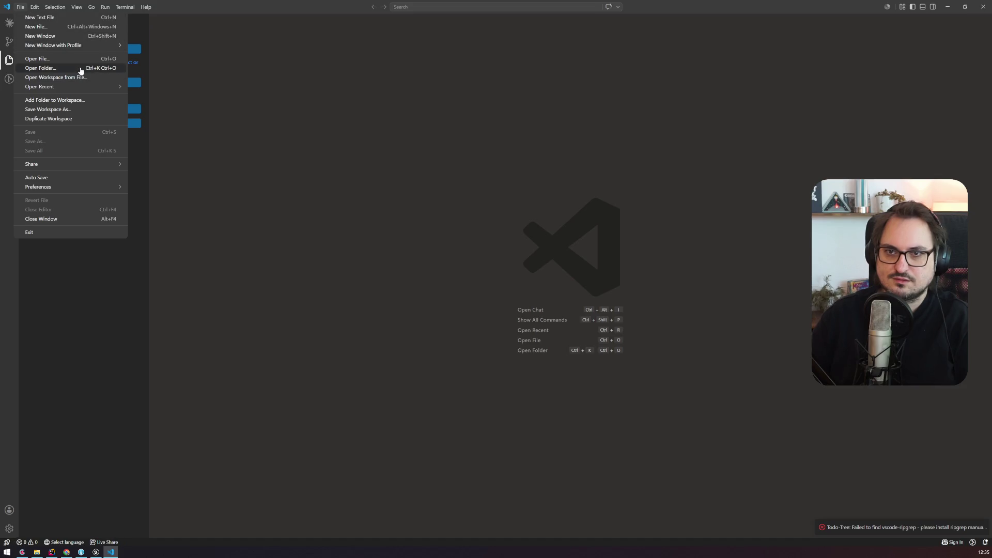
pyautogui.moveTo(92, 47)
pyautogui.moveTo(102, 92)
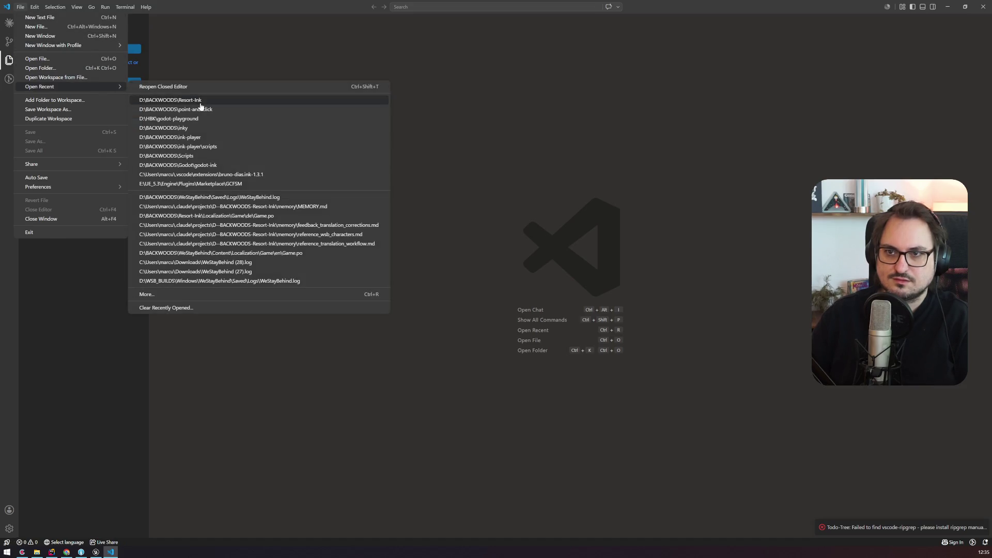
pyautogui.click(200, 102)
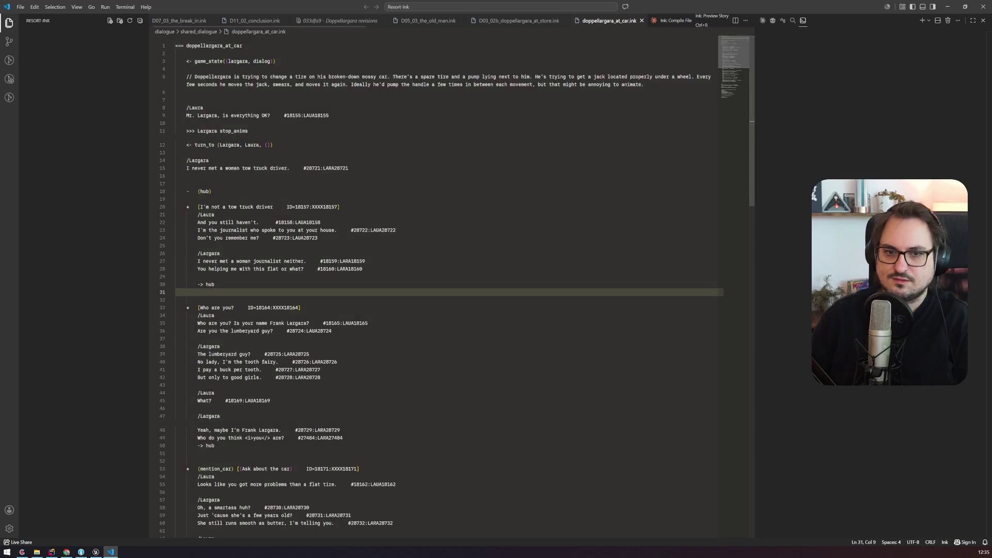
# Close all editor tabs and review harris_area.ink's Resort_HarrisArea and Resort_HarrisHouse_BR load/unload lines
pyautogui.rightClick(439, 22)
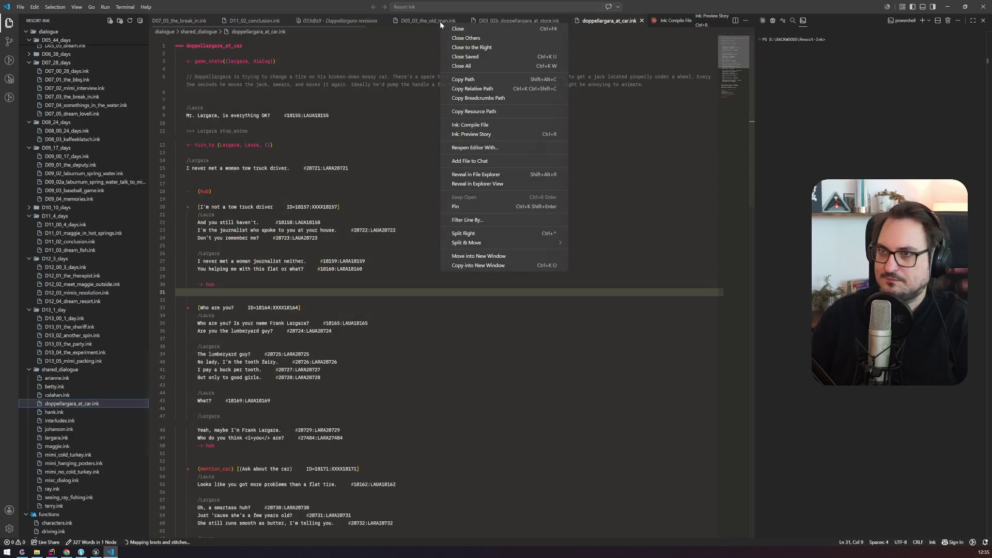
pyautogui.click(473, 67)
pyautogui.scroll(-12, 78, 325)
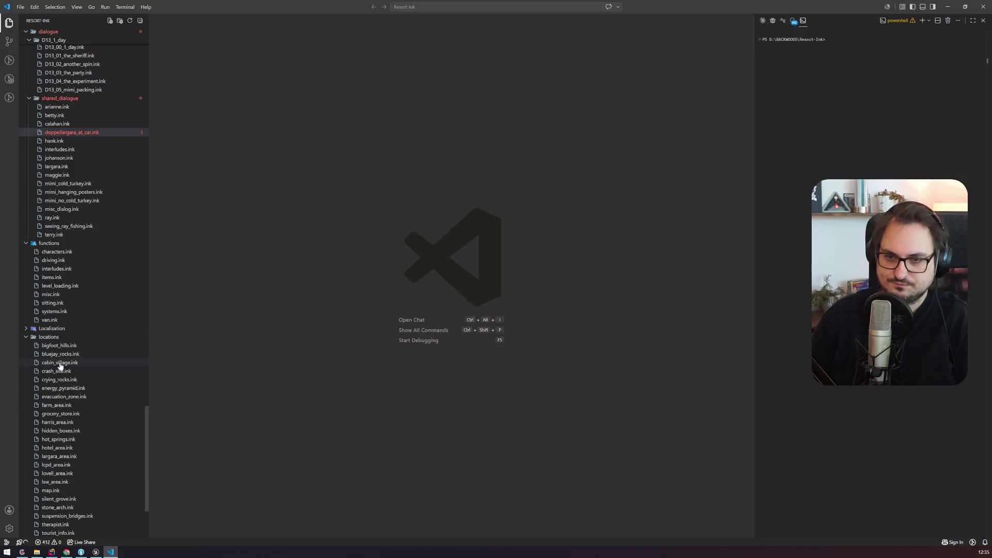
pyautogui.click(64, 364)
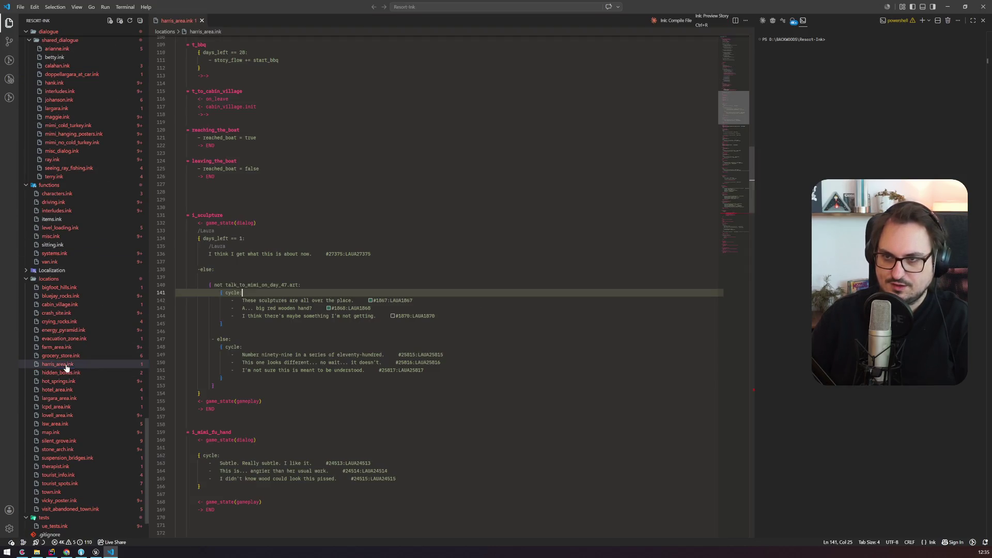
pyautogui.moveTo(737, 113)
pyautogui.mouseDown()
pyautogui.moveTo(752, 42)
pyautogui.moveTo(748, 60)
pyautogui.mouseUp()
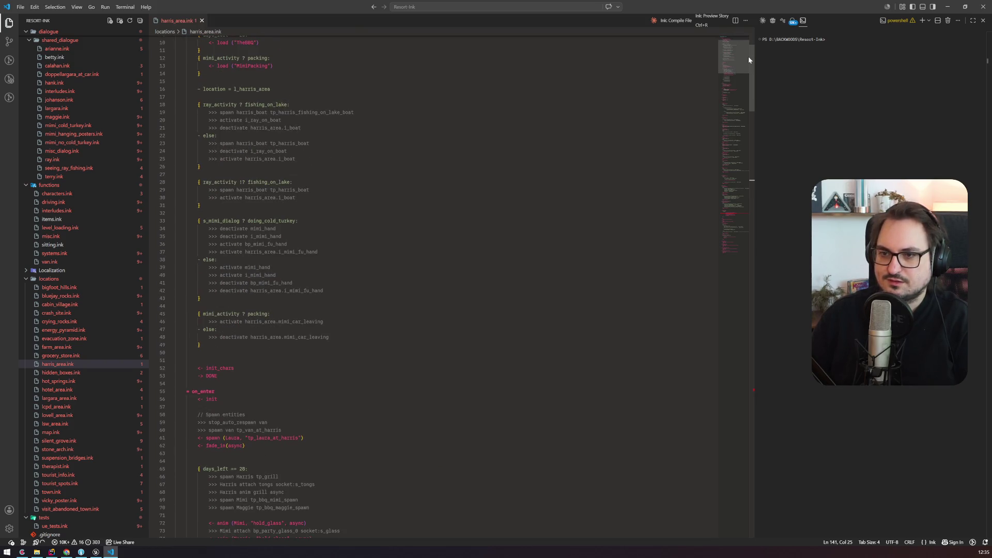
pyautogui.moveTo(748, 60); pyautogui.dragTo(747, 54)
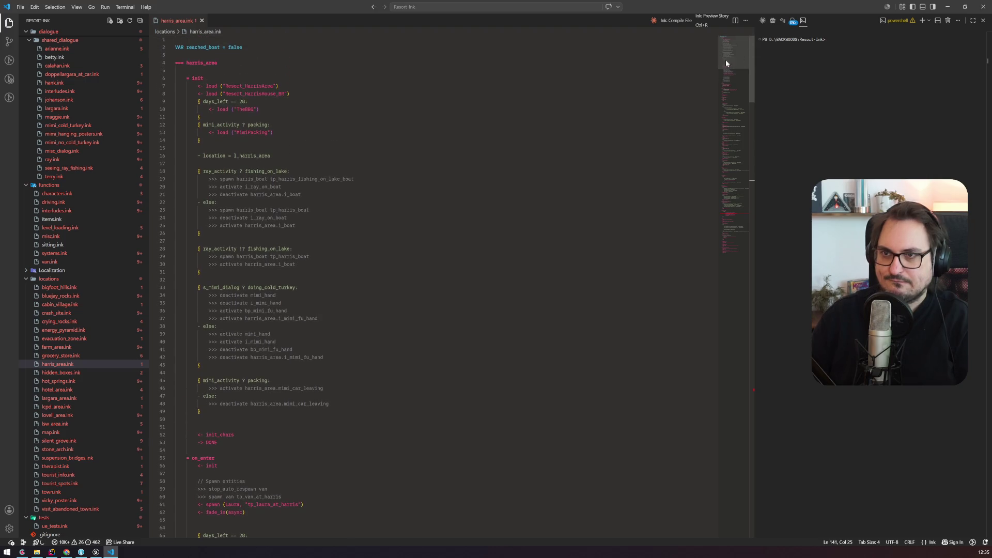
pyautogui.click(279, 94)
pyautogui.scroll(-4, 278, 93)
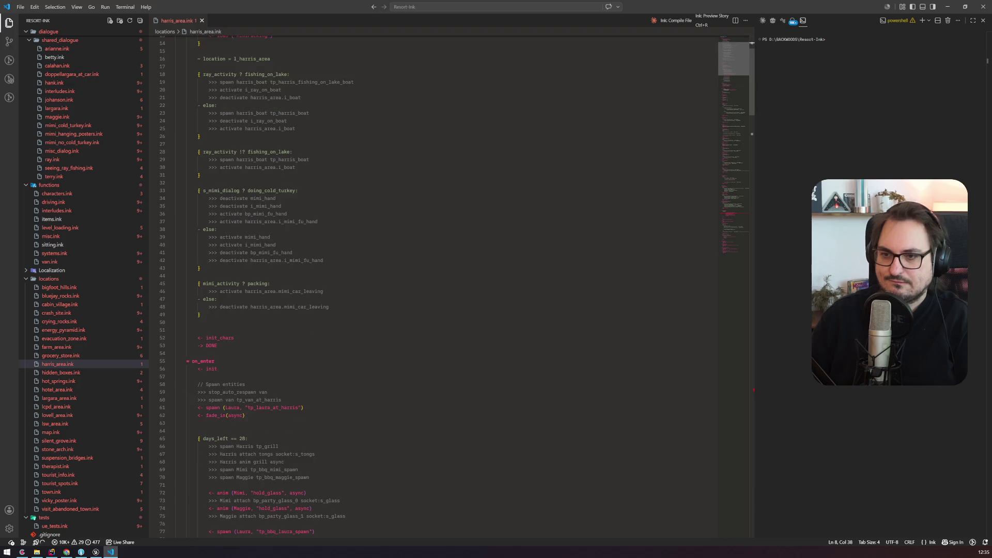
pyautogui.scroll(4, 278, 93)
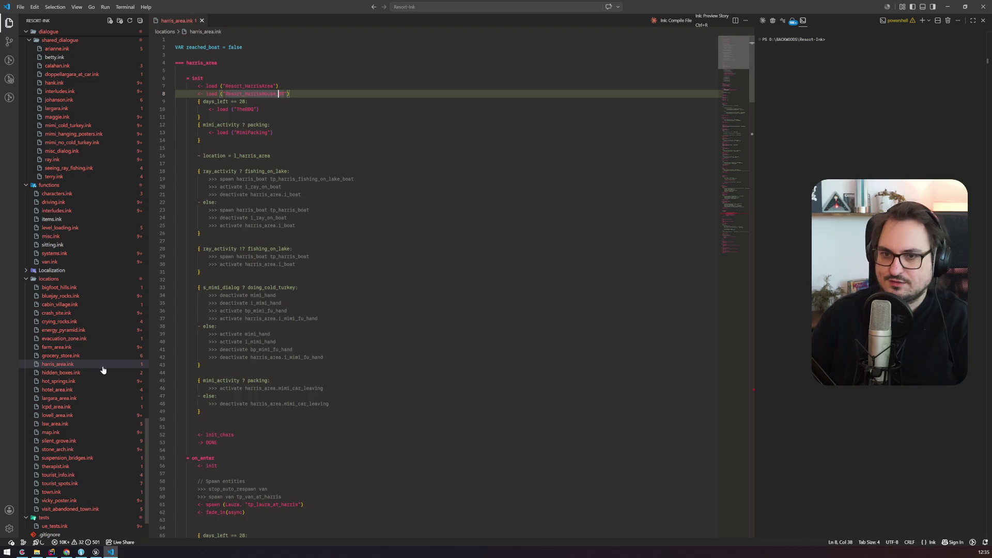
pyautogui.scroll(-15, 437, 286)
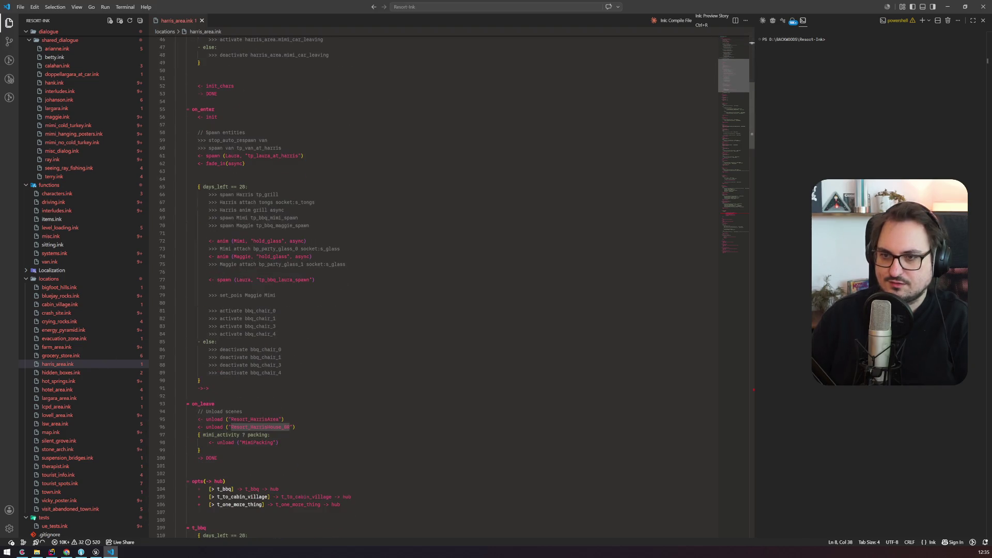
pyautogui.scroll(-4, 437, 287)
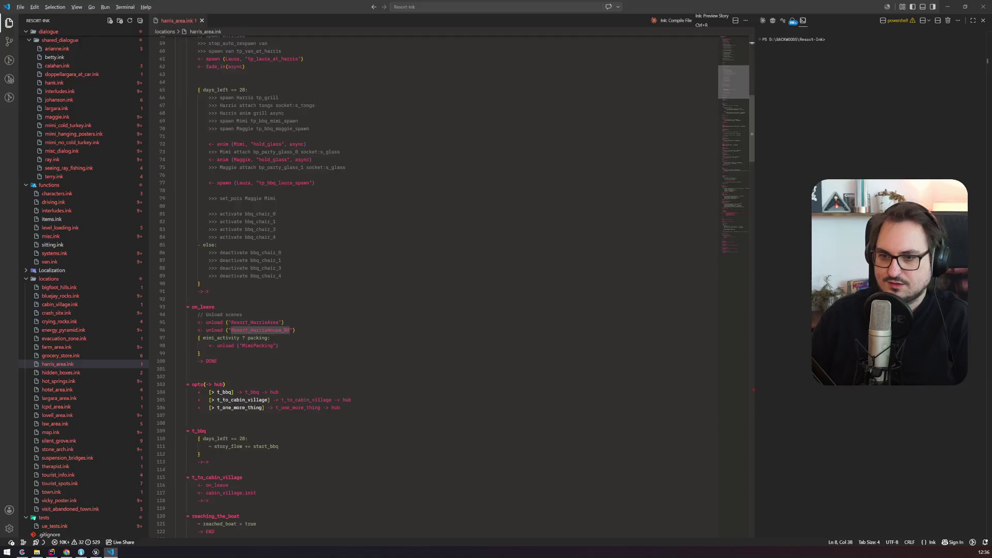
# Minimise VS Code and bring up options for the CabinVillage level in Unreal's Levels panel
pyautogui.click(947, 7)
pyautogui.click(872, 420)
pyautogui.rightClick(872, 419)
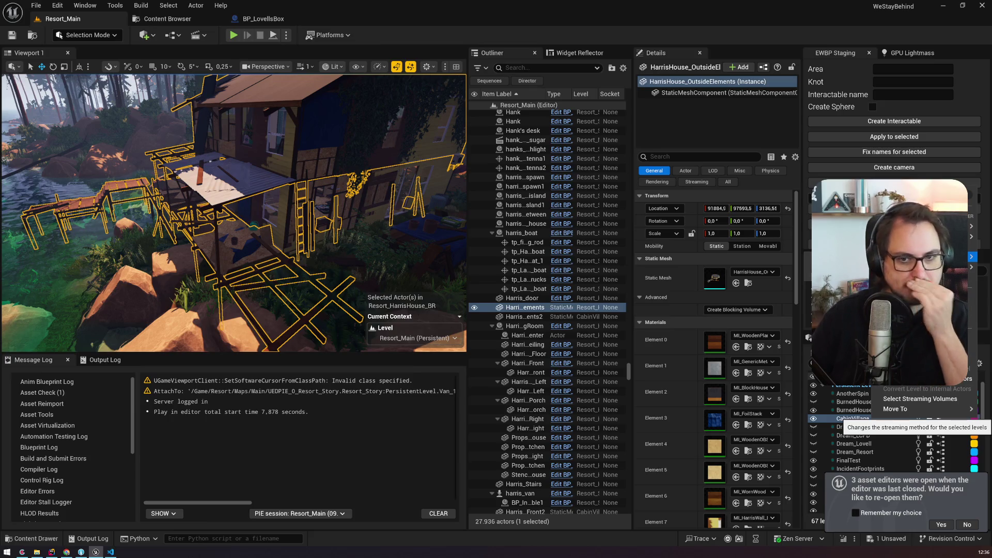
# Make CabinVillage the current level and save all changes
pyautogui.click(904, 418)
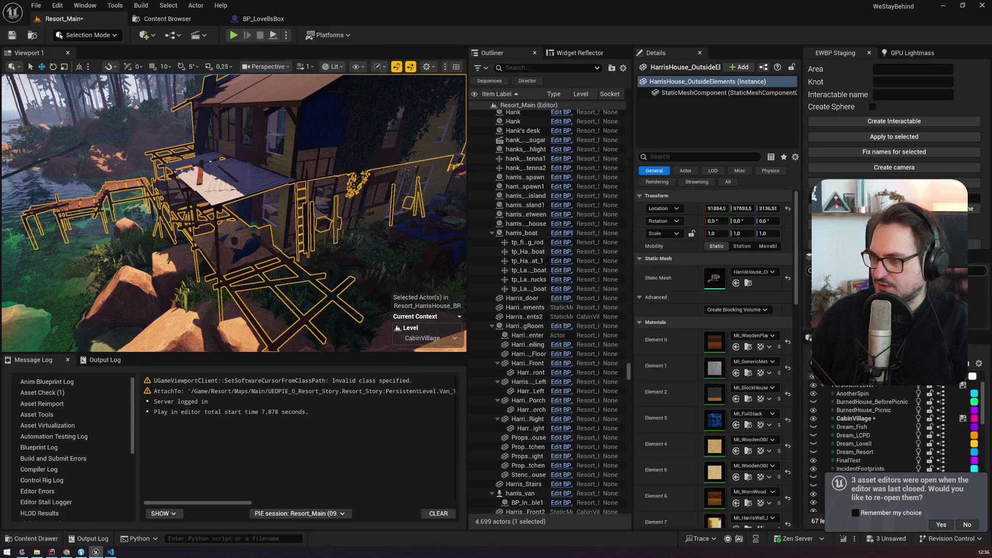
pyautogui.hotkey('ctrl', 's')
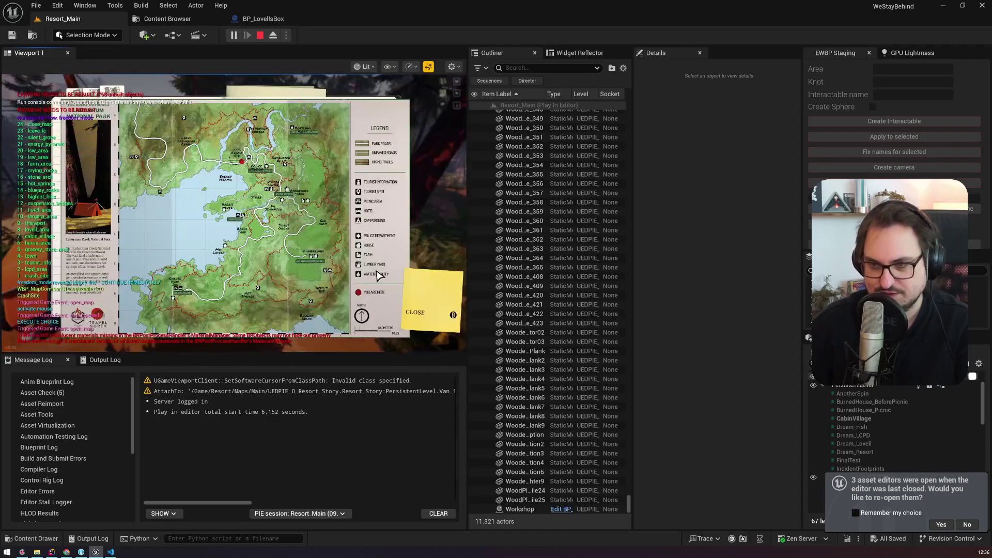
# Pick the Harris area destination on the in-game map to travel there
pyautogui.click(230, 210)
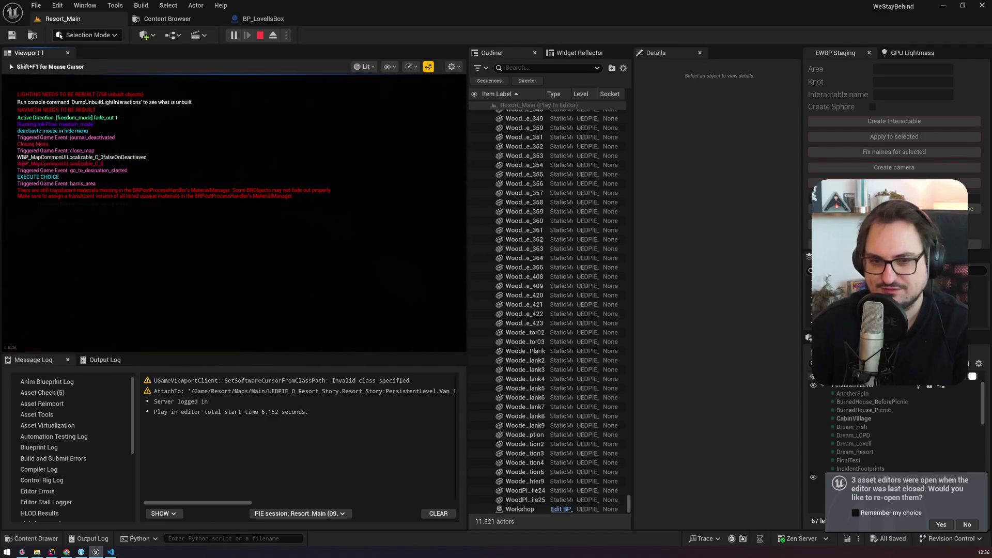
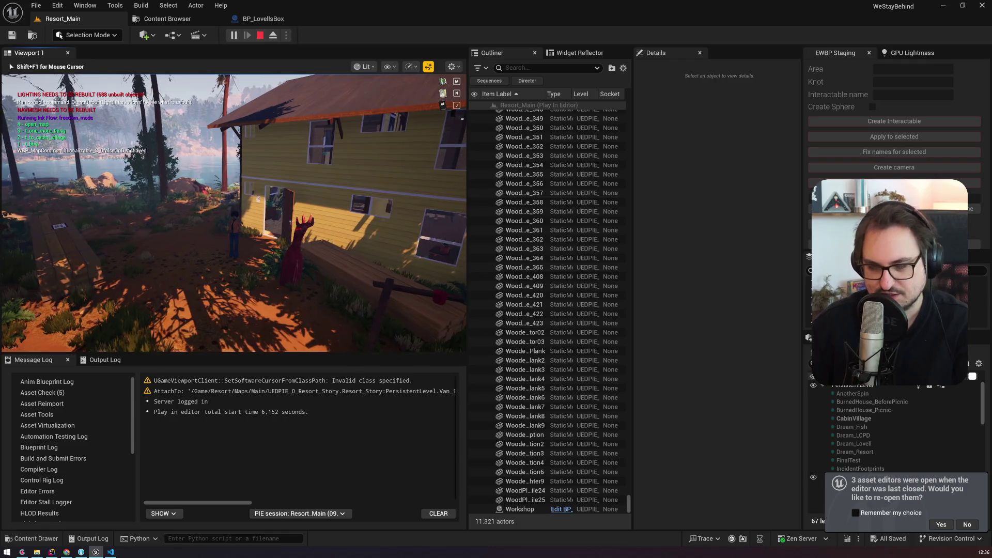
# Travel to Cabin Village through the in-game map, then end the play session
pyautogui.press('m')
pyautogui.press('Escape')
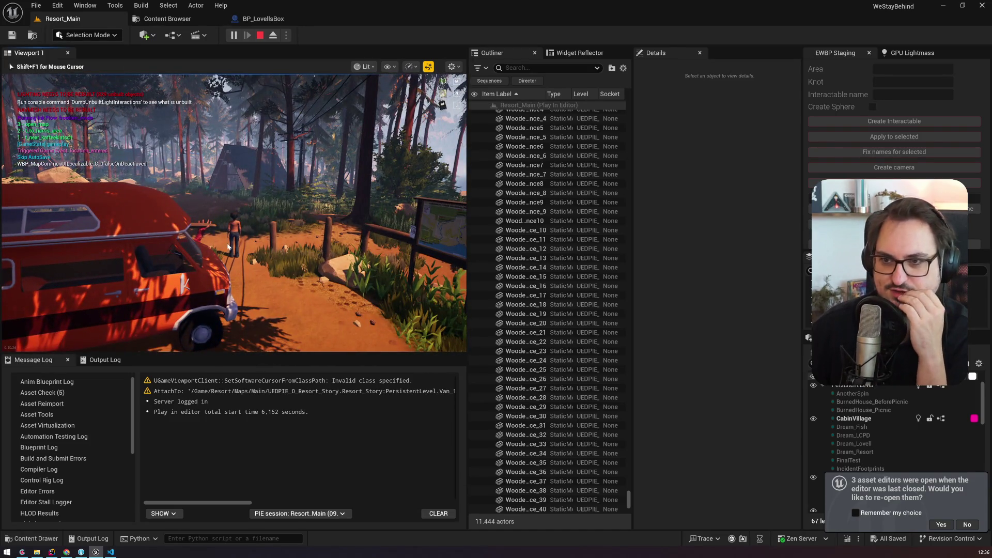
pyautogui.press('Escape')
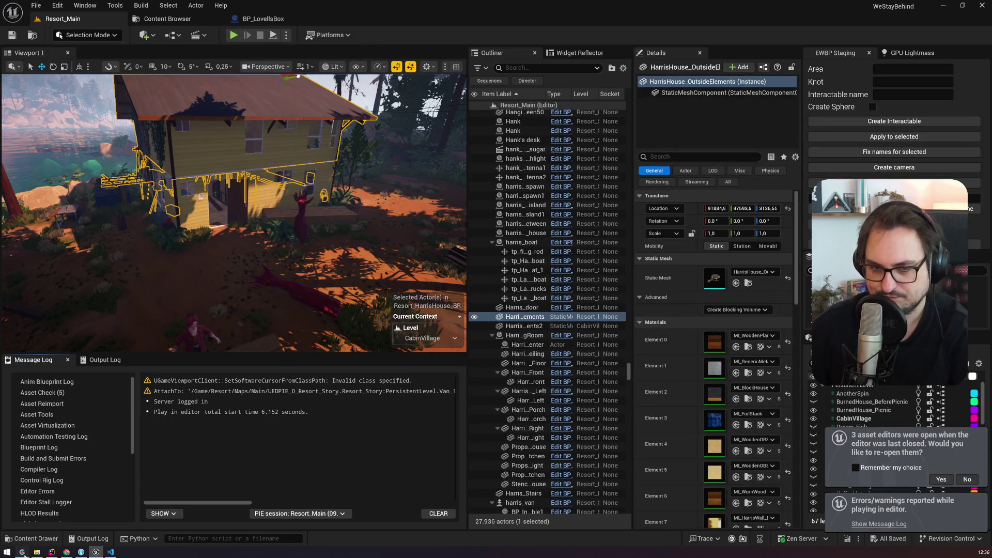
pyautogui.click(22, 552)
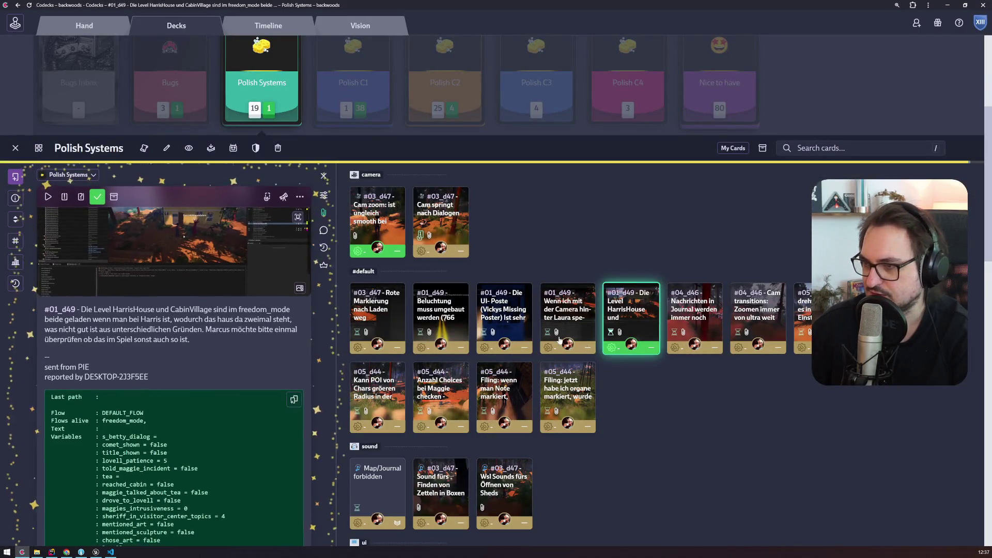
# Move card #04_d46 into the camera group and remove #default from all 13 cards
pyautogui.click(770, 325)
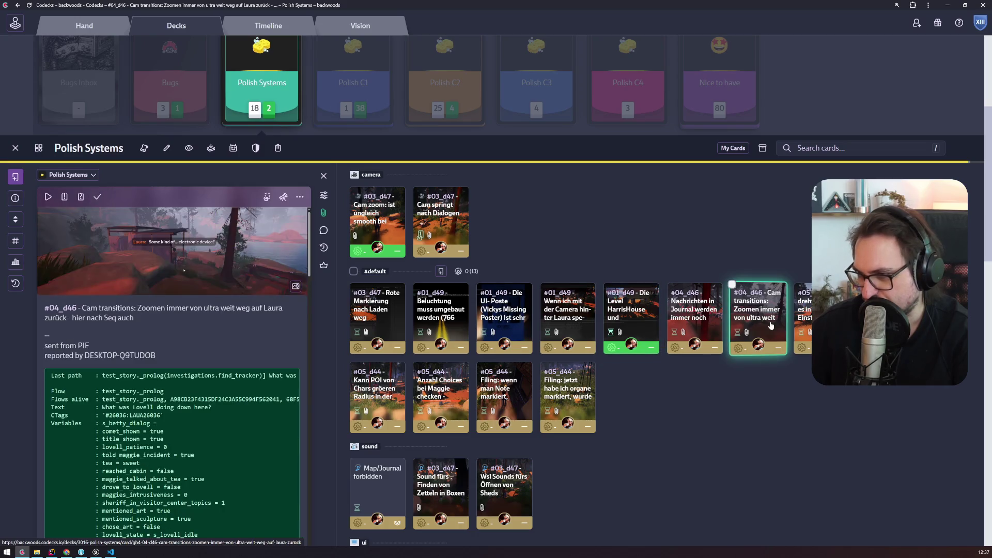
pyautogui.moveTo(666, 275)
pyautogui.mouseDown()
pyautogui.moveTo(522, 212)
pyautogui.moveTo(530, 224)
pyautogui.mouseUp()
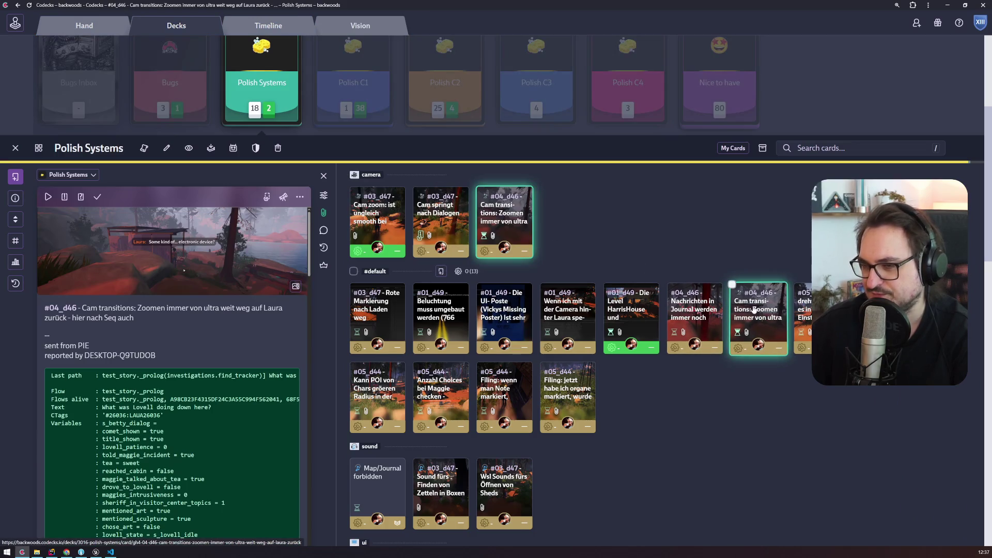
pyautogui.click(354, 271)
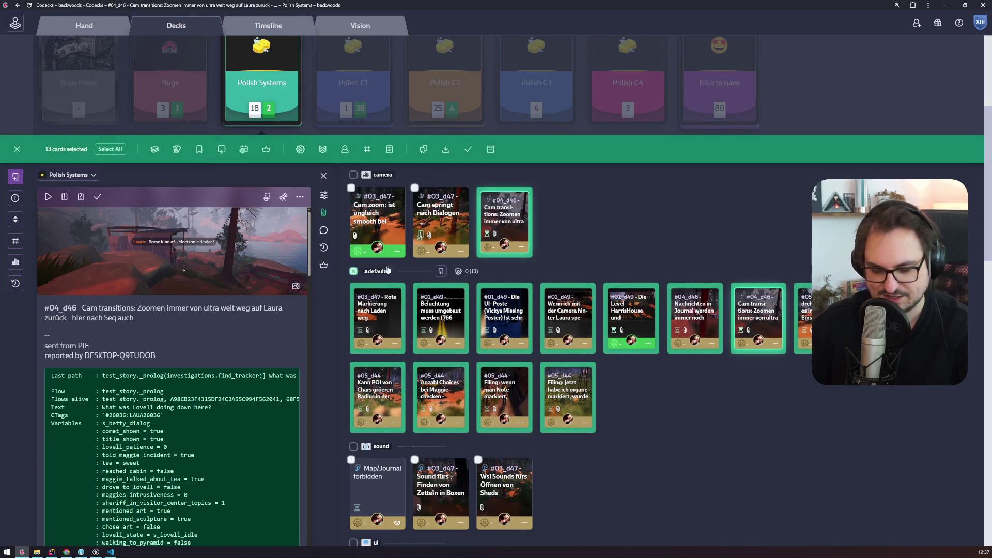
pyautogui.click(368, 149)
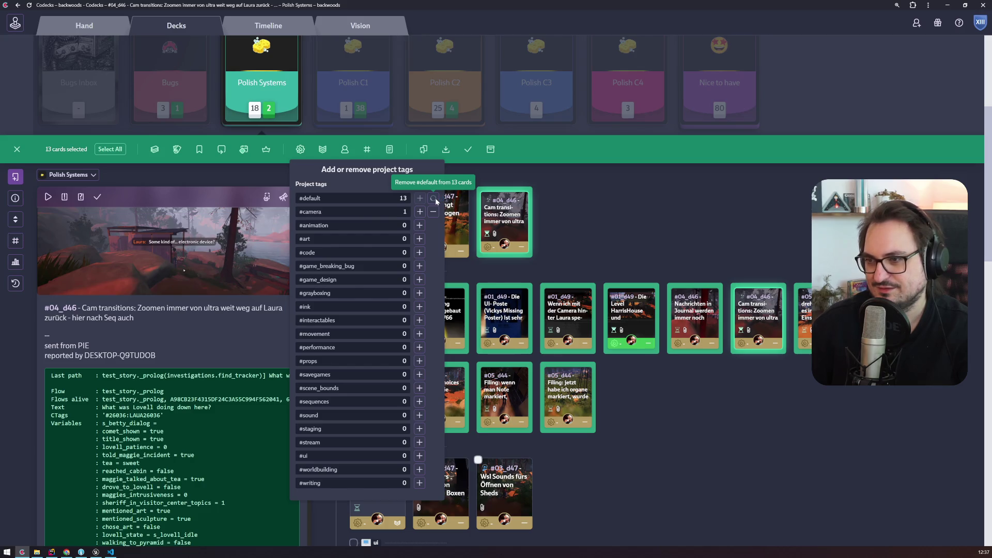
pyautogui.click(433, 198)
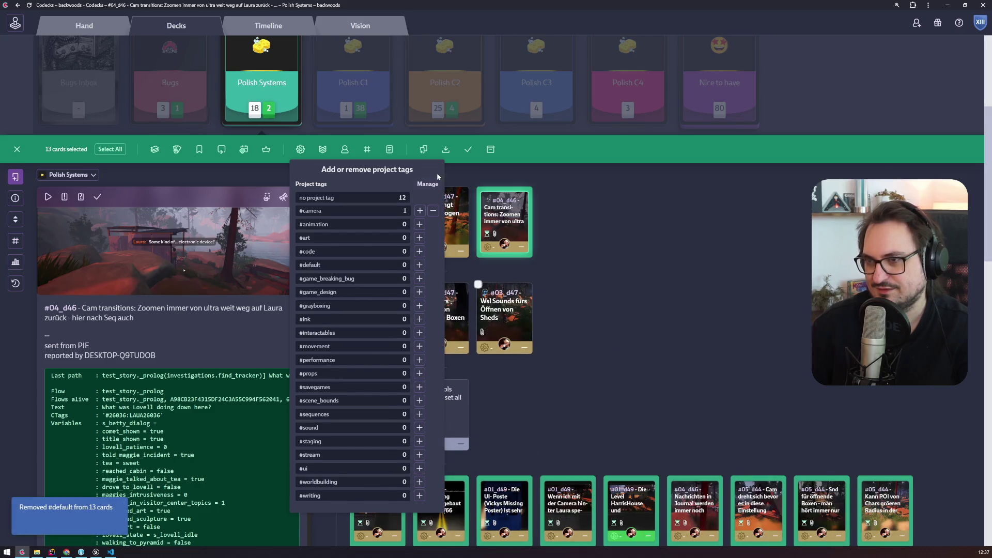
pyautogui.click(624, 312)
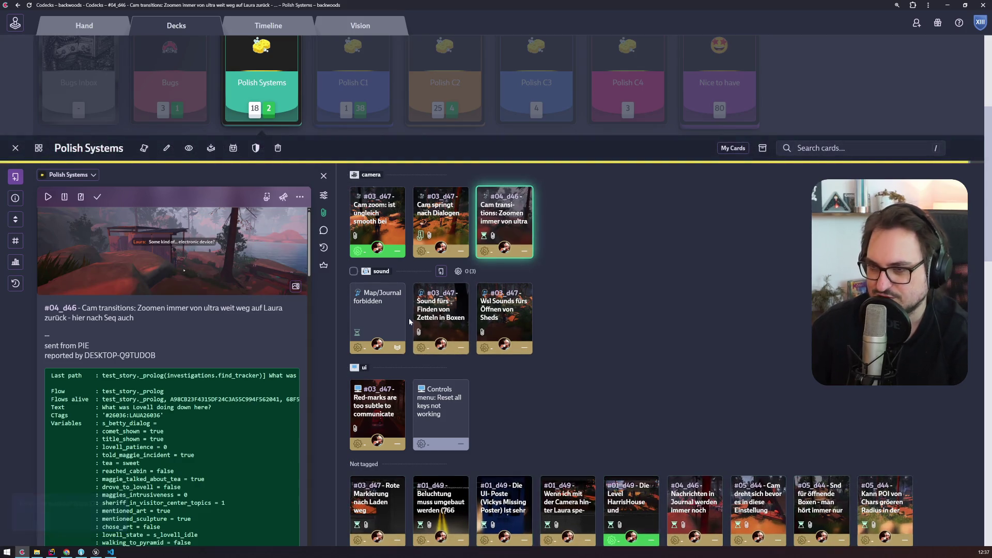
# Review untagged cards, moving camera-behind-Laura into camera and Nachrichten in Journal into ui
pyautogui.scroll(-5, 585, 397)
pyautogui.scroll(2, 413, 356)
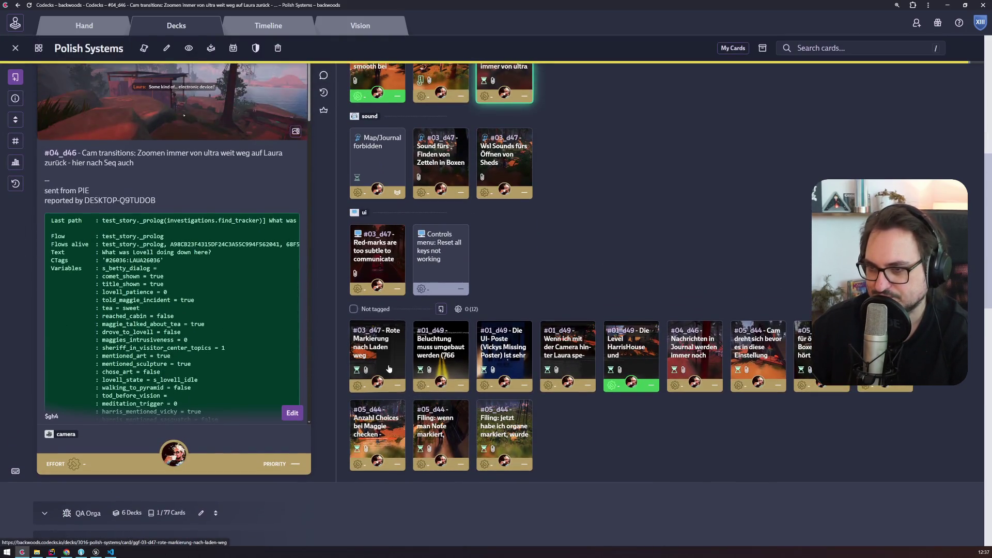
pyautogui.click(389, 368)
pyautogui.scroll(1, 393, 361)
pyautogui.click(445, 393)
pyautogui.click(498, 402)
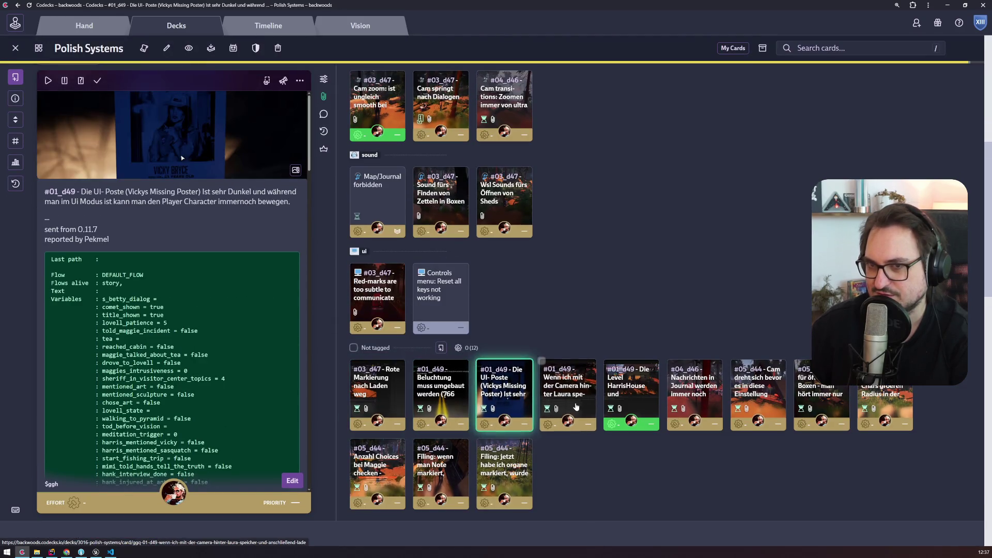
pyautogui.click(550, 383)
pyautogui.scroll(1, 547, 367)
pyautogui.moveTo(563, 414)
pyautogui.mouseDown()
pyautogui.moveTo(593, 171)
pyautogui.moveTo(599, 185)
pyautogui.mouseUp()
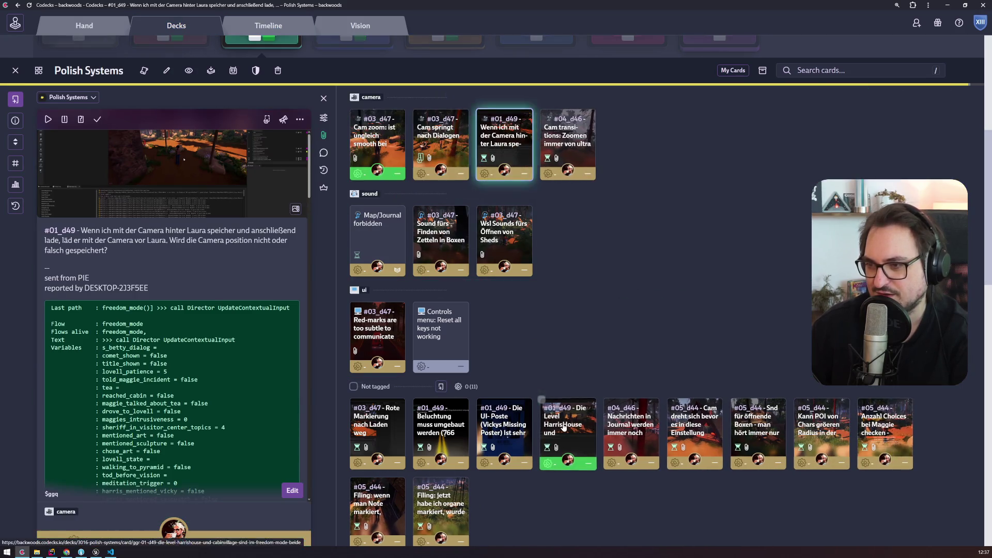
pyautogui.click(635, 436)
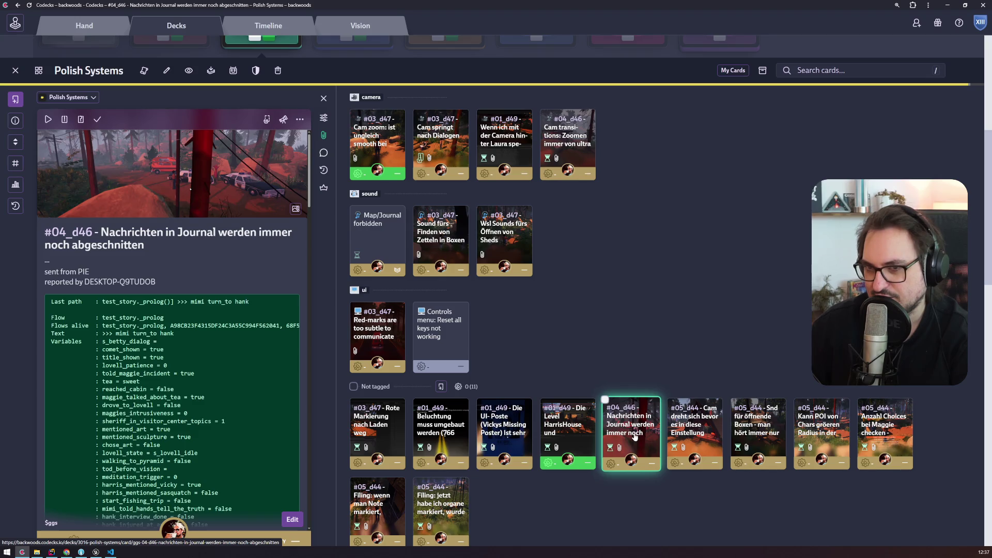
pyautogui.moveTo(622, 418); pyautogui.dragTo(548, 346)
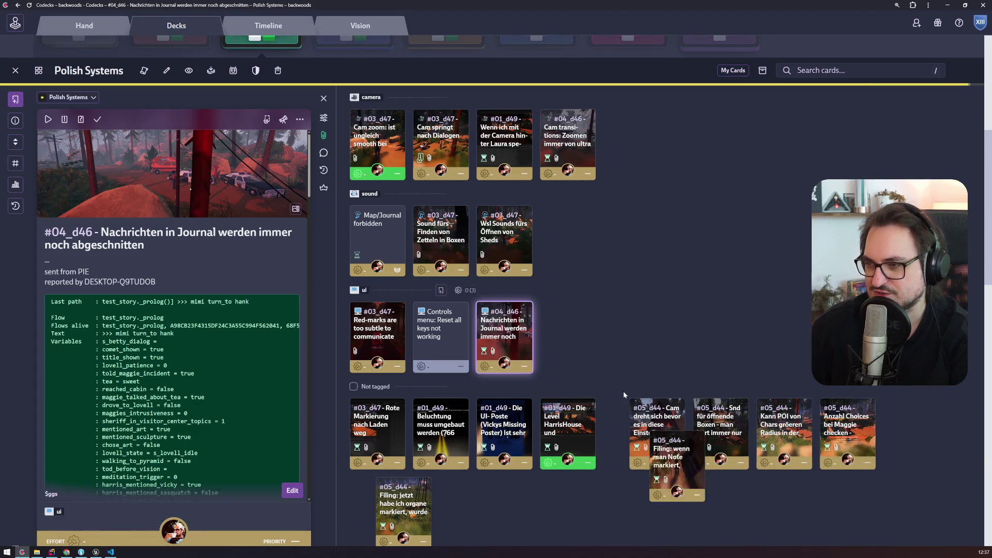
# Sort Cam dreht sich into camera, the opening-boxes card into sound, and four cards into ui
pyautogui.click(635, 437)
pyautogui.moveTo(638, 153); pyautogui.dragTo(638, 154)
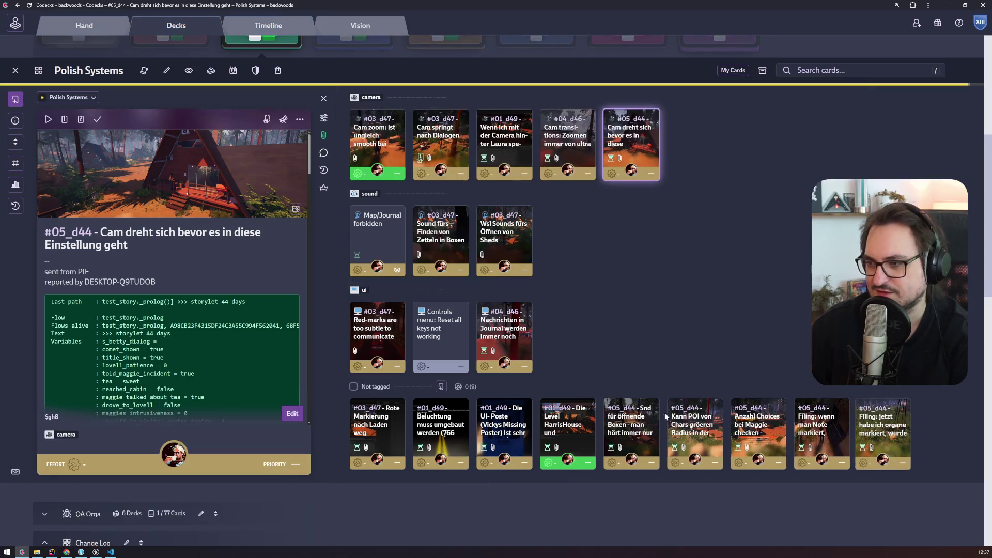
pyautogui.click(634, 433)
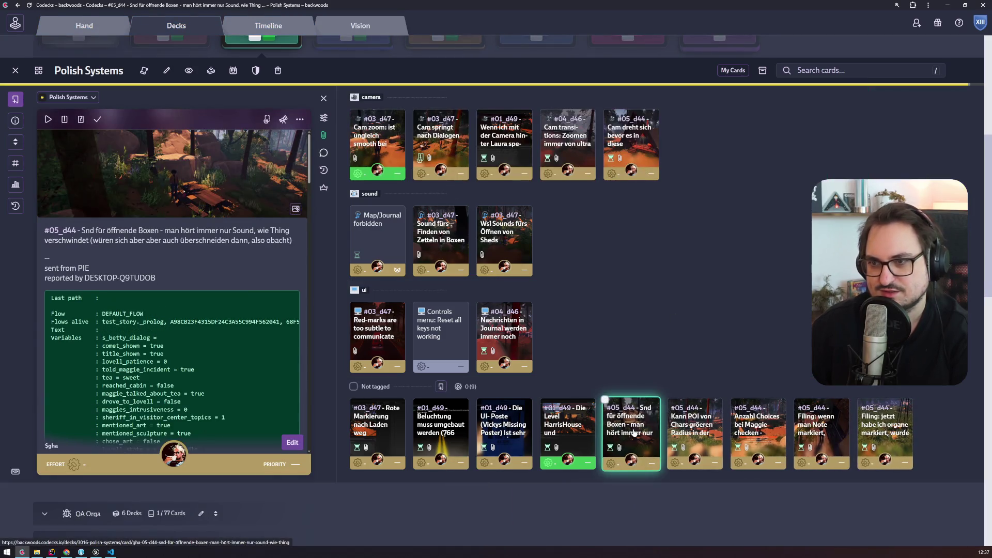
pyautogui.moveTo(635, 433)
pyautogui.mouseDown()
pyautogui.moveTo(664, 287)
pyautogui.moveTo(568, 240)
pyautogui.mouseUp()
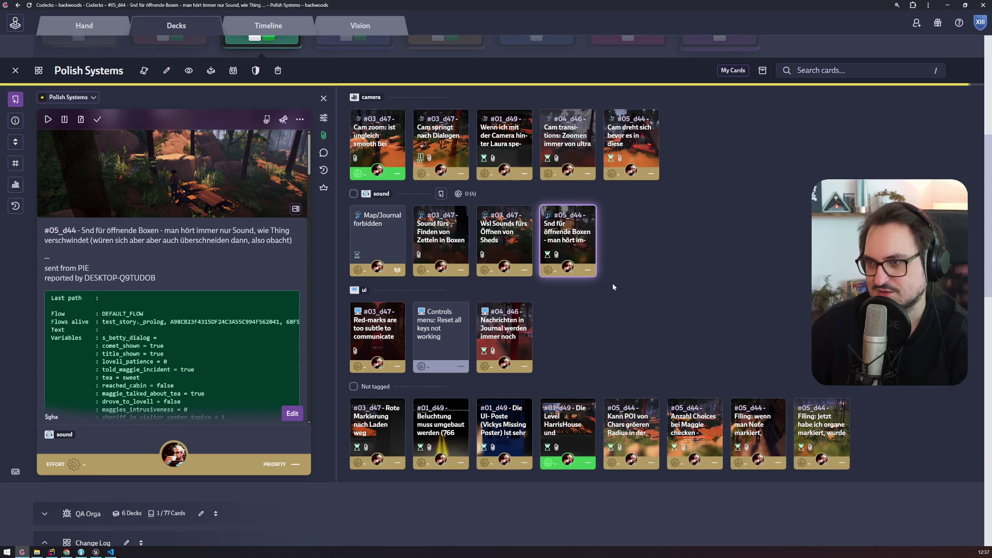
pyautogui.click(636, 446)
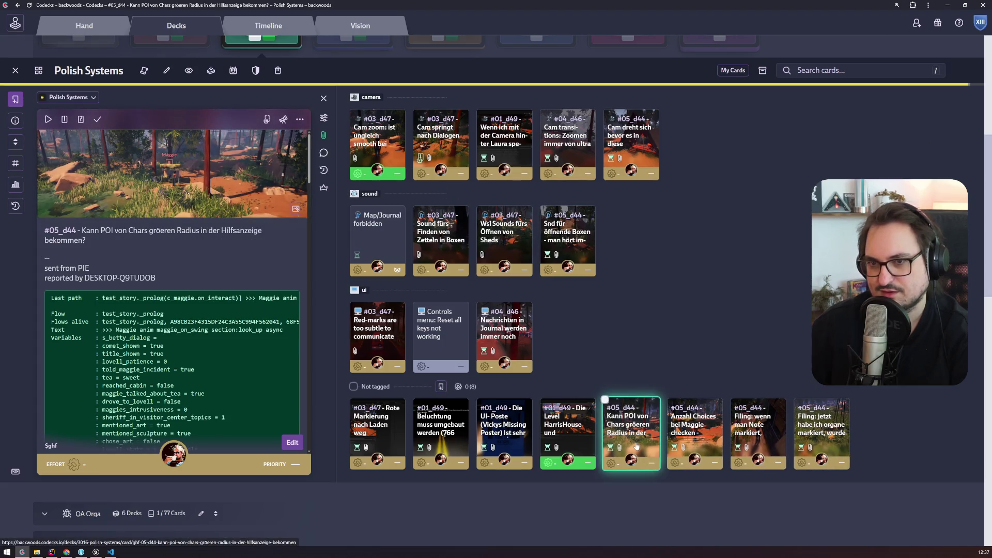
pyautogui.moveTo(636, 445)
pyautogui.mouseDown()
pyautogui.moveTo(619, 336)
pyautogui.moveTo(568, 336)
pyautogui.mouseUp()
pyautogui.click(647, 433)
pyautogui.moveTo(643, 432)
pyautogui.mouseDown()
pyautogui.moveTo(640, 310)
pyautogui.moveTo(633, 336)
pyautogui.mouseUp()
pyautogui.click(630, 443)
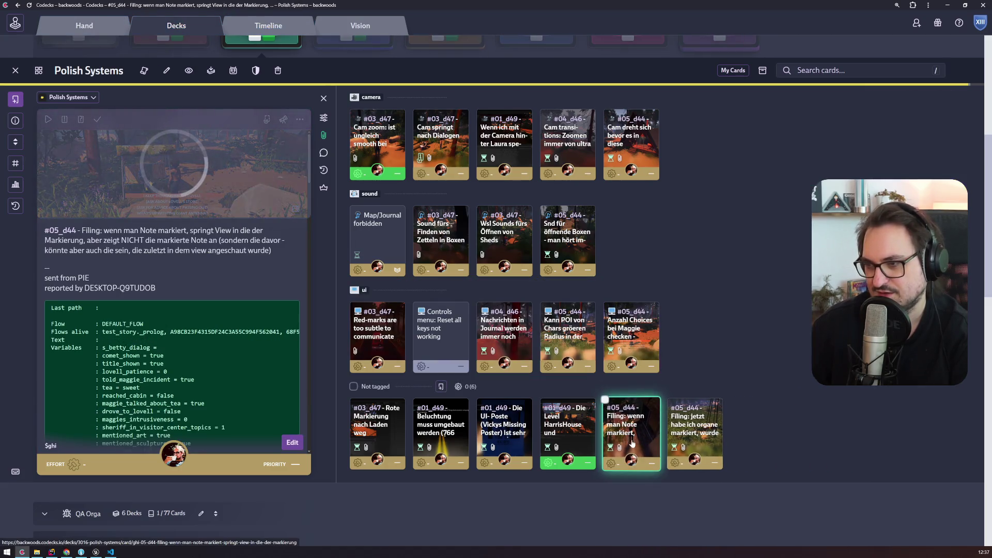
pyautogui.moveTo(631, 443); pyautogui.dragTo(672, 335)
pyautogui.moveTo(630, 433); pyautogui.dragTo(761, 326)
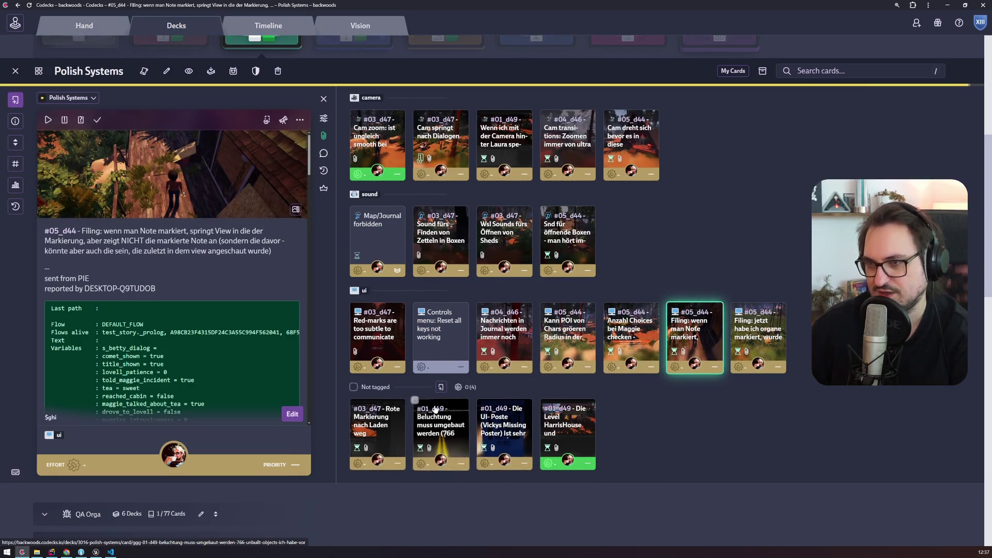
pyautogui.scroll(3, 435, 409)
pyautogui.scroll(-4, 416, 393)
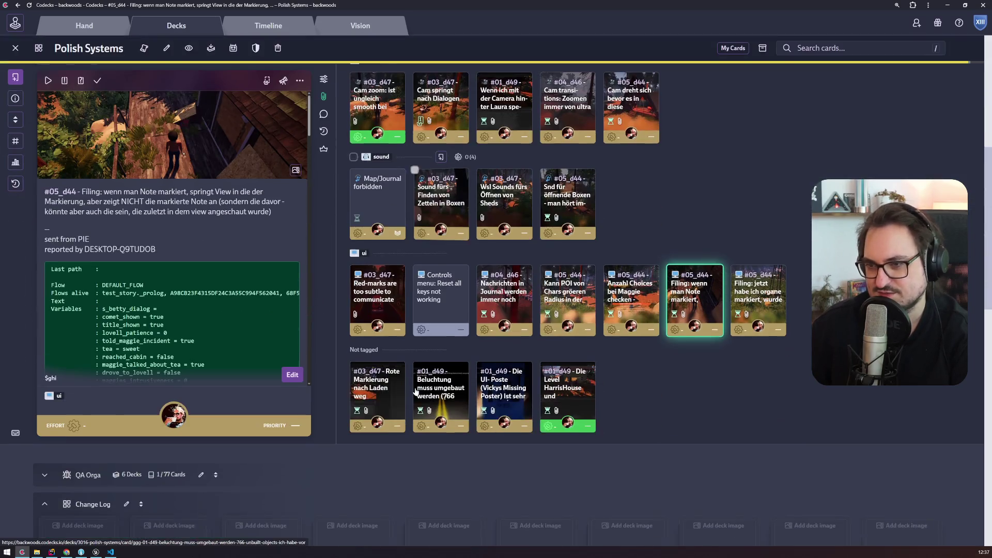
pyautogui.scroll(5, 416, 393)
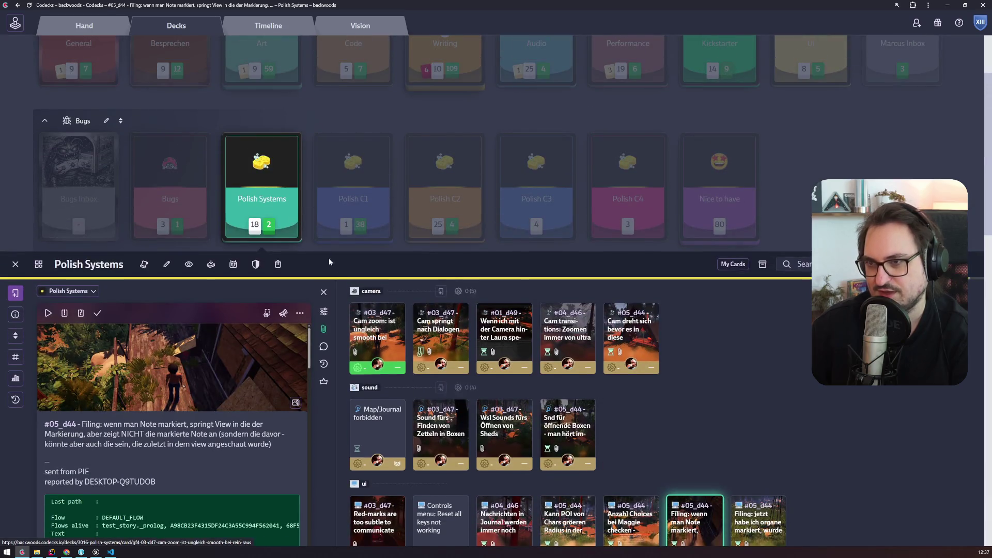
pyautogui.click(452, 198)
# Open the Polish C1 missing-lamp-mesh card and jump to its bug location in the game
pyautogui.click(353, 56)
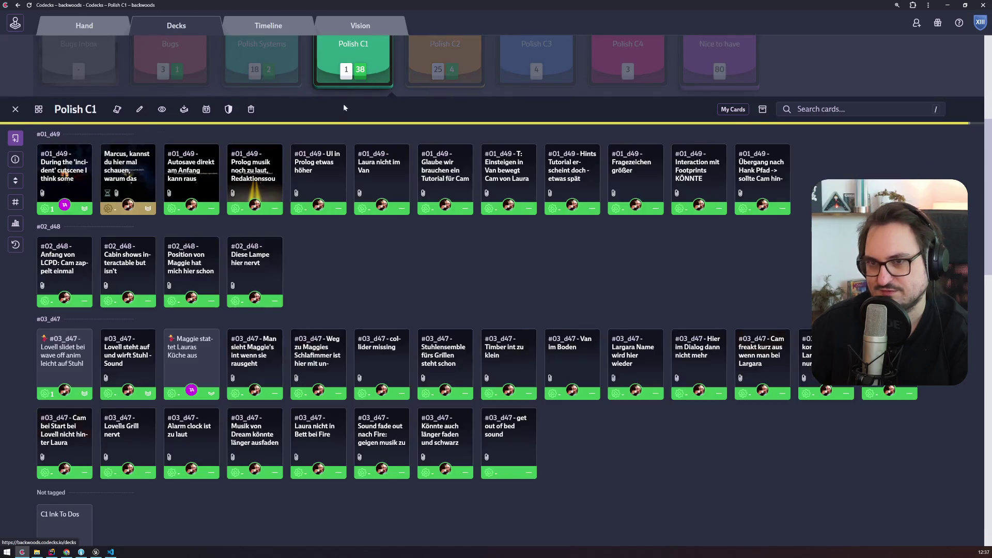
pyautogui.scroll(-2, 462, 307)
pyautogui.scroll(4, 416, 314)
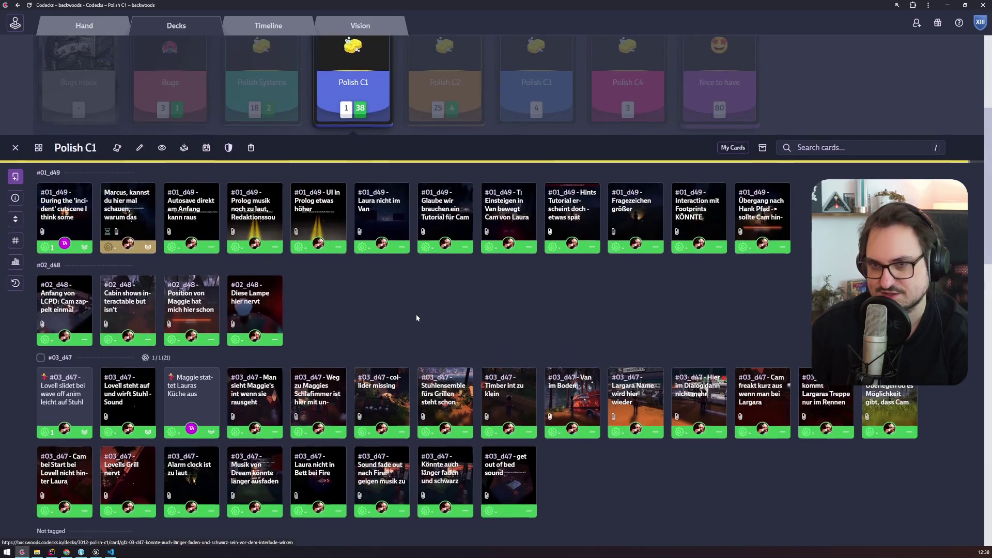
pyautogui.click(135, 212)
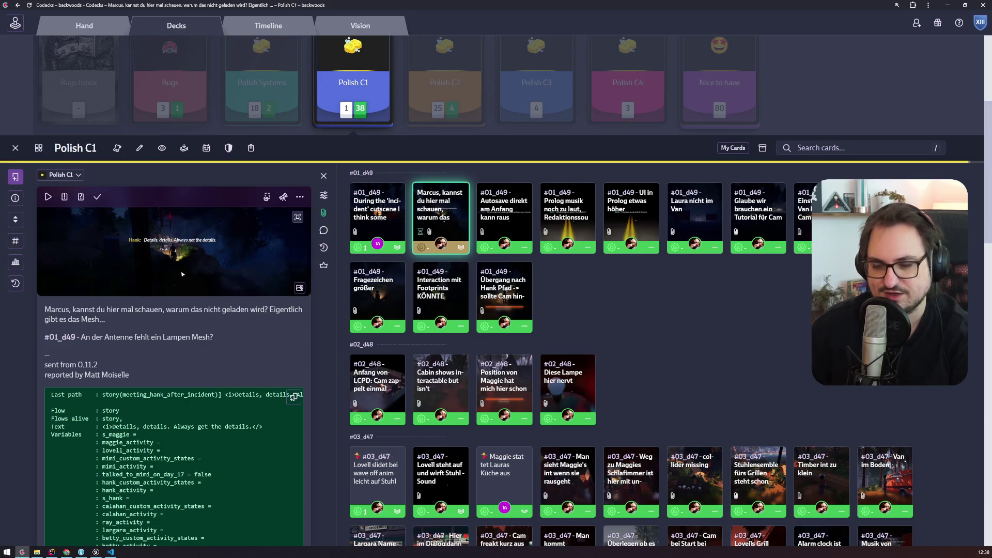
pyautogui.click(51, 197)
pyautogui.click(95, 552)
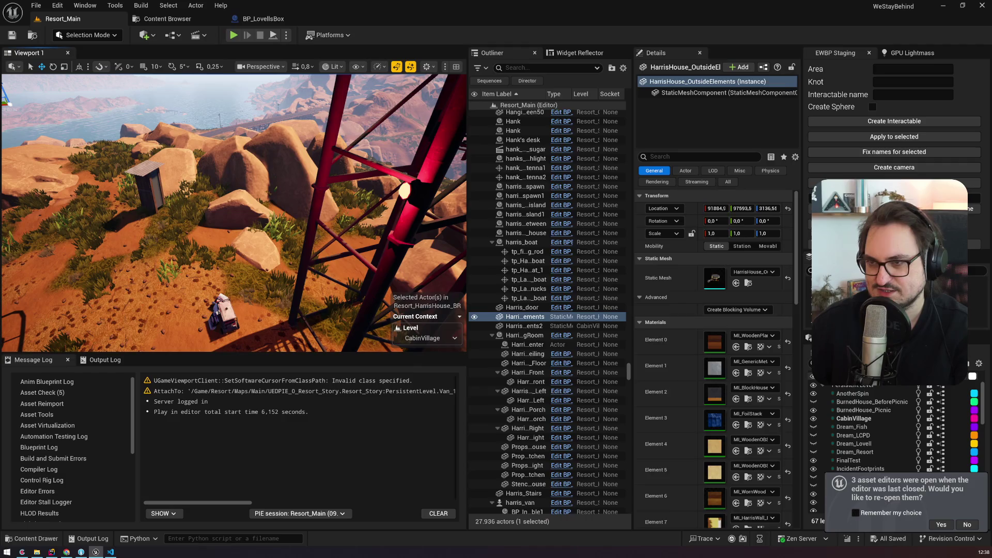
# Select the hanging lamp on the power tower and compare it with the card's enlarged screenshot
pyautogui.click(405, 191)
pyautogui.hotkey('alt', 'Tab')
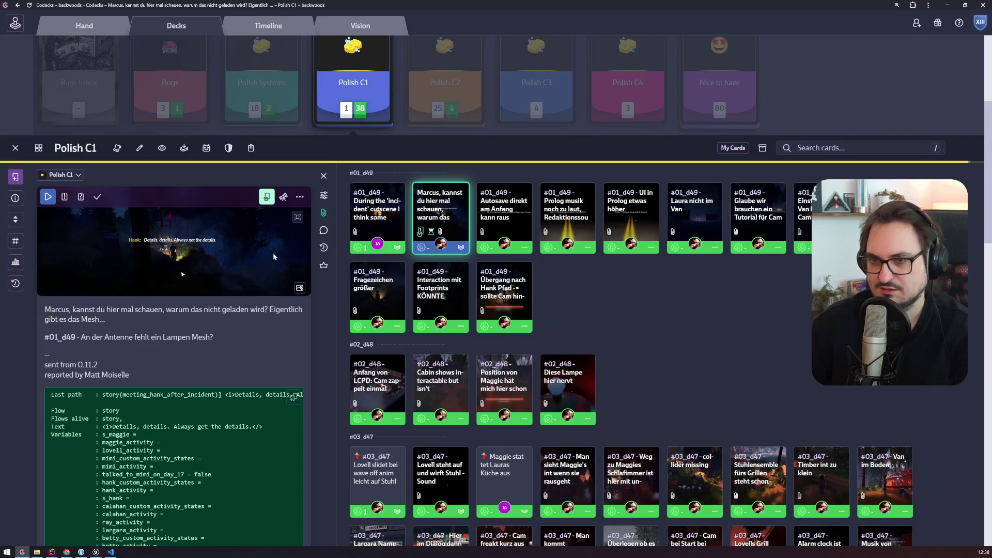
pyautogui.click(324, 213)
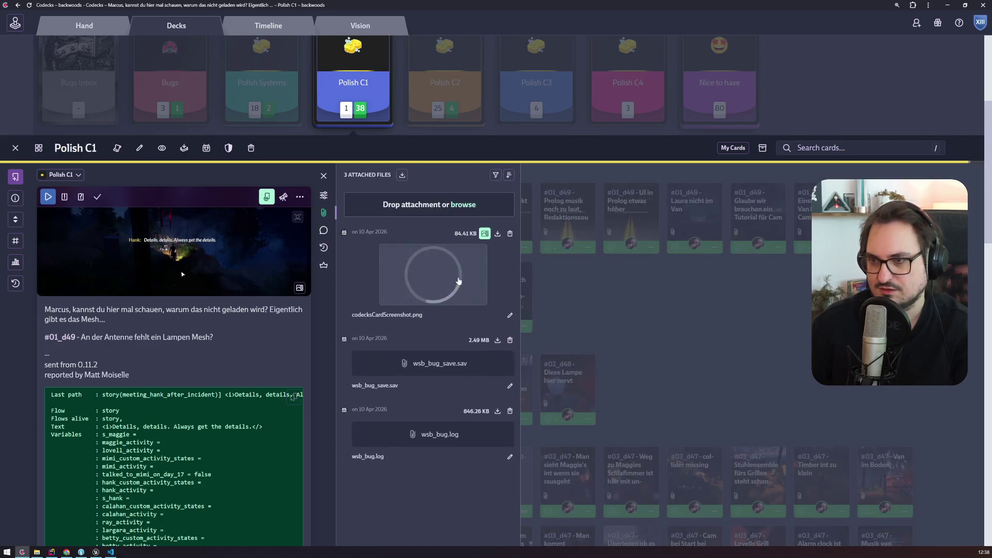
pyautogui.click(429, 275)
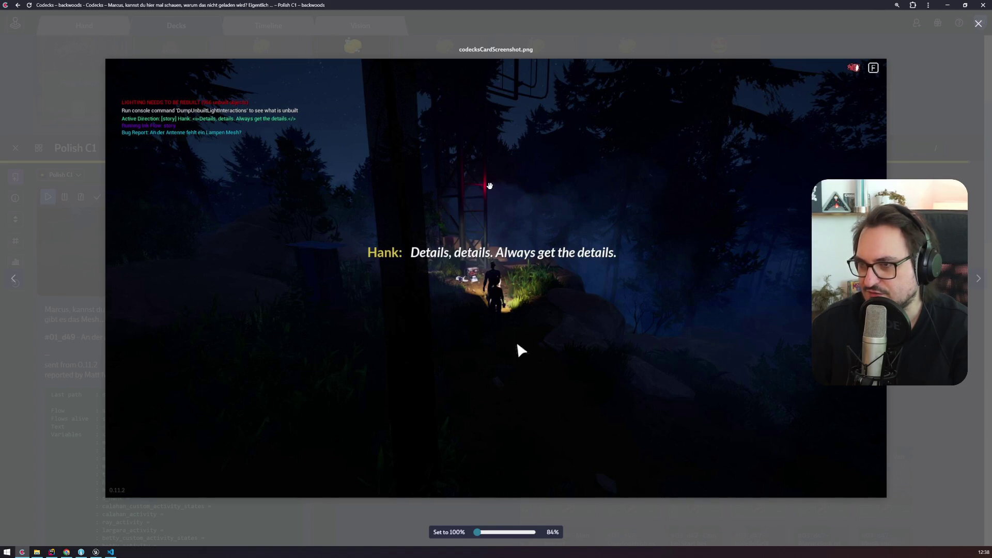
pyautogui.hotkey('alt', 'Tab')
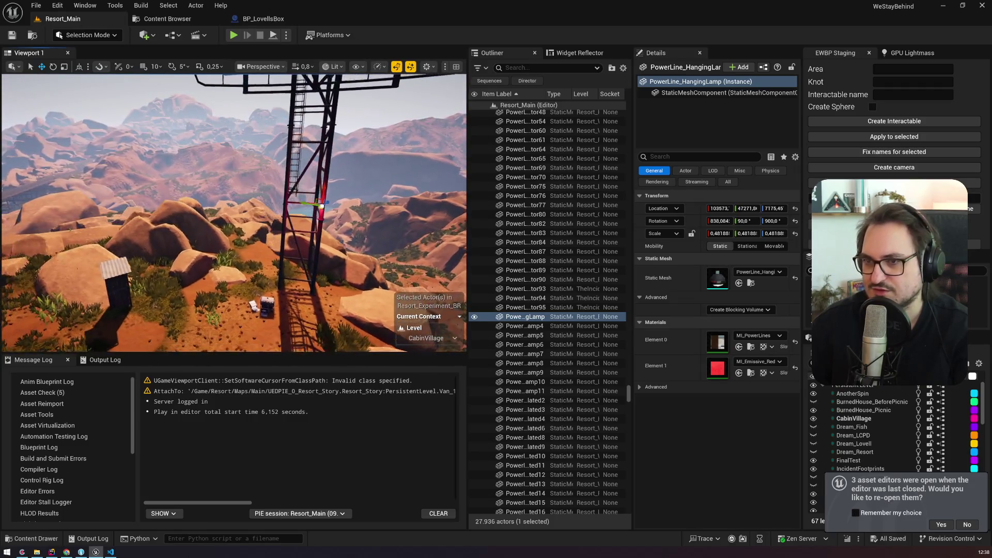
# Frame and delete the hanging lamp, then hide the Antenna_Base109 piece
pyautogui.press('f')
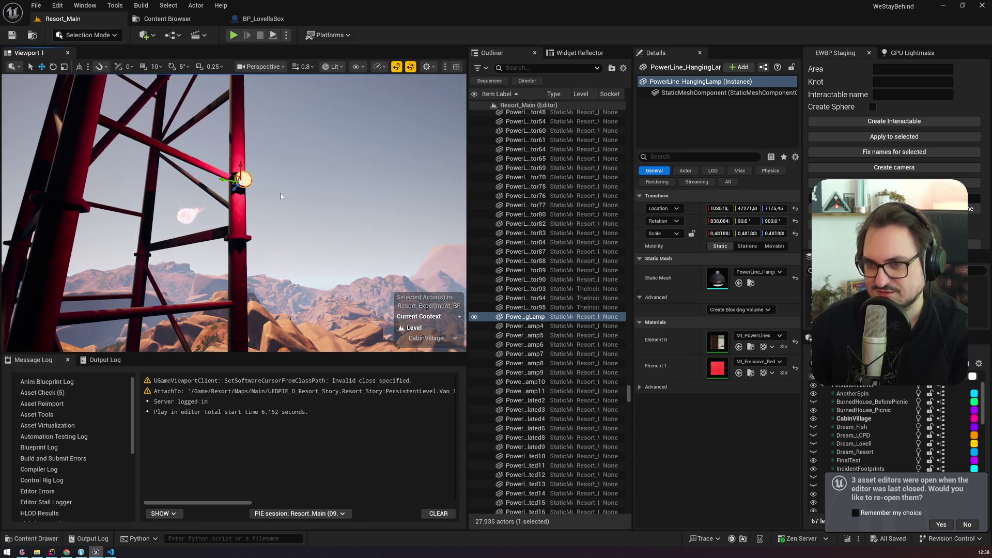
pyautogui.click(521, 316)
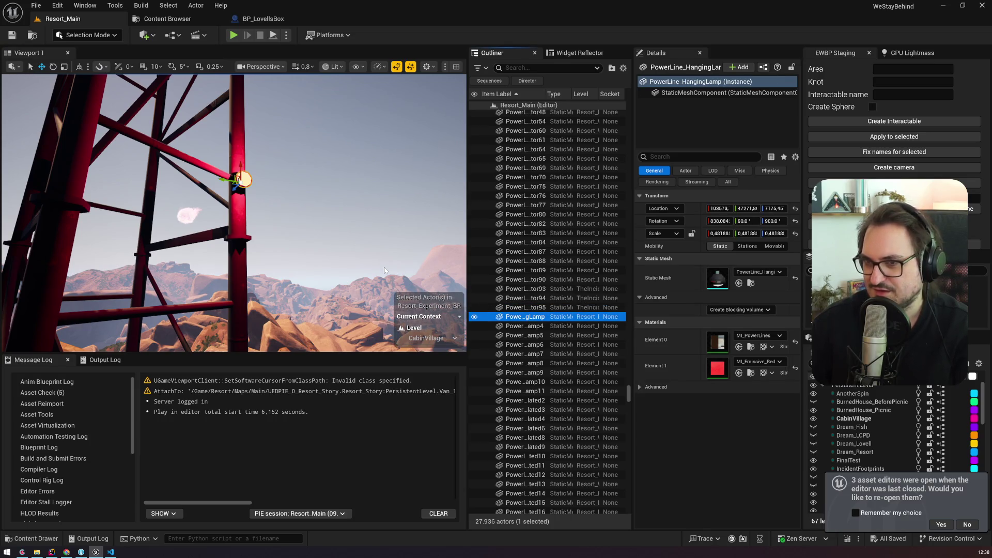
pyautogui.press('Delete')
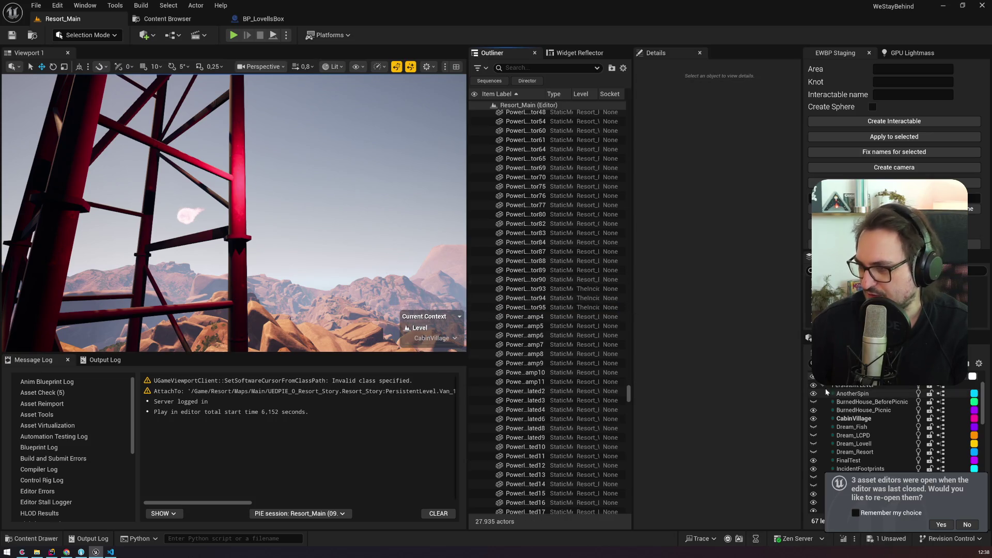
pyautogui.click(234, 194)
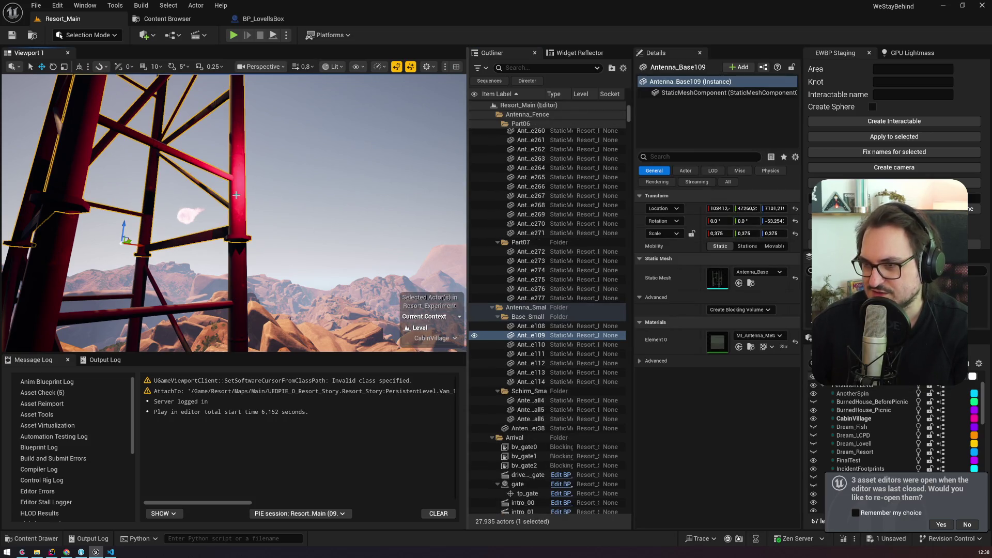
pyautogui.moveTo(240, 197)
pyautogui.mouseDown()
pyautogui.moveTo(196, 197)
pyautogui.moveTo(196, 206)
pyautogui.moveTo(243, 205)
pyautogui.mouseUp()
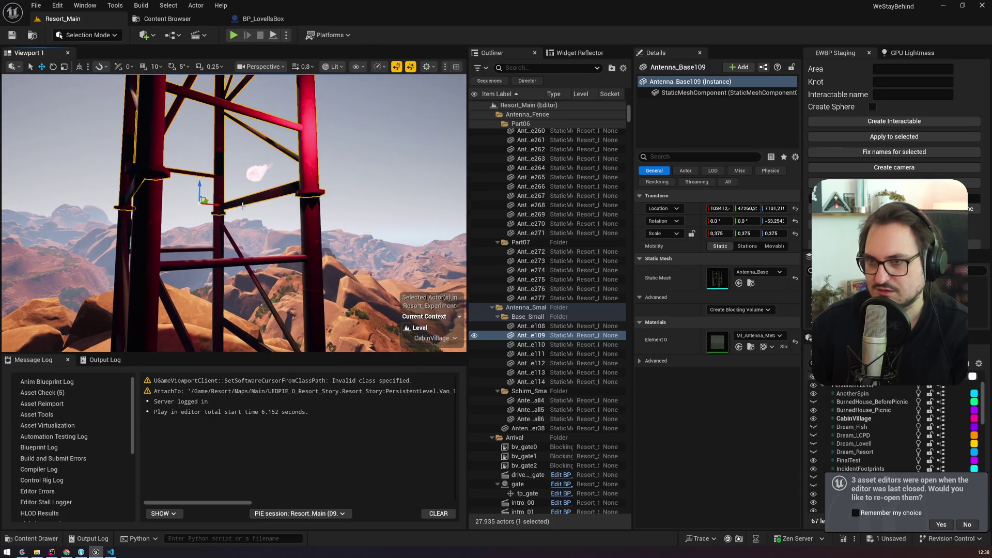
pyautogui.press('h')
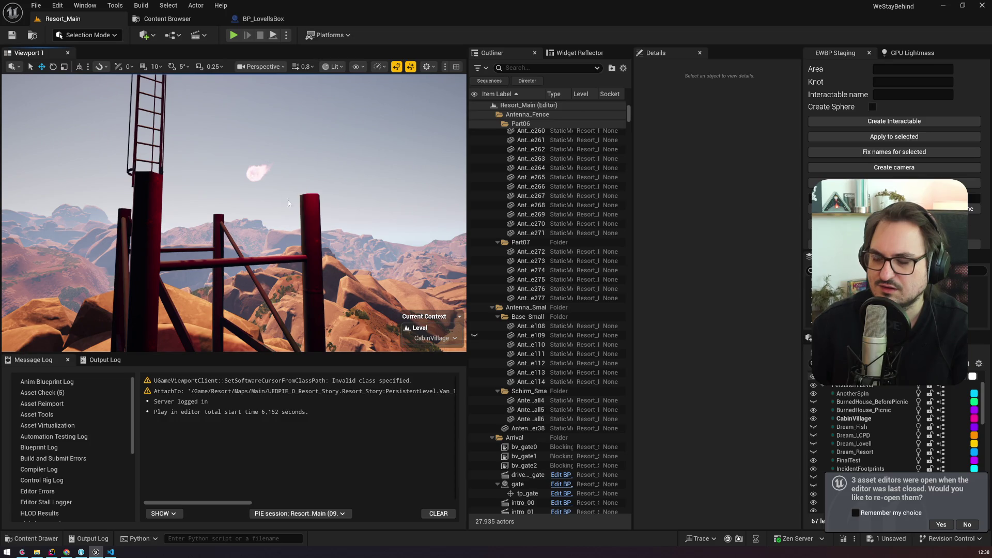
# Select Antenna_Base108 and make Resort_Experiment the current level
pyautogui.click(313, 211)
pyautogui.scroll(-5, 879, 448)
pyautogui.click(967, 525)
pyautogui.scroll(-5, 892, 449)
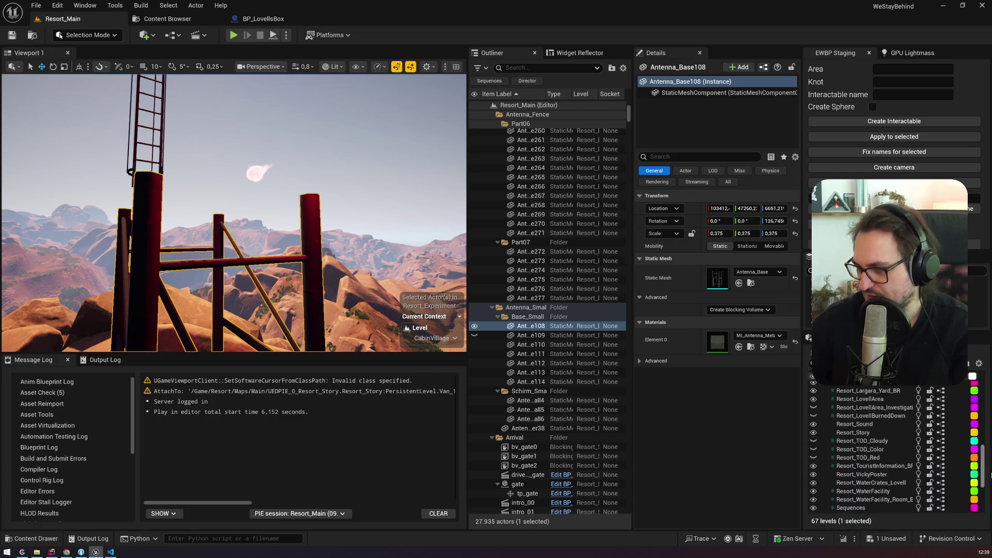
pyautogui.moveTo(984, 467); pyautogui.dragTo(983, 439)
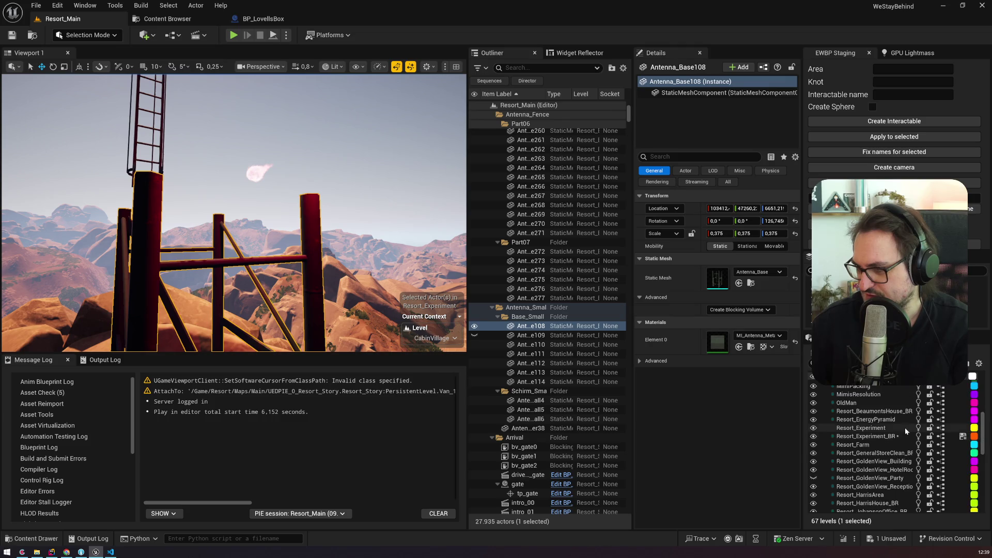
pyautogui.doubleClick(904, 429)
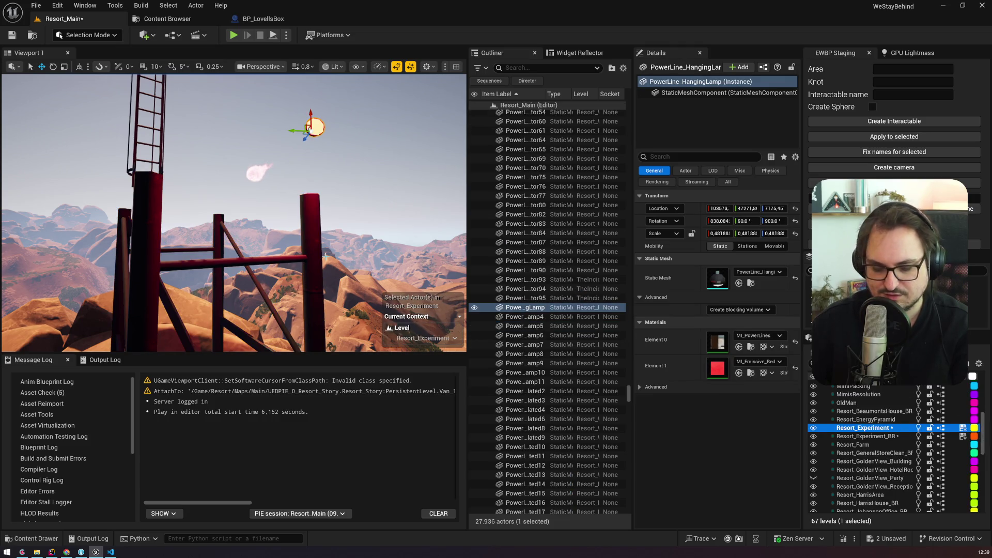
# Close the enlarged screenshot and mark the antenna lamp bug card as done
pyautogui.hotkey('alt', 'Tab')
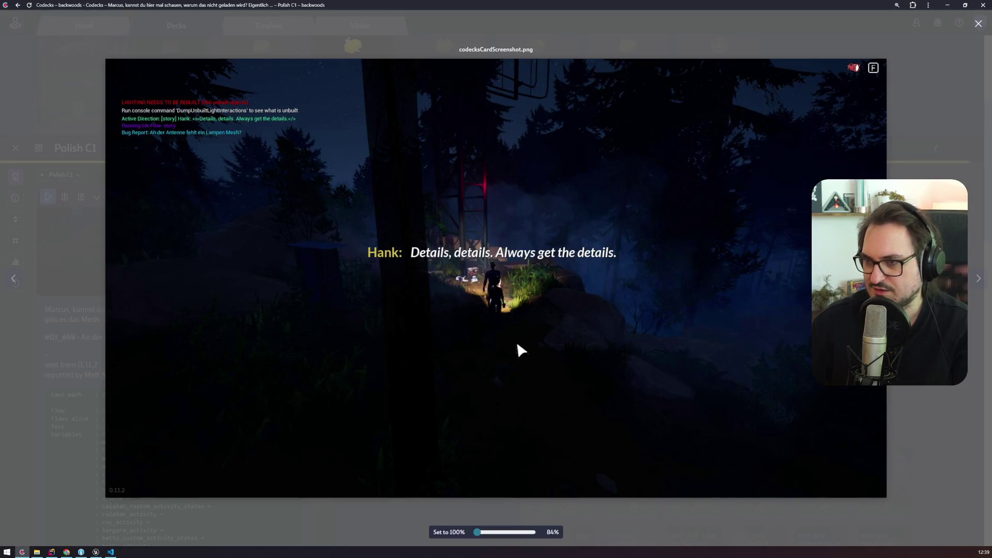
pyautogui.click(517, 344)
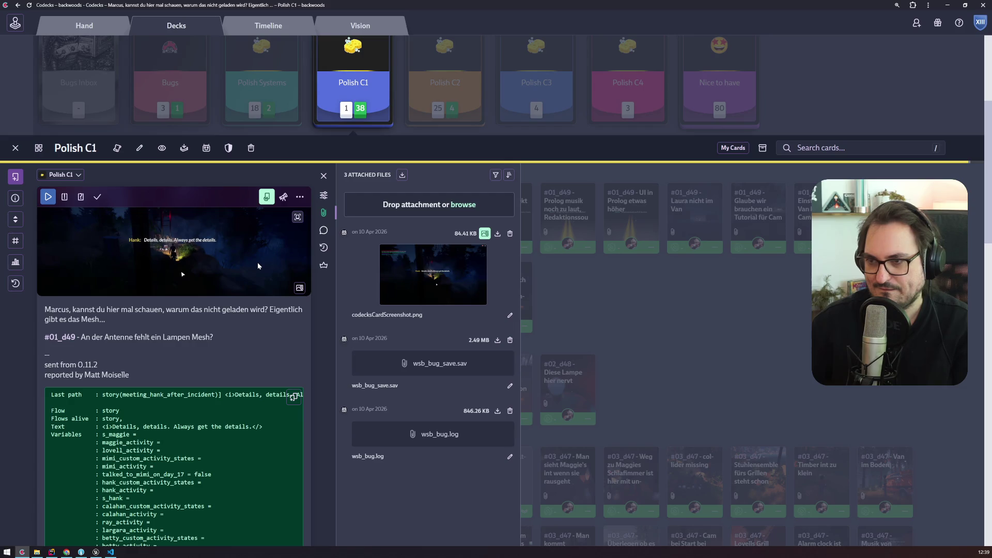
pyautogui.click(97, 196)
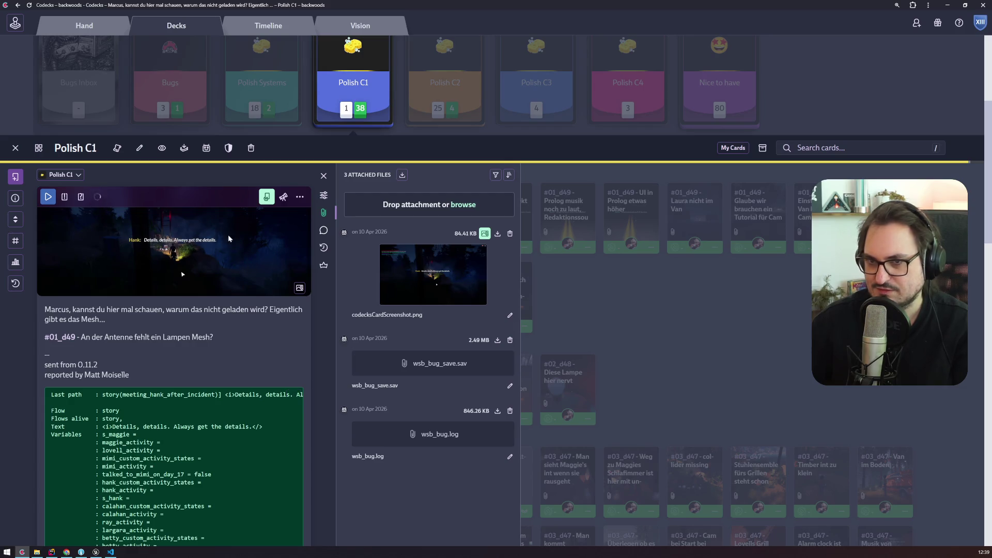
pyautogui.hotkey('alt', 'Tab')
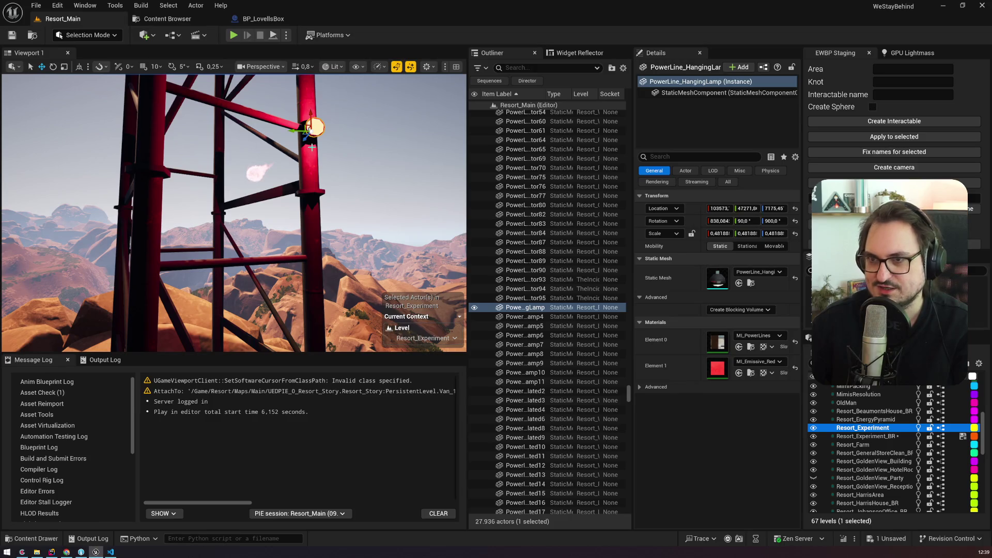
# Reselect the hanging lamp, save the level with Ctrl+S, and close the Codecks card details
pyautogui.click(309, 127)
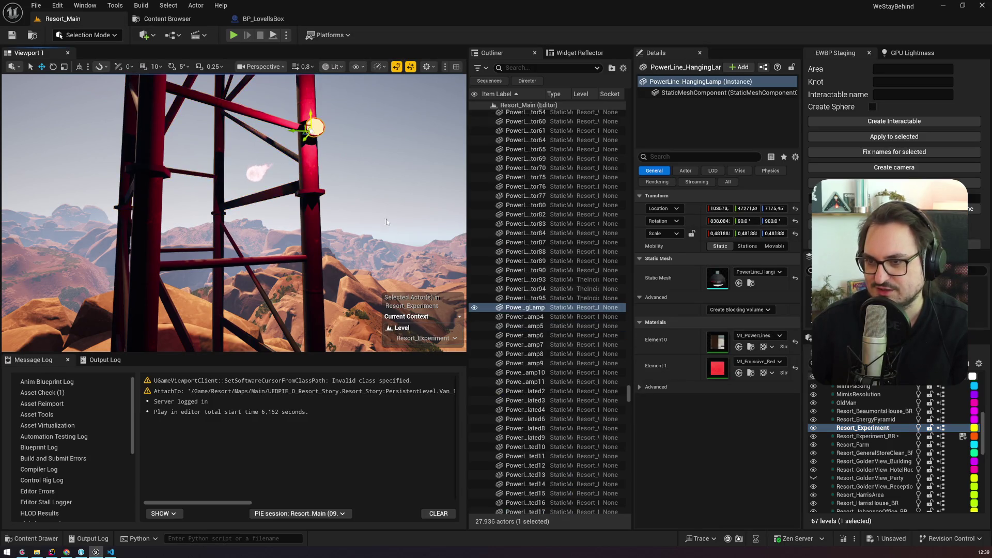
pyautogui.moveTo(399, 321)
pyautogui.mouseDown()
pyautogui.moveTo(341, 315)
pyautogui.moveTo(274, 196)
pyautogui.mouseUp()
pyautogui.hotkey('ctrl', 's')
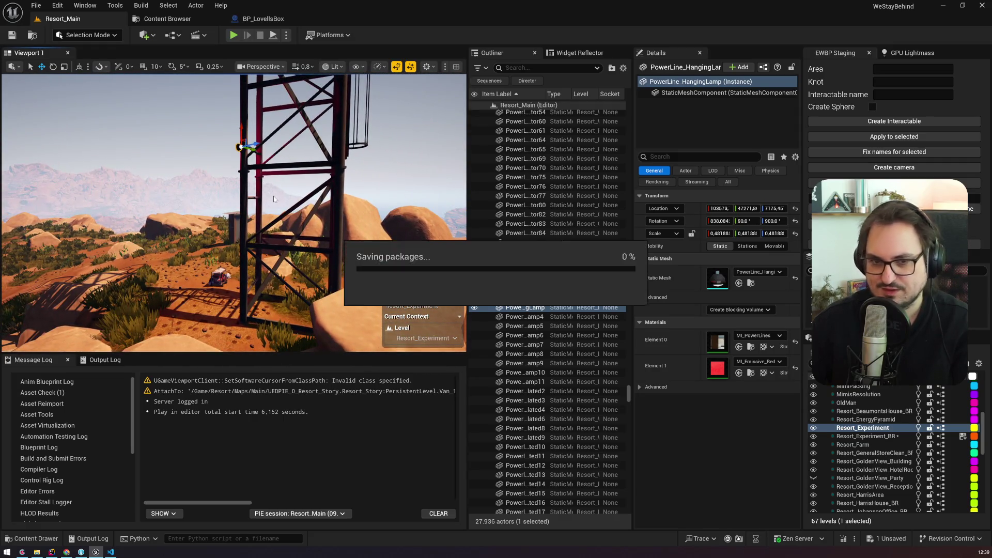
pyautogui.hotkey('alt', 'Tab')
pyautogui.click(323, 175)
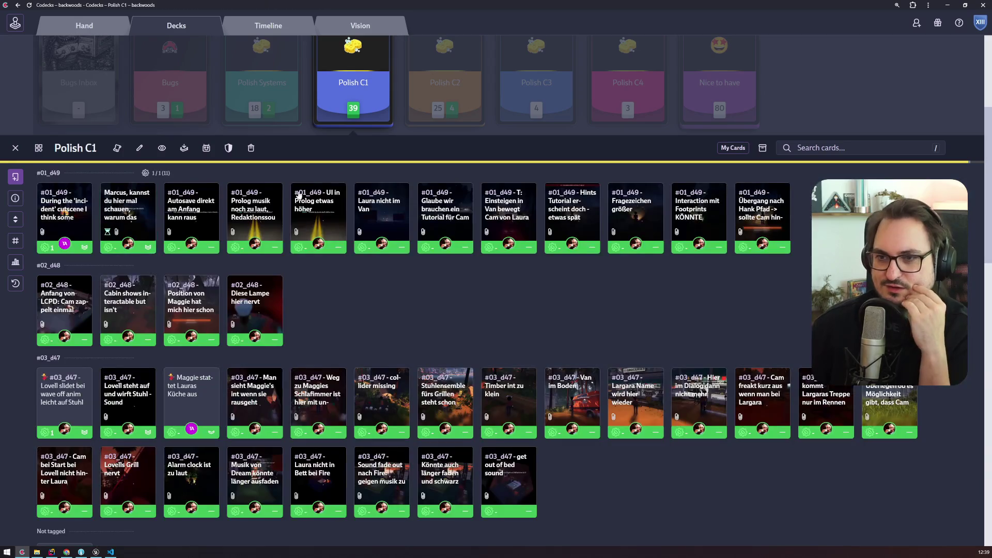
# Add the Polish C2 #05_d44 card about Laura and the flyers to the hand
pyautogui.click(419, 78)
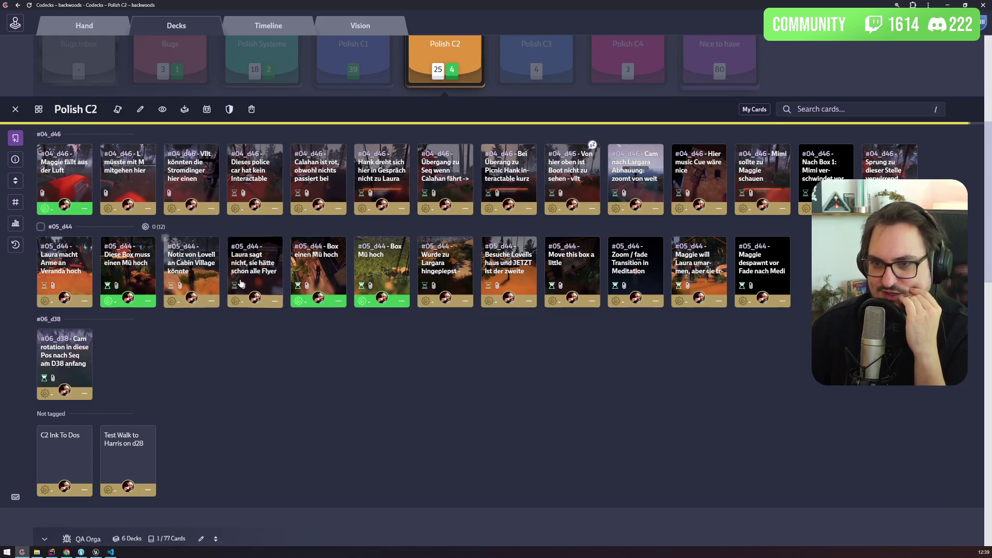
pyautogui.click(254, 266)
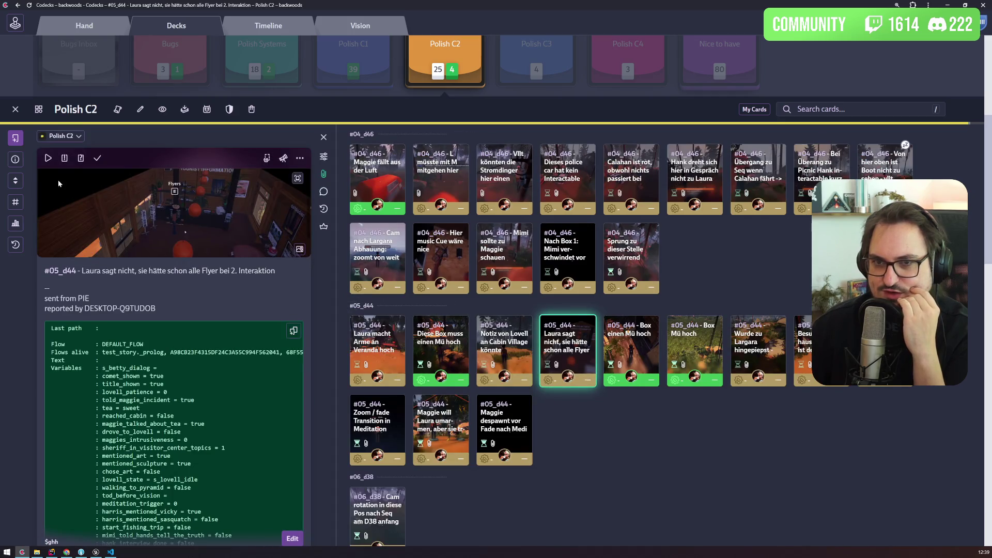
pyautogui.click(48, 158)
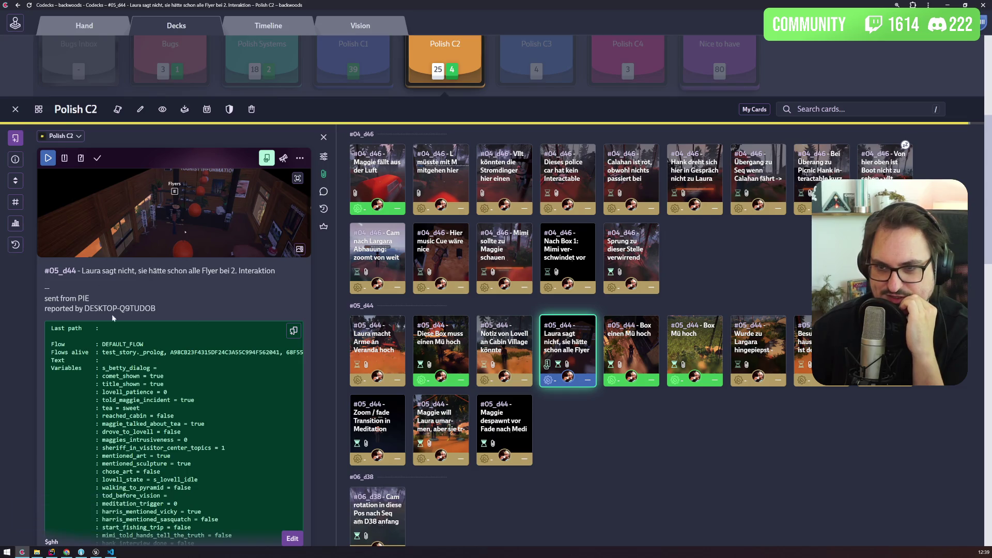
pyautogui.click(111, 551)
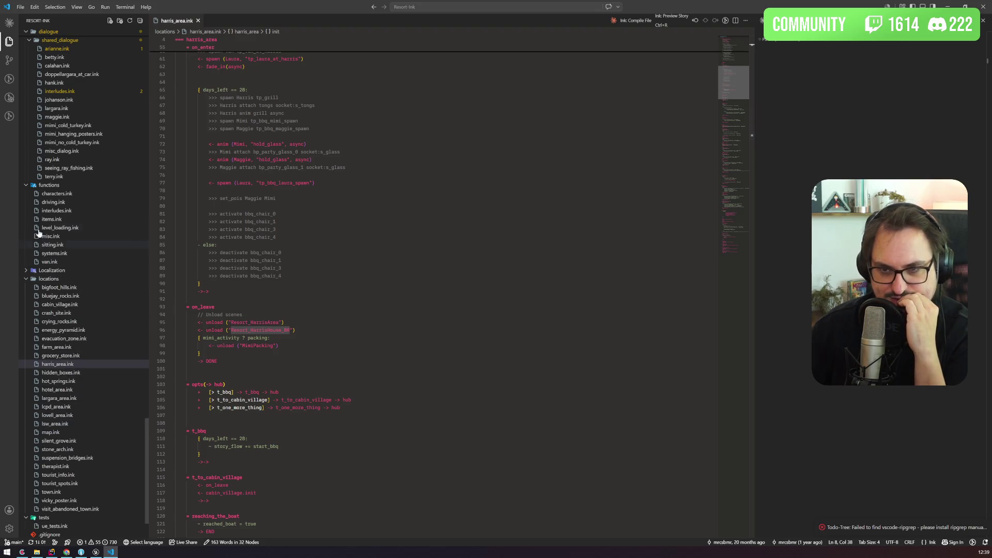
# Open tourist_info.ink at the i_flyer knot's /Laura line and search the workspace for 'leaflets'
pyautogui.scroll(-2, 98, 385)
pyautogui.scroll(4, 98, 384)
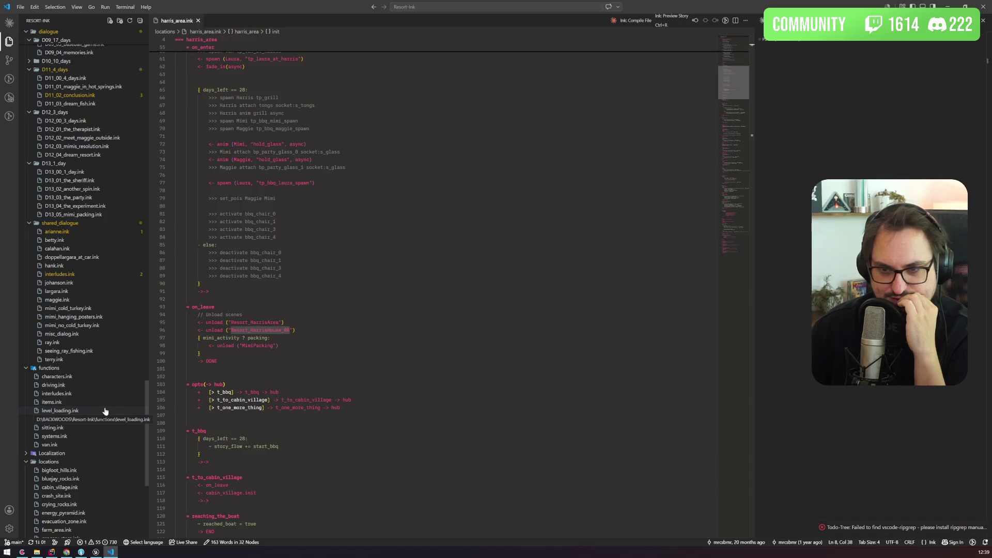
pyautogui.scroll(-1, 105, 411)
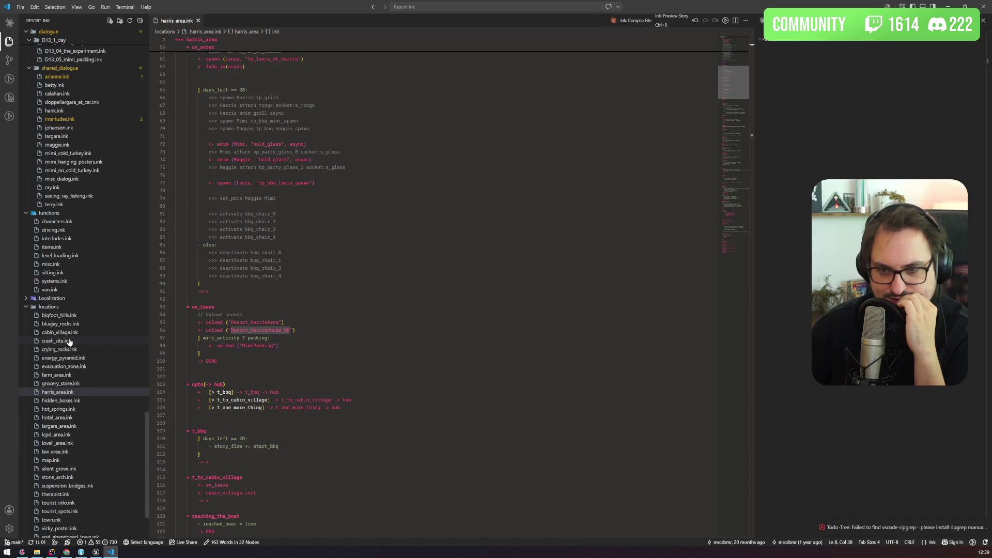
pyautogui.scroll(-3, 69, 392)
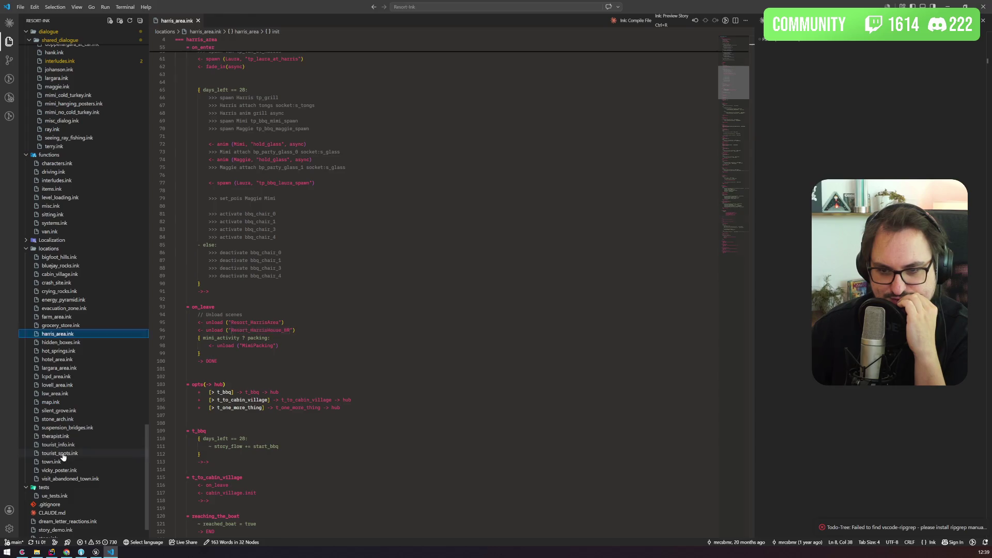
pyautogui.click(59, 444)
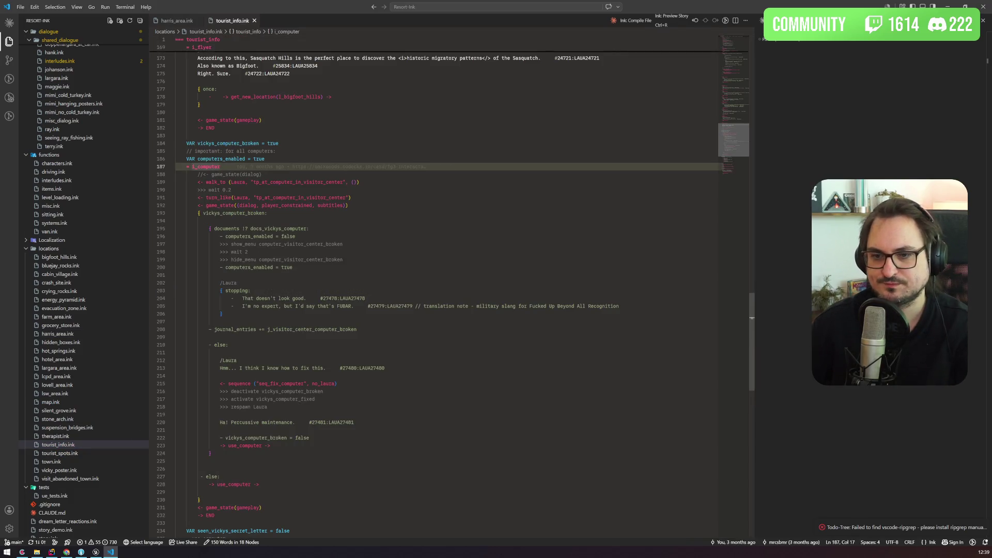
pyautogui.scroll(2, 237, 210)
pyautogui.hotkey('ctrl', 'shift', 'm')
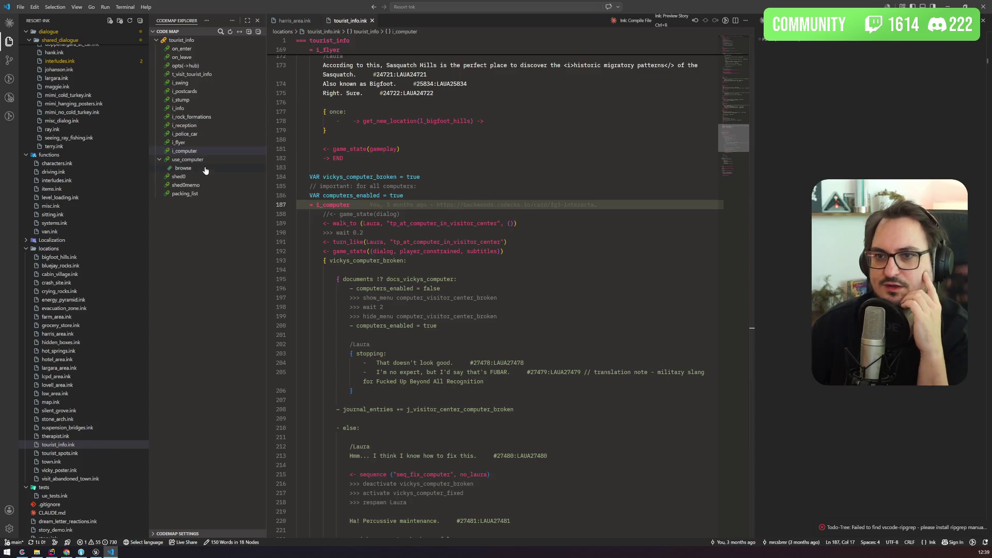
pyautogui.click(197, 143)
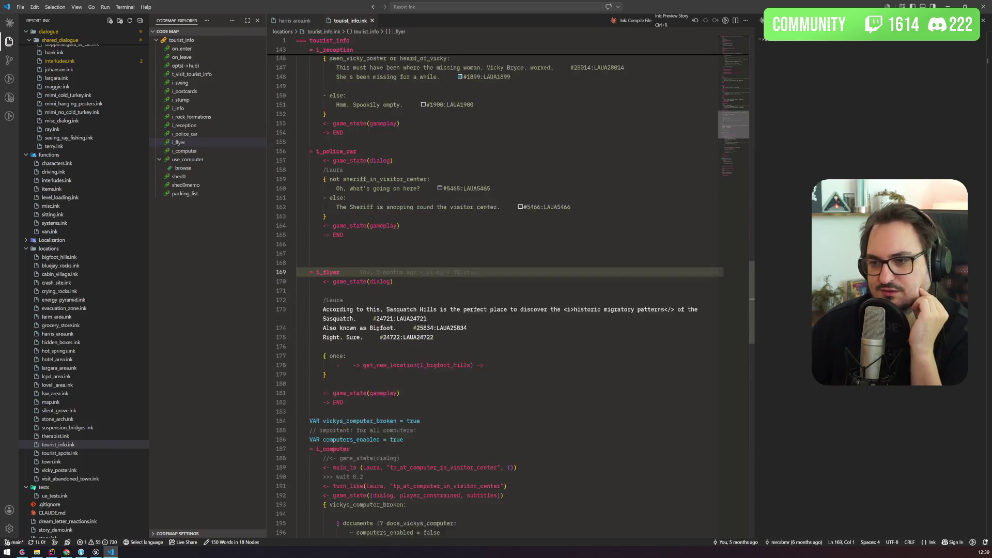
pyautogui.press('Up')
pyautogui.press('Up')
pyautogui.press('Up')
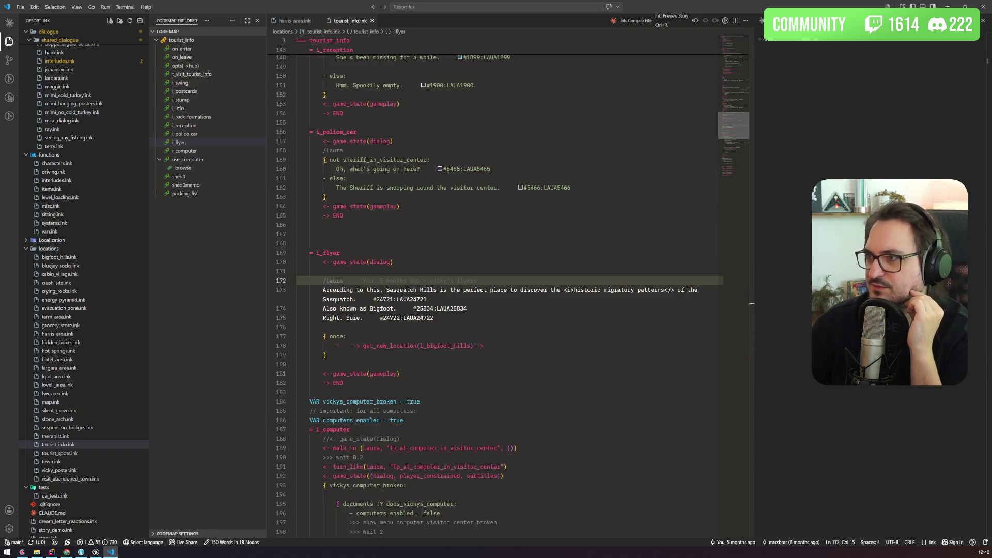
pyautogui.hotkey('ctrl', 'shift', 'f')
pyautogui.write('leaflets')
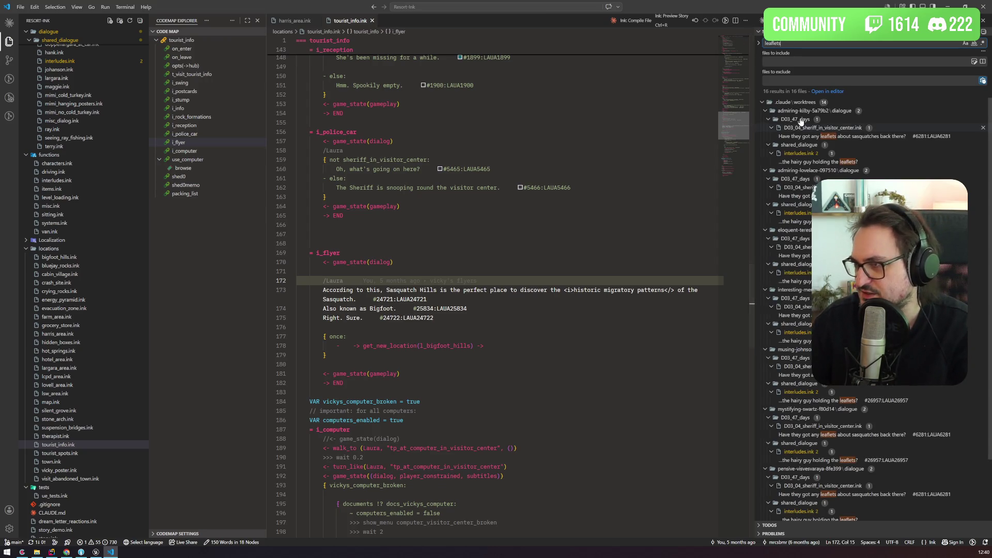
# Hide worktree results, refine the search to 'I've already got', and open the hotel_area.ink match
pyautogui.click(762, 103)
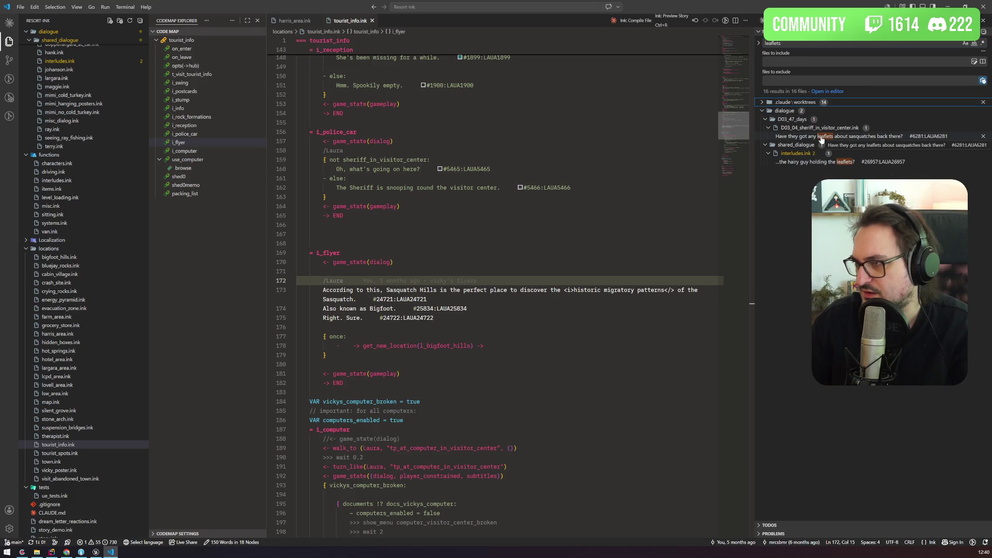
pyautogui.hotkey('ctrl', 'shift', 'f')
pyautogui.write('lea')
pyautogui.hotkey('ctrl', 'a')
pyautogui.write('all fly')
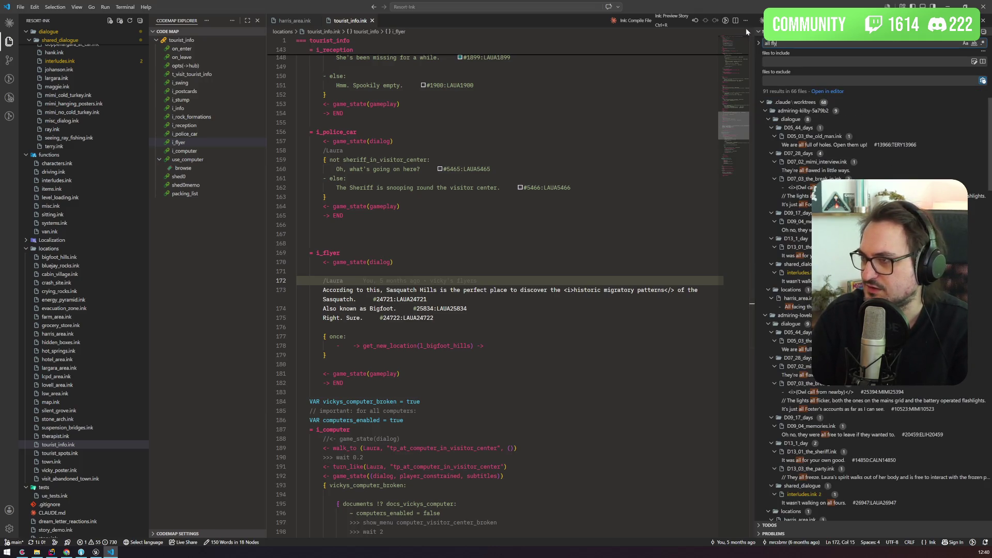
pyautogui.press('BackSpace')
pyautogui.press('BackSpace')
pyautogui.press('BackSpace')
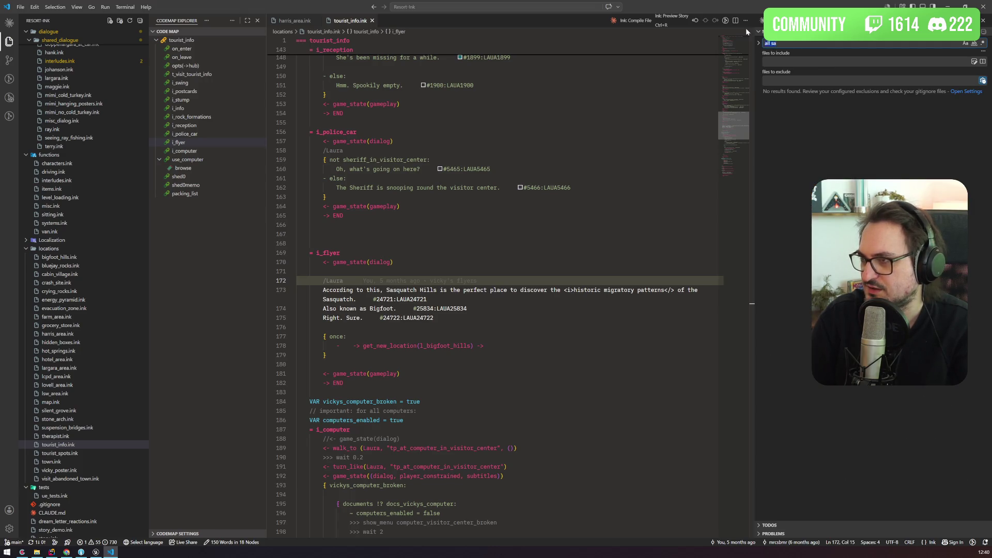
pyautogui.press('BackSpace')
pyautogui.press('BackSpace')
pyautogui.press('BackSpace')
pyautogui.write('in this')
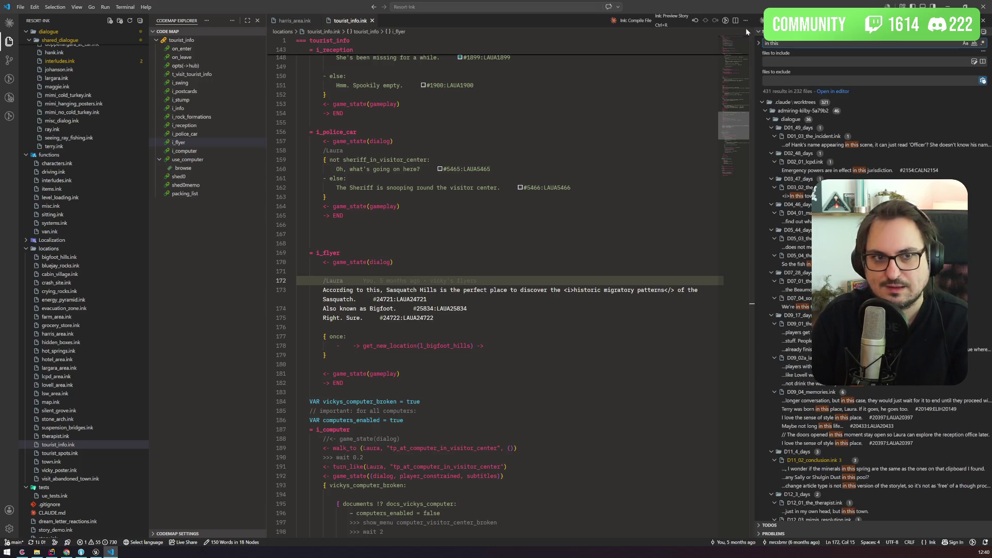
pyautogui.press('BackSpace')
pyautogui.press('BackSpace')
pyautogui.press('BackSpace')
pyautogui.write('I alre')
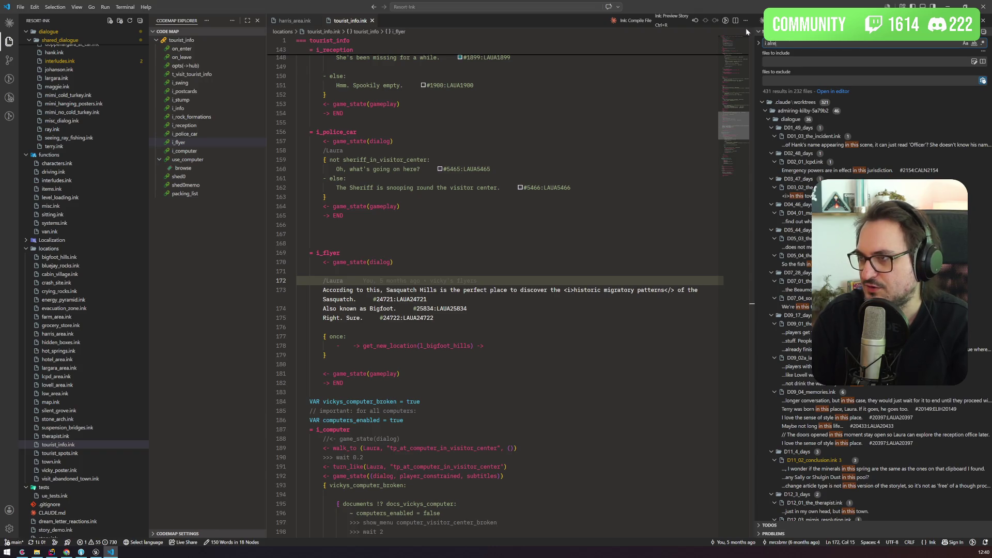
pyautogui.write('ady')
pyautogui.press('BackSpace')
pyautogui.press('BackSpace')
pyautogui.press('BackSpace')
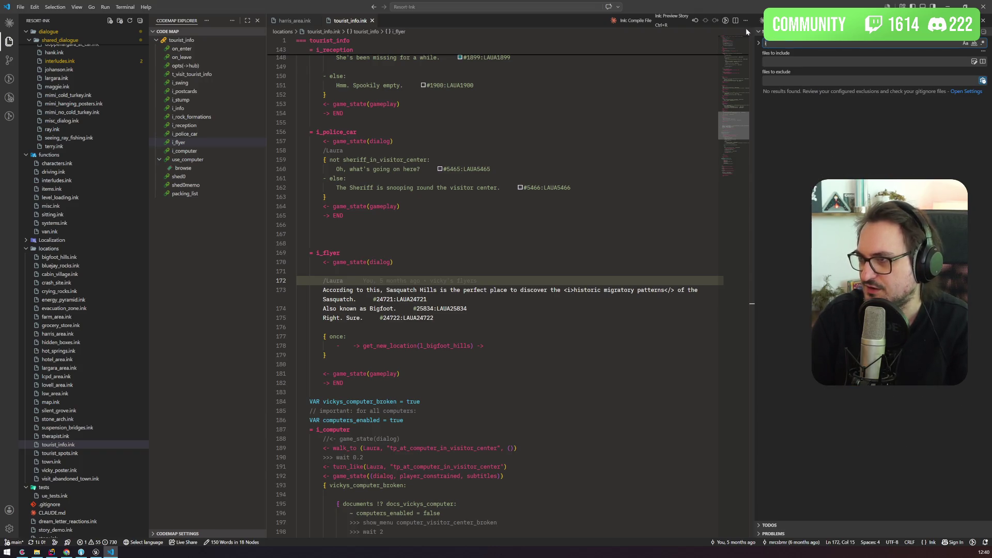
pyautogui.write("I've already got")
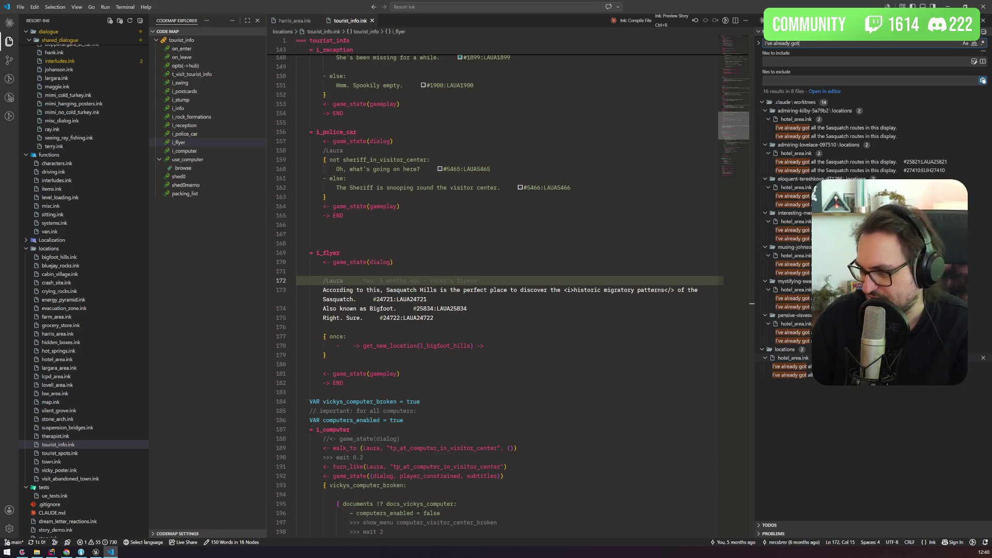
pyautogui.click(790, 367)
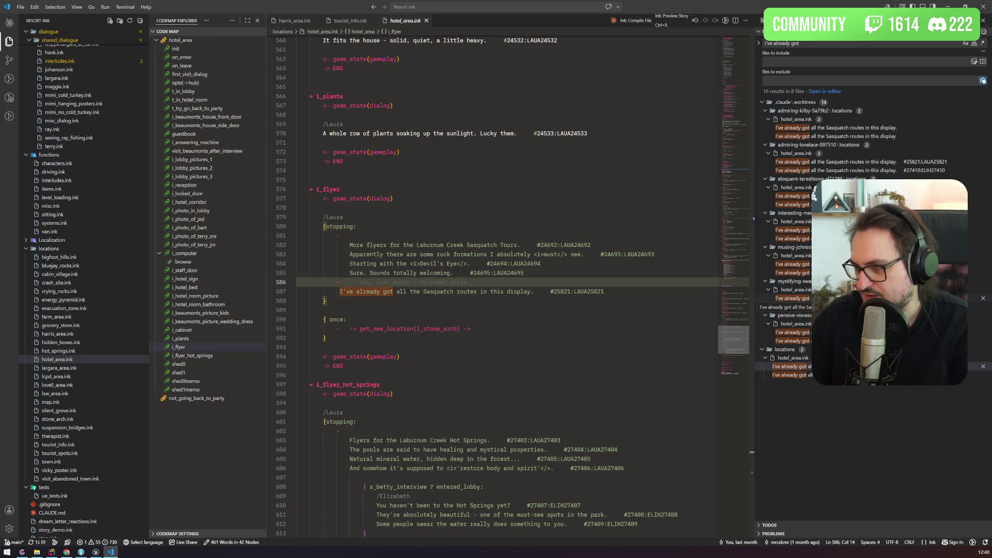
# Insert a /Laura line above the hot-springs flyer line and change ELIH28001 to LAUA28001
pyautogui.click(760, 104)
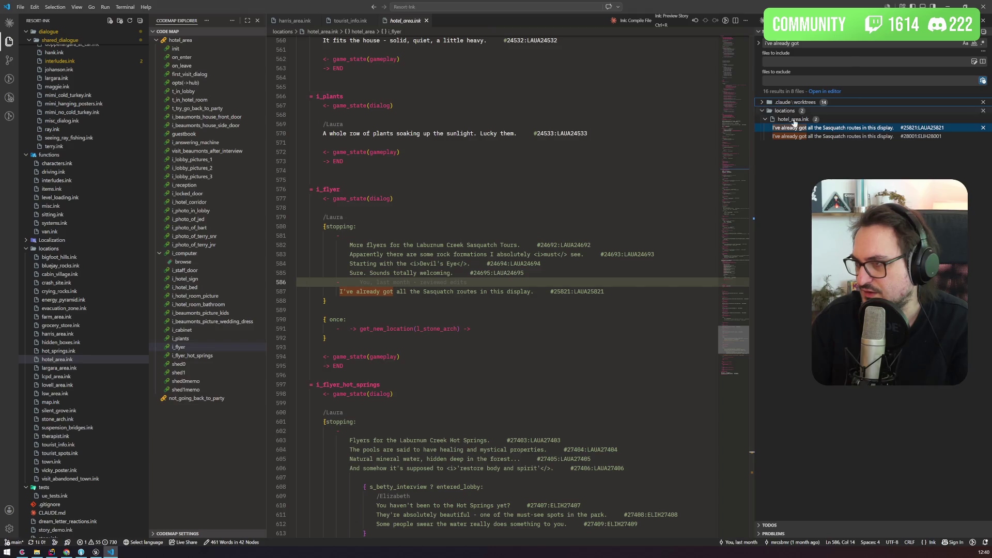
pyautogui.click(812, 136)
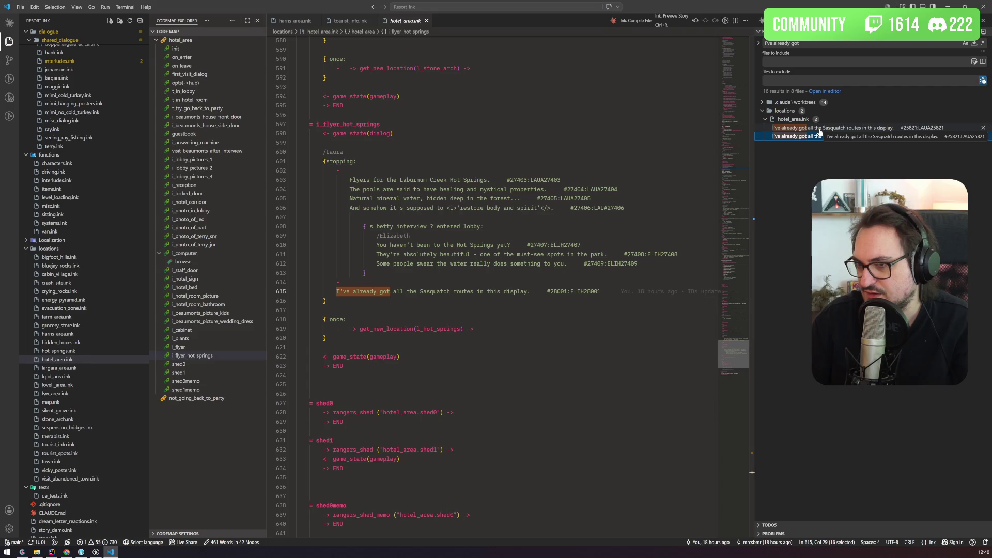
pyautogui.click(352, 282)
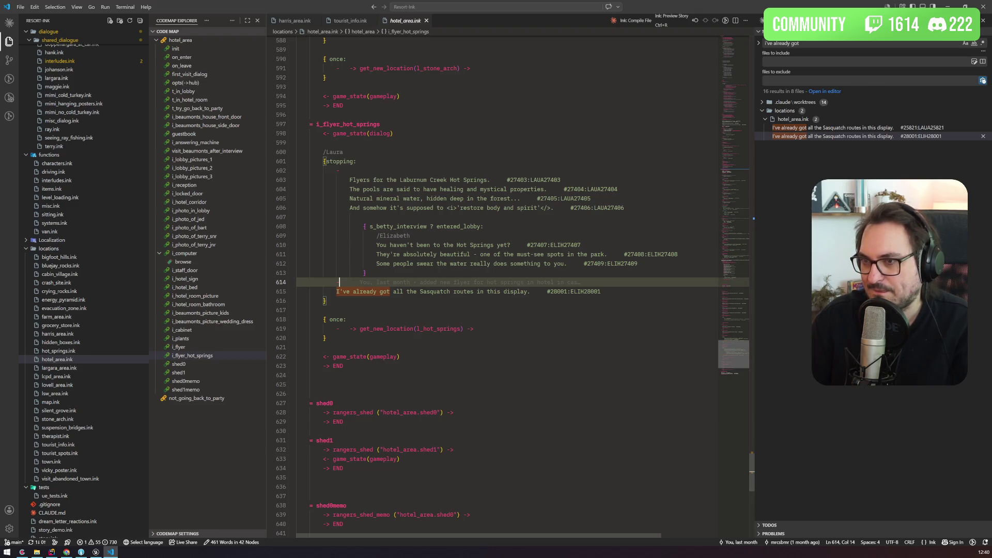
pyautogui.press('Return')
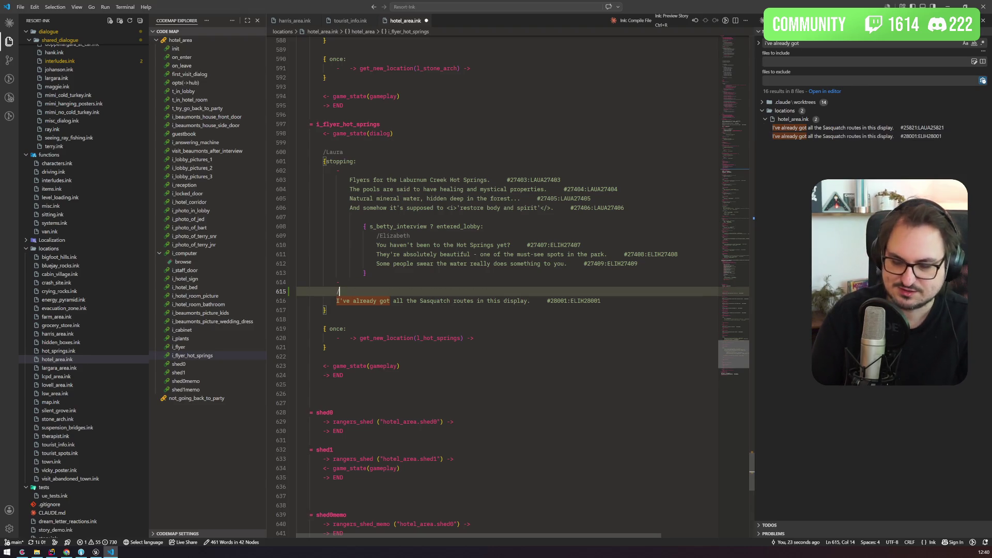
pyautogui.write('/Laura')
pyautogui.click(584, 301)
pyautogui.write('LAURA')
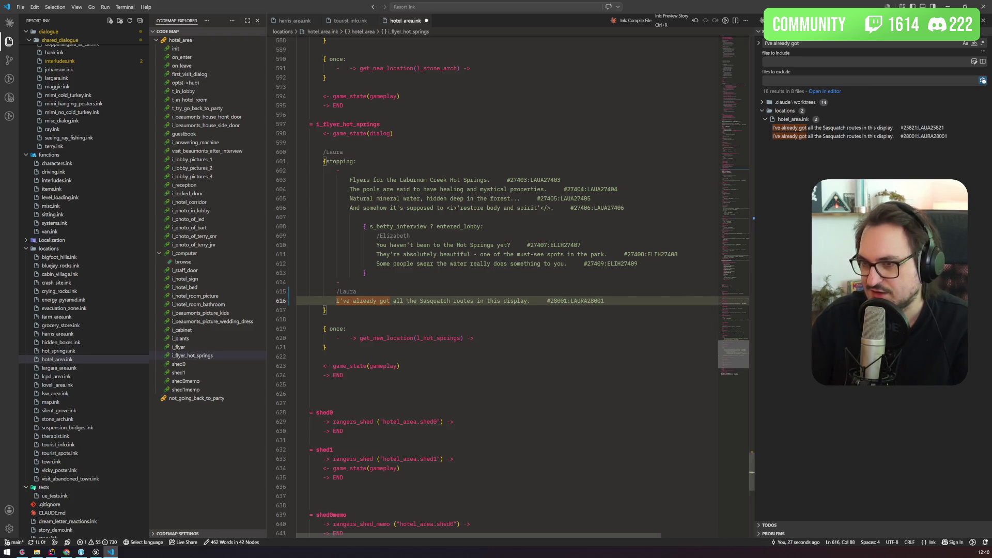
pyautogui.press('BackSpace')
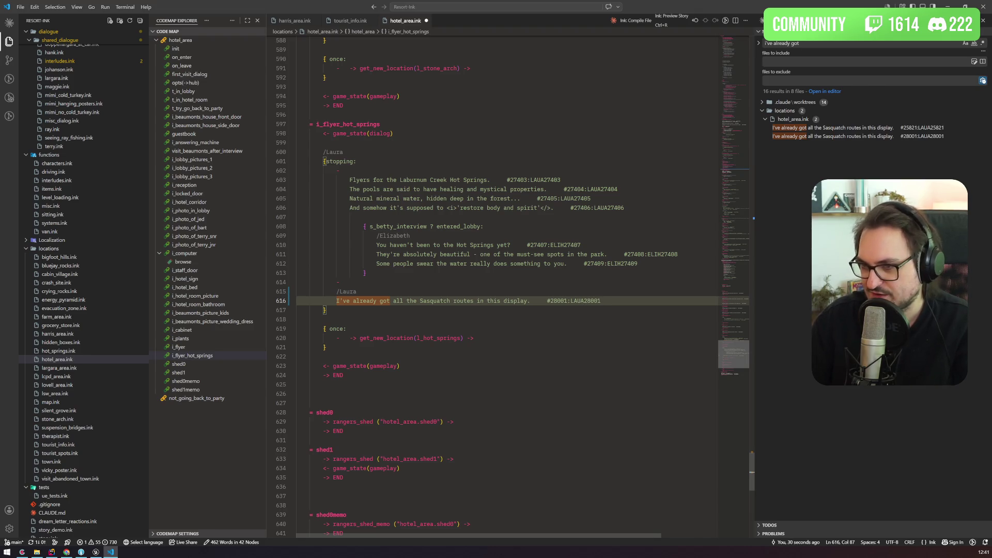
# Screenshot the edit, compare the matches at lines 587 and 616, and select the /Laura lines
pyautogui.press('super+shift+s')
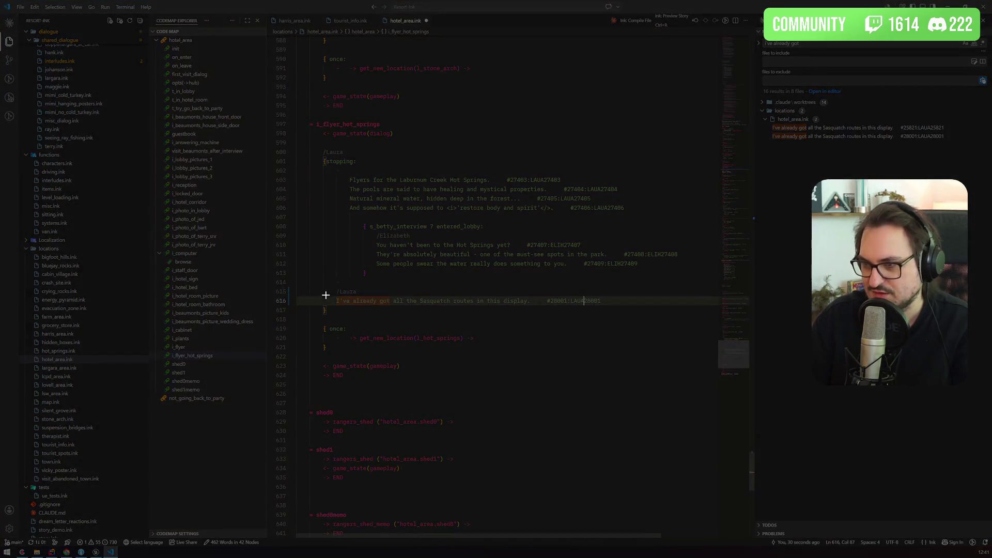
pyautogui.moveTo(325, 313); pyautogui.dragTo(610, 292)
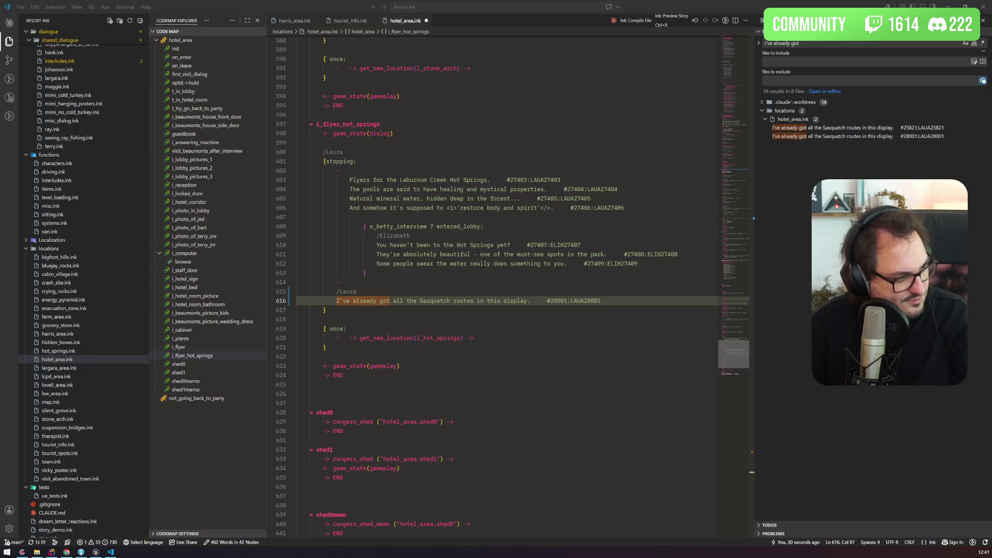
pyautogui.click(442, 255)
pyautogui.press('Down')
pyautogui.press('Down')
pyautogui.press('Down')
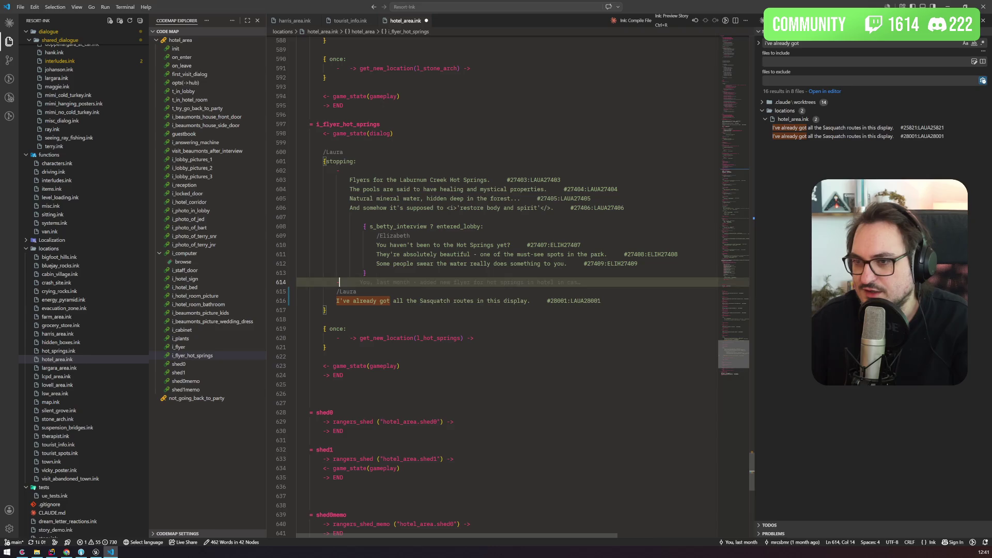
pyautogui.click(831, 128)
pyautogui.click(833, 136)
pyautogui.click(834, 129)
pyautogui.click(833, 140)
pyautogui.moveTo(530, 291)
pyautogui.mouseDown()
pyautogui.moveTo(310, 283)
pyautogui.moveTo(339, 272)
pyautogui.mouseUp()
pyautogui.hotkey('ctrl', 'c')
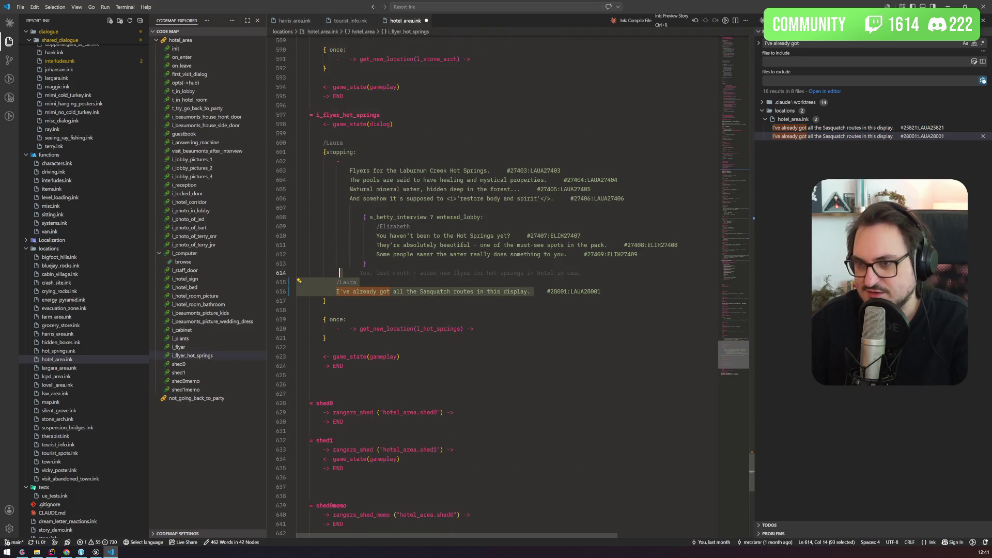
pyautogui.click(374, 6)
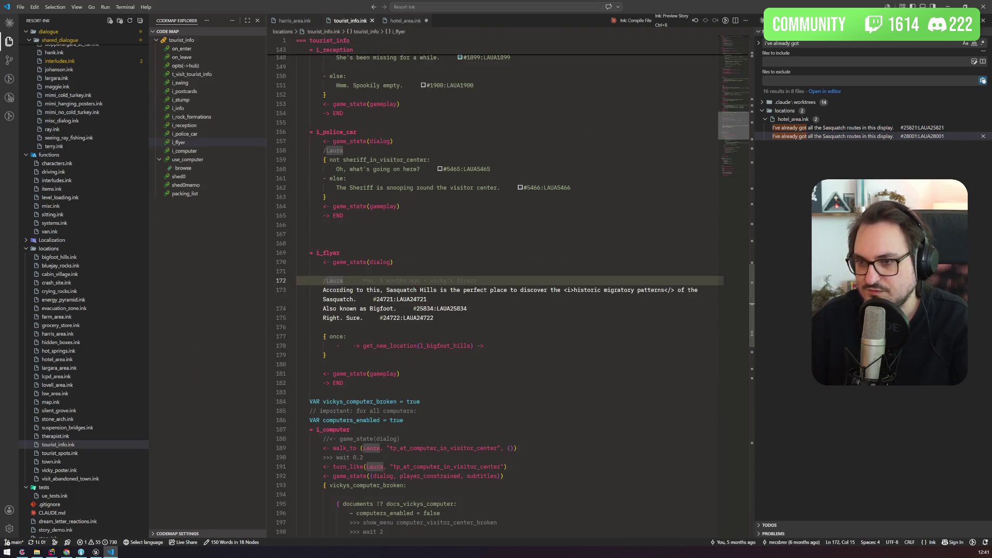
# Paste the /Laura line after the once block and add an empty two-option { stopping: } block
pyautogui.click(326, 355)
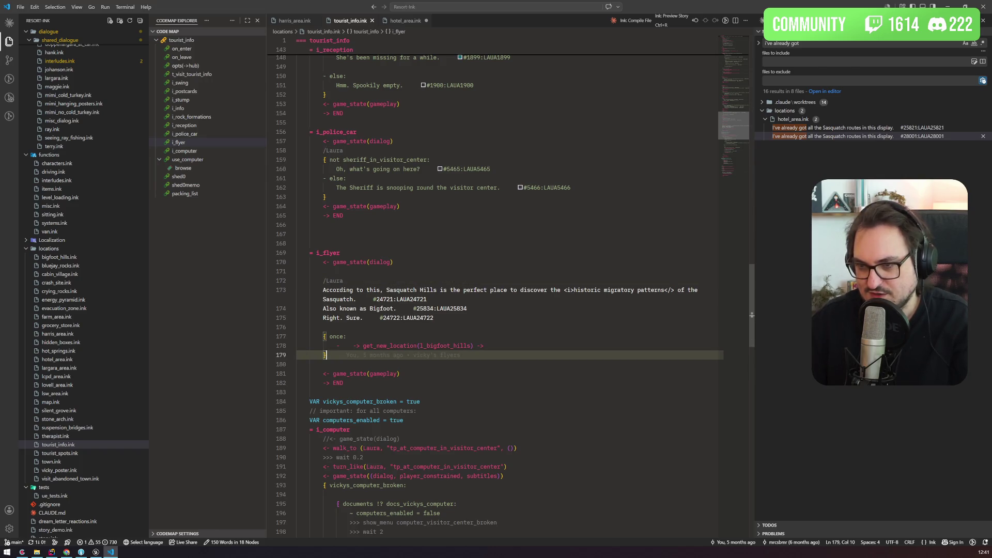
pyautogui.hotkey('ctrl', 'v')
pyautogui.click(393, 262)
pyautogui.press('Return')
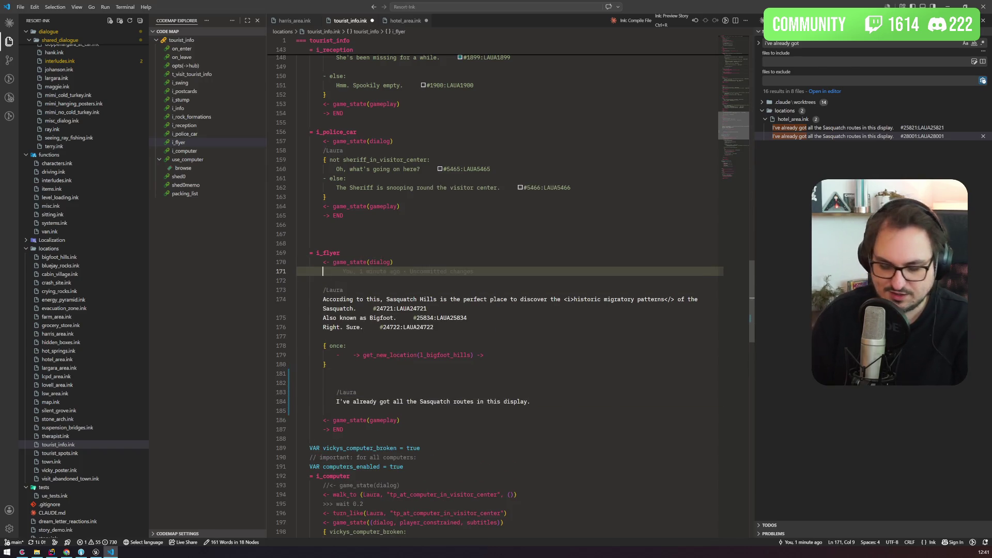
pyautogui.press('Return')
pyautogui.write('{ stopping:')
pyautogui.press('Return')
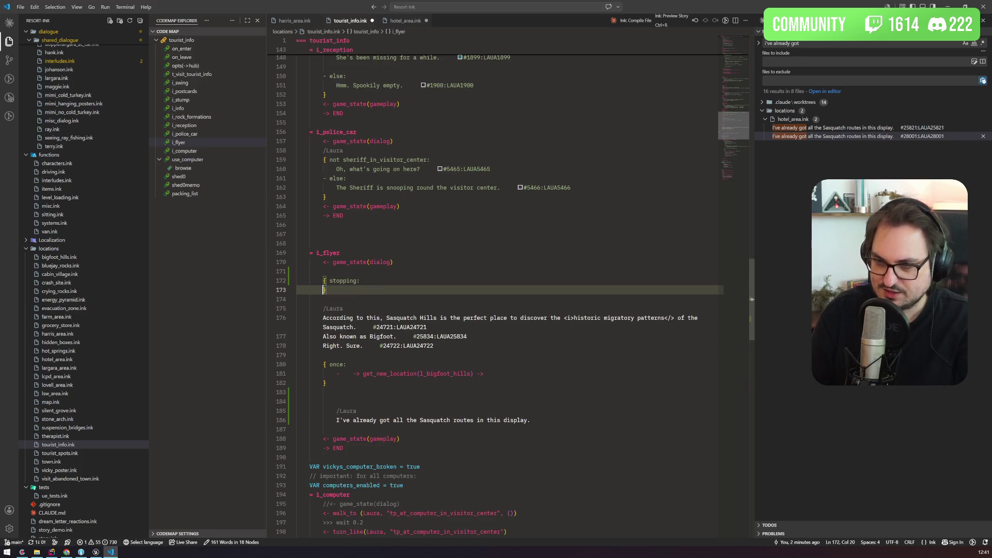
pyautogui.press('Return')
pyautogui.press('Up')
pyautogui.press('Tab')
pyautogui.write('-')
pyautogui.press('Return')
pyautogui.write('-')
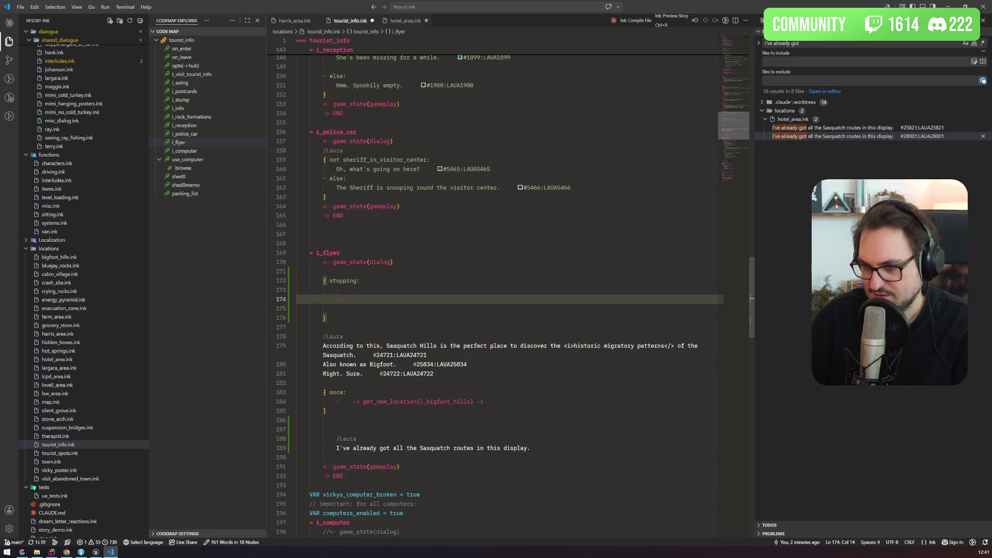
# Delete the once wrapper around the location jump, including its leftover closing brace
pyautogui.moveTo(347, 392); pyautogui.dragTo(296, 383)
pyautogui.press('BackSpace')
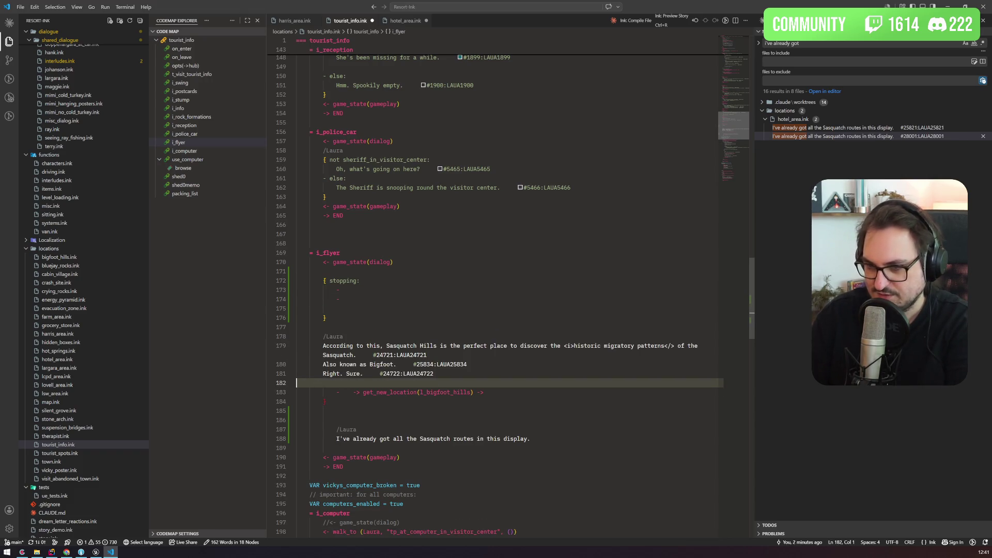
pyautogui.hotkey('alt', 'Up')
pyautogui.hotkey('ctrl', 'shift', 'k')
pyautogui.press('BackSpace')
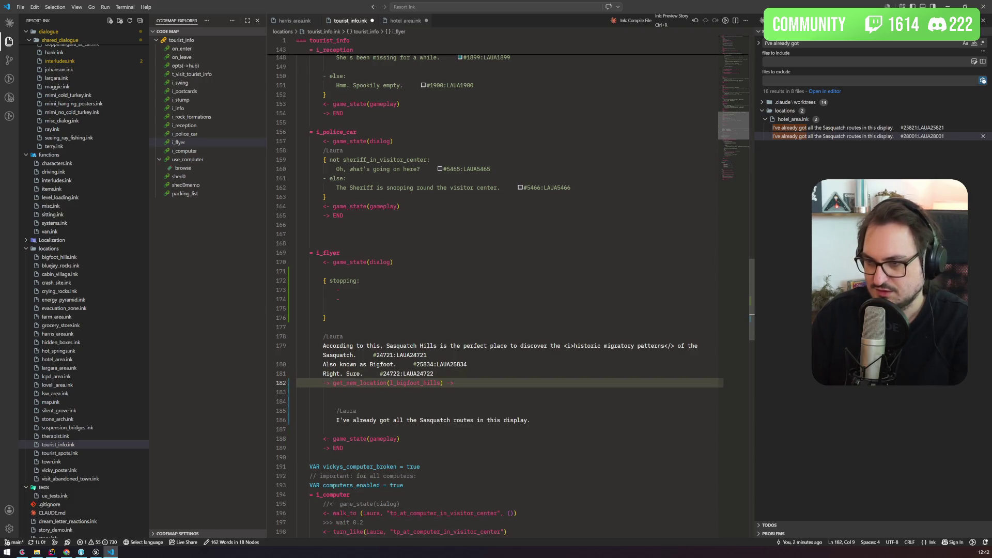
# Move the Sasquatch flyer lines and jump into the first stopping option, indented
pyautogui.moveTo(456, 383); pyautogui.dragTo(296, 346)
pyautogui.hotkey('ctrl', 'x')
pyautogui.click(349, 290)
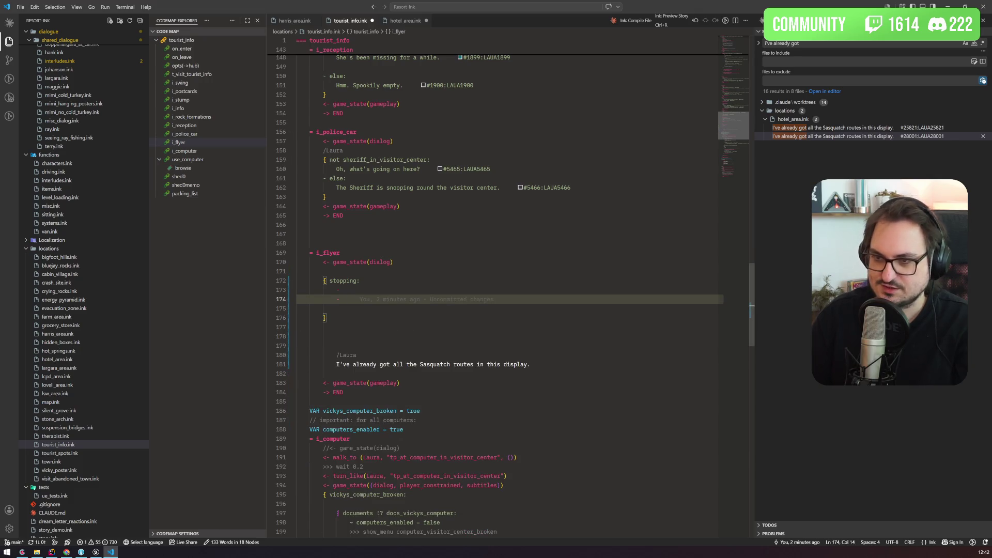
pyautogui.press('Return')
pyautogui.hotkey('ctrl', 'v')
pyautogui.moveTo(296, 355); pyautogui.dragTo(298, 307)
pyautogui.press('Tab')
pyautogui.press('Tab')
pyautogui.click(377, 299)
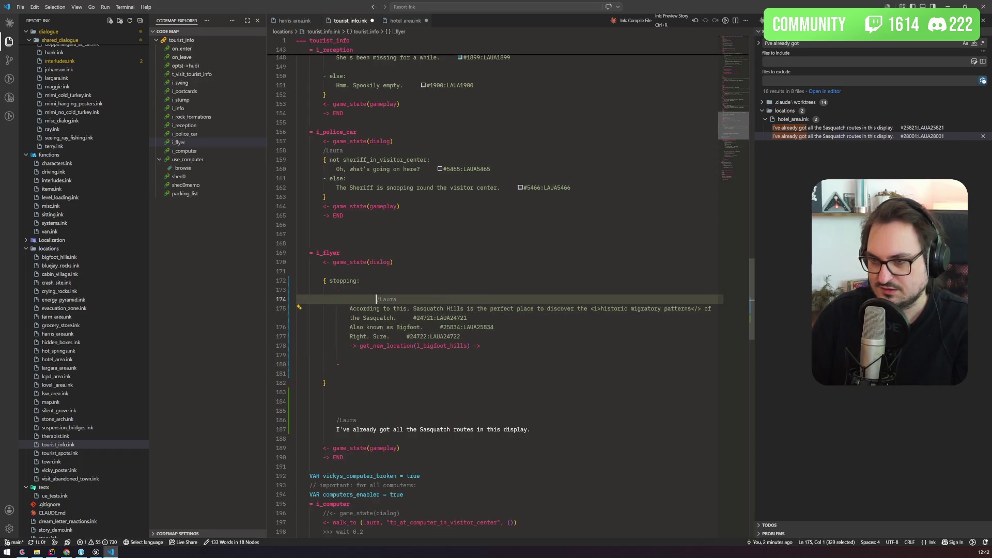
pyautogui.press('BackSpace')
pyautogui.press('BackSpace')
# Move the routes reminder under the second stopping option, indented, and remove the stray blank line
pyautogui.moveTo(532, 429)
pyautogui.mouseDown()
pyautogui.moveTo(298, 420)
pyautogui.moveTo(324, 411)
pyautogui.mouseUp()
pyautogui.hotkey('ctrl', 'x')
pyautogui.click(351, 364)
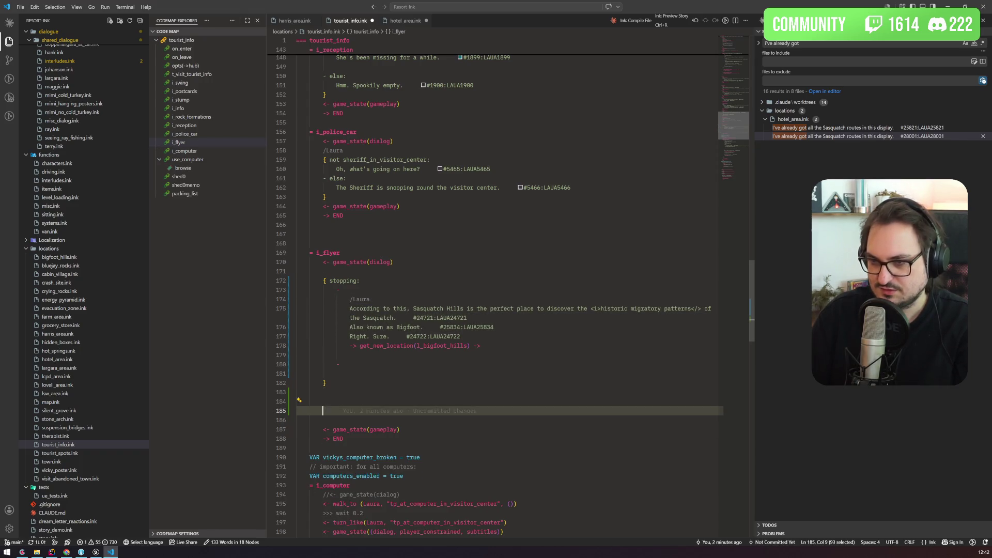
pyautogui.hotkey('ctrl', 'v')
pyautogui.moveTo(530, 383)
pyautogui.mouseDown()
pyautogui.moveTo(297, 365)
pyautogui.moveTo(297, 374)
pyautogui.mouseUp()
pyautogui.press('Tab')
pyautogui.click(296, 355)
pyautogui.click(297, 392)
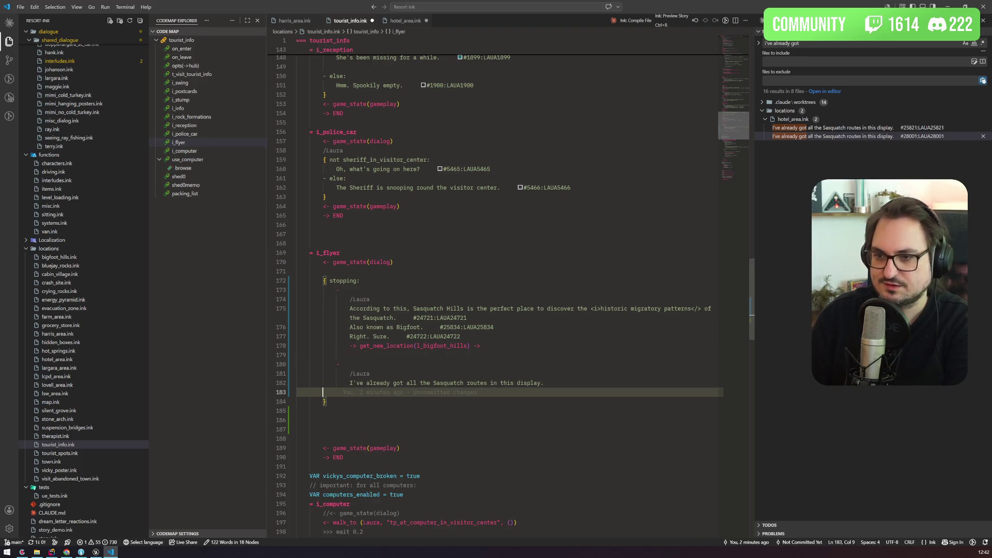
pyautogui.press('BackSpace')
# Remove the extra blank lines before the gameplay return and review the flyer lines' history
pyautogui.click(340, 252)
pyautogui.moveTo(296, 429); pyautogui.dragTo(296, 401)
pyautogui.press('BackSpace')
pyautogui.click(297, 271)
pyautogui.click(296, 233)
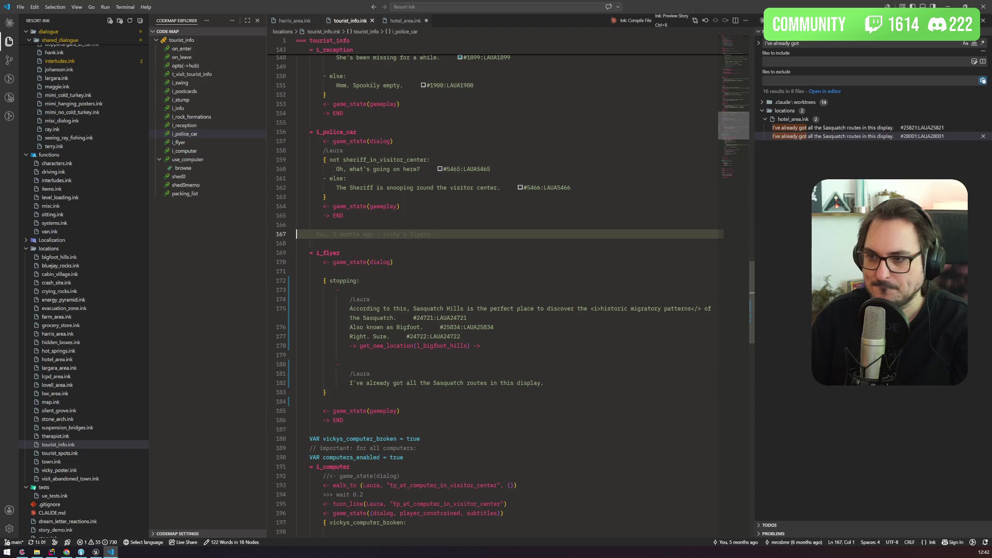
pyautogui.click(546, 382)
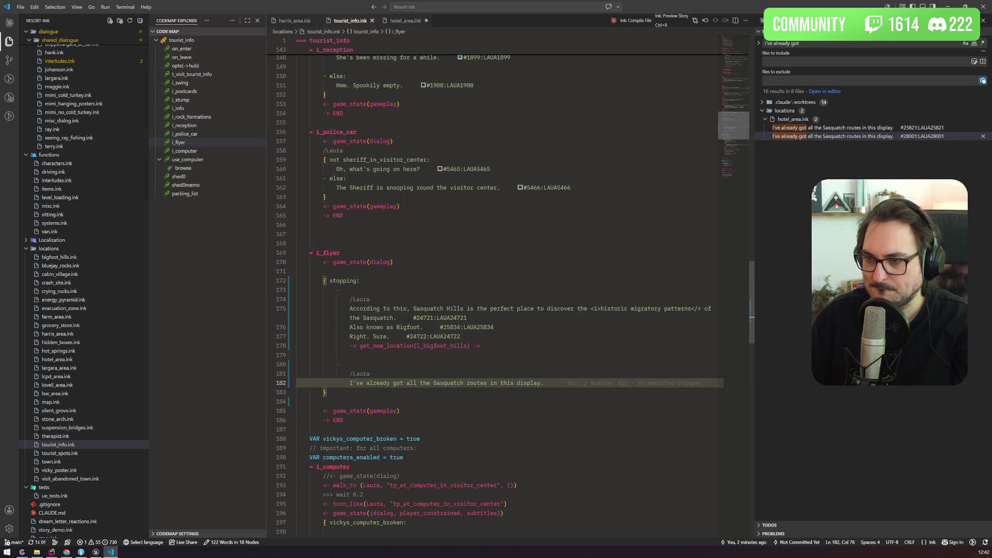
pyautogui.click(466, 318)
pyautogui.rightClick(513, 314)
pyautogui.press('Escape')
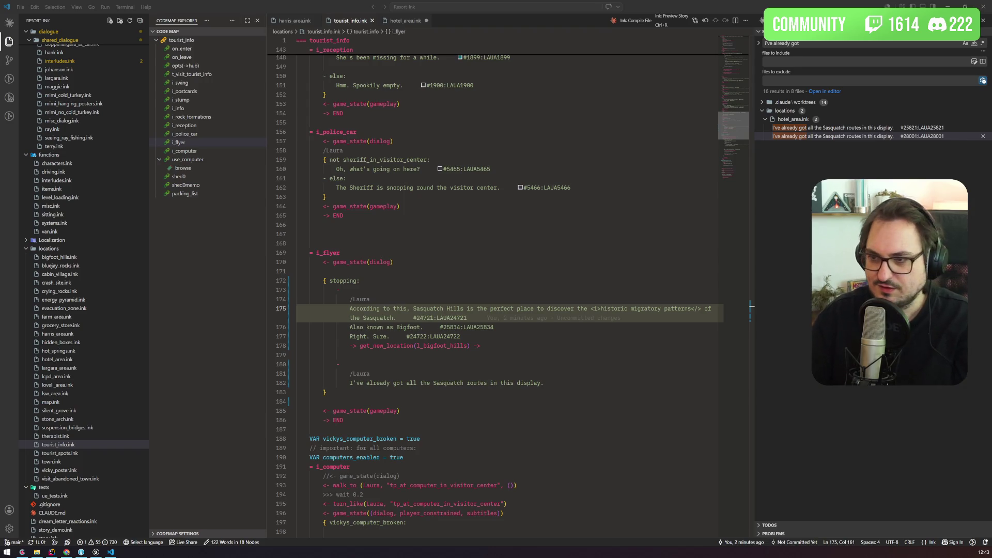
# Take screen captures of the reworked flyer code and the search results
pyautogui.moveTo(543, 383)
pyautogui.mouseDown()
pyautogui.moveTo(356, 383)
pyautogui.moveTo(349, 373)
pyautogui.mouseUp()
pyautogui.press('super+shift+s')
pyautogui.moveTo(299, 244)
pyautogui.mouseDown()
pyautogui.moveTo(695, 443)
pyautogui.moveTo(715, 433)
pyautogui.mouseUp()
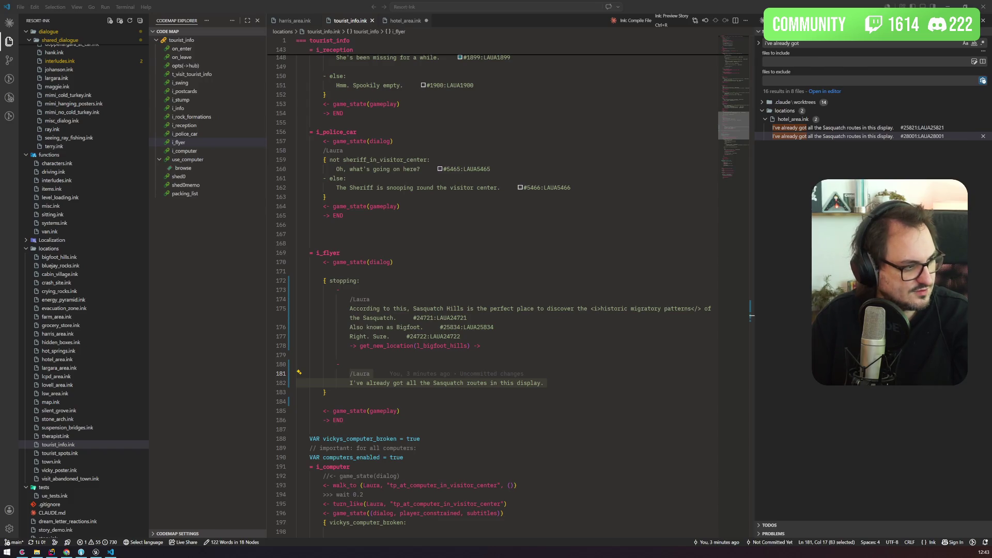
pyautogui.click(762, 141)
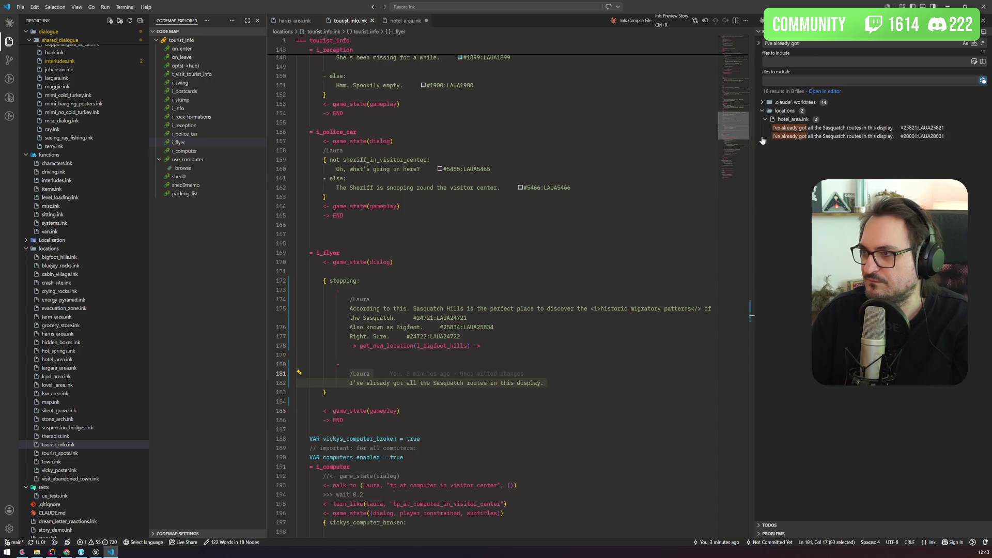
pyautogui.press('super+shift+s')
pyautogui.moveTo(755, 107); pyautogui.dragTo(953, 149)
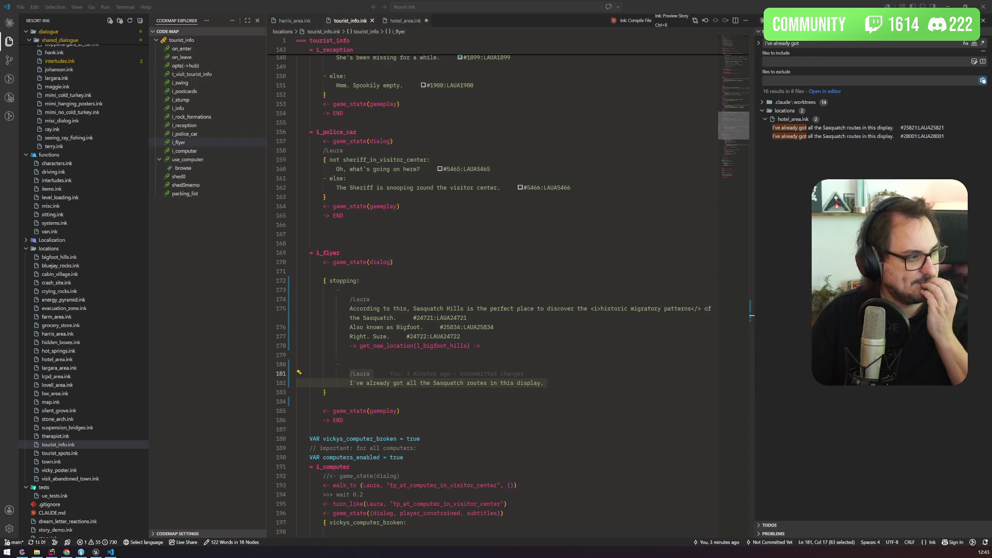
# Search all files for the selected get_new_location( call text
pyautogui.click(420, 336)
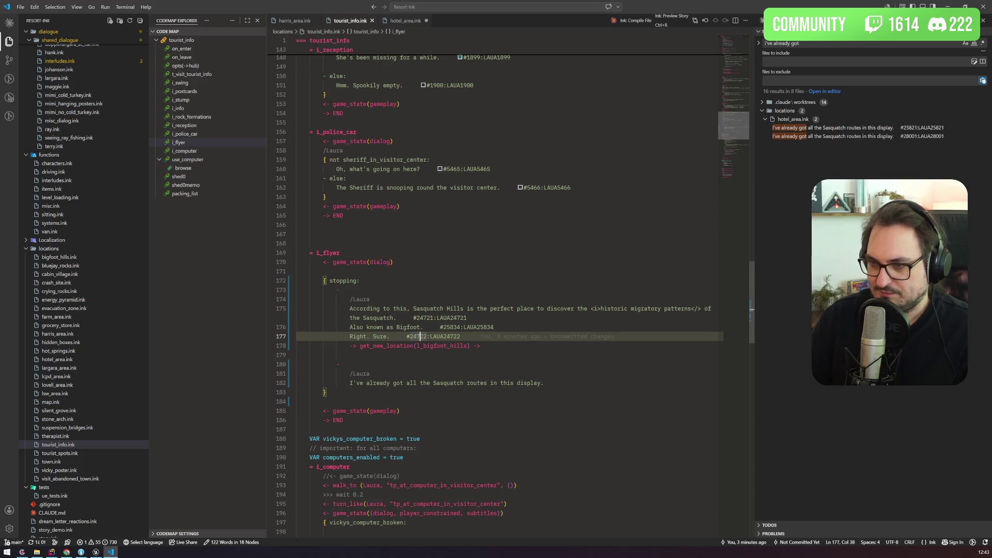
pyautogui.moveTo(359, 345); pyautogui.dragTo(423, 346)
pyautogui.hotkey('ctrl', 'shift', 'f')
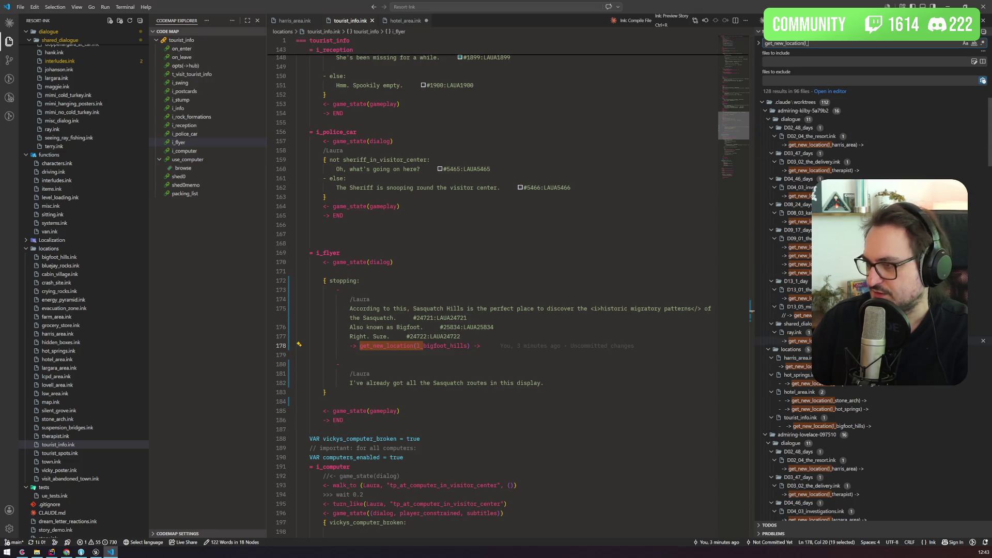
# Open hot_springs.ink from the results and paste tourist_info.ink's stopping block into its i_flyer
pyautogui.scroll(-5, 806, 310)
pyautogui.scroll(-6, 814, 192)
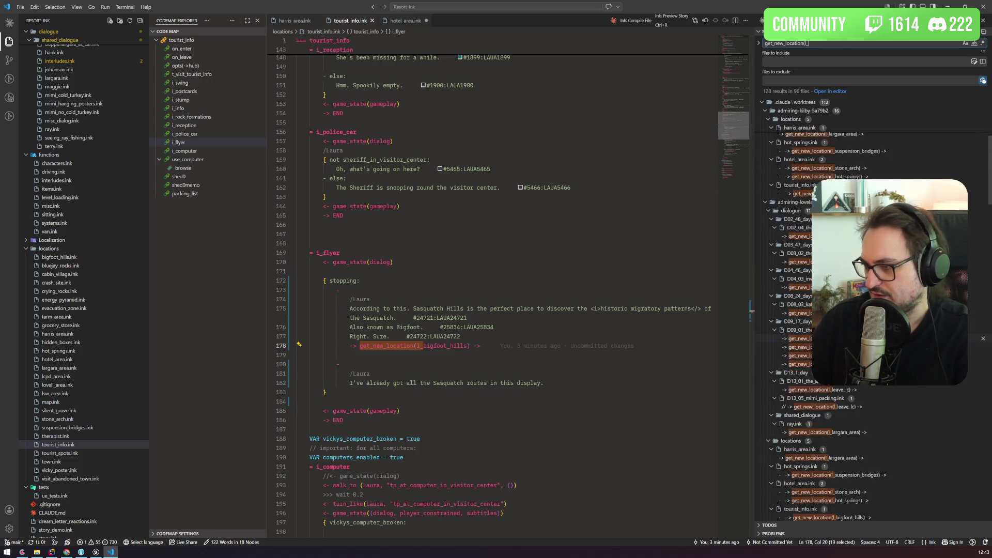
pyautogui.click(800, 378)
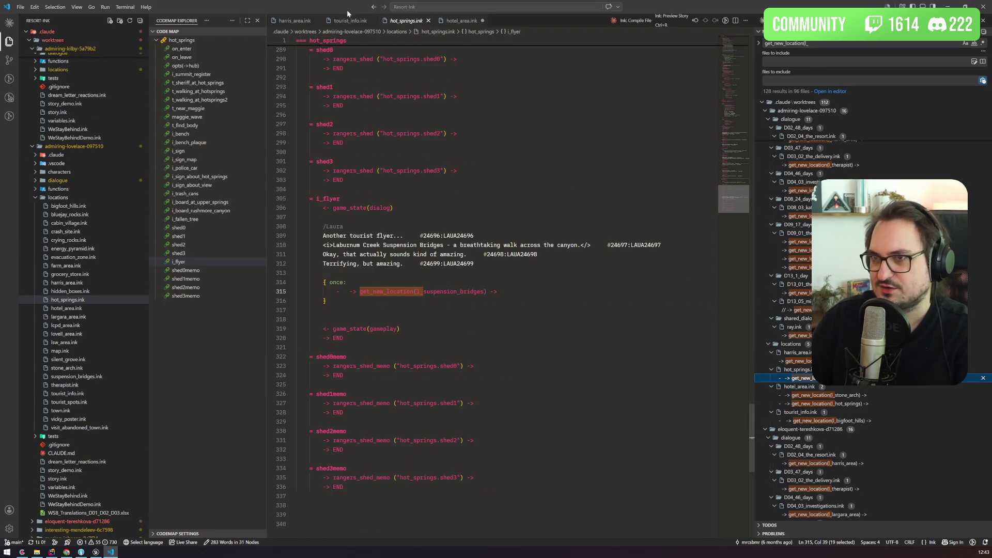
pyautogui.doubleClick(393, 23)
pyautogui.click(347, 25)
pyautogui.moveTo(297, 401); pyautogui.dragTo(297, 281)
pyautogui.click(405, 21)
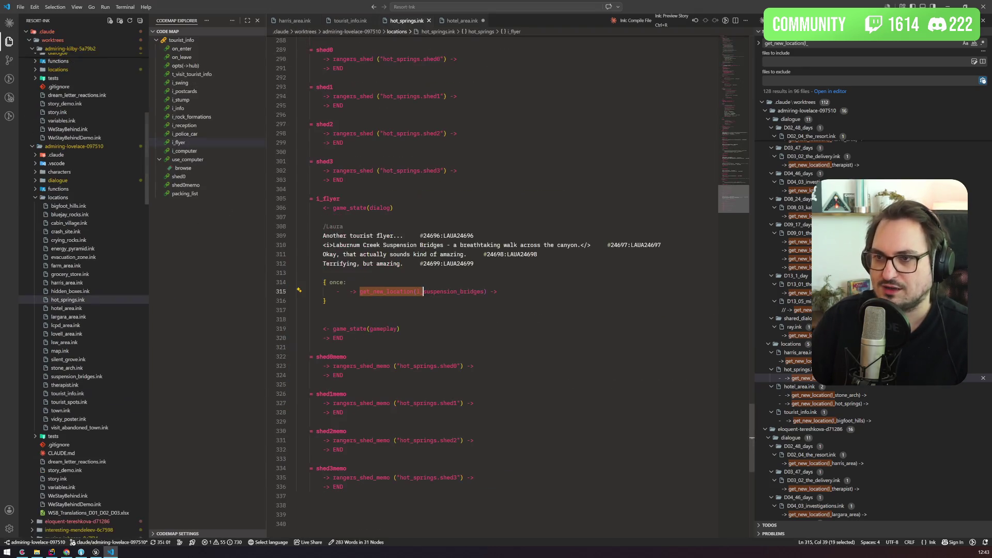
pyautogui.click(297, 217)
pyautogui.hotkey('ctrl', 'v')
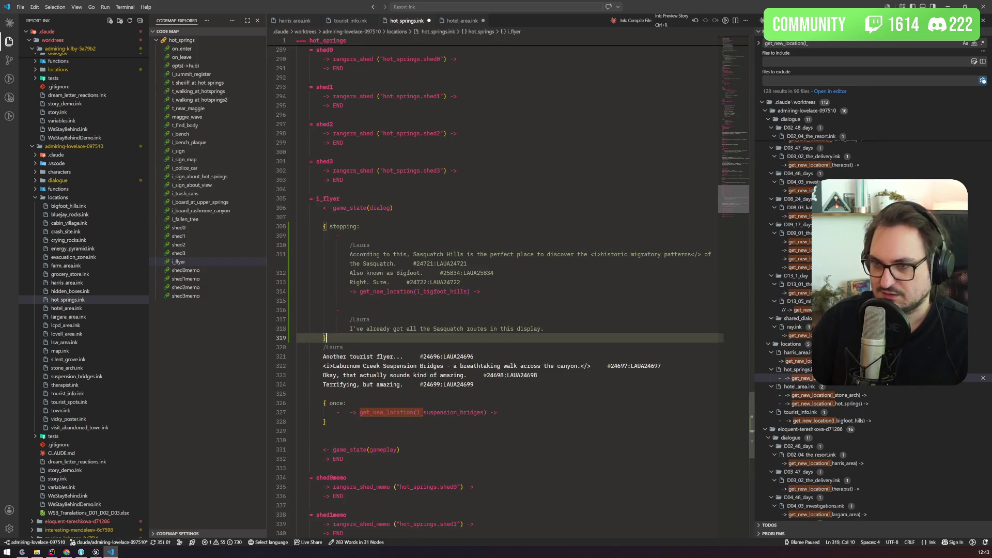
# Delete the old once block's opening and closing brace, unindenting the location jump
pyautogui.press('Down')
pyautogui.press('Down')
pyautogui.press('Down')
pyautogui.press('End')
pyautogui.hotkey('shift', 'Up')
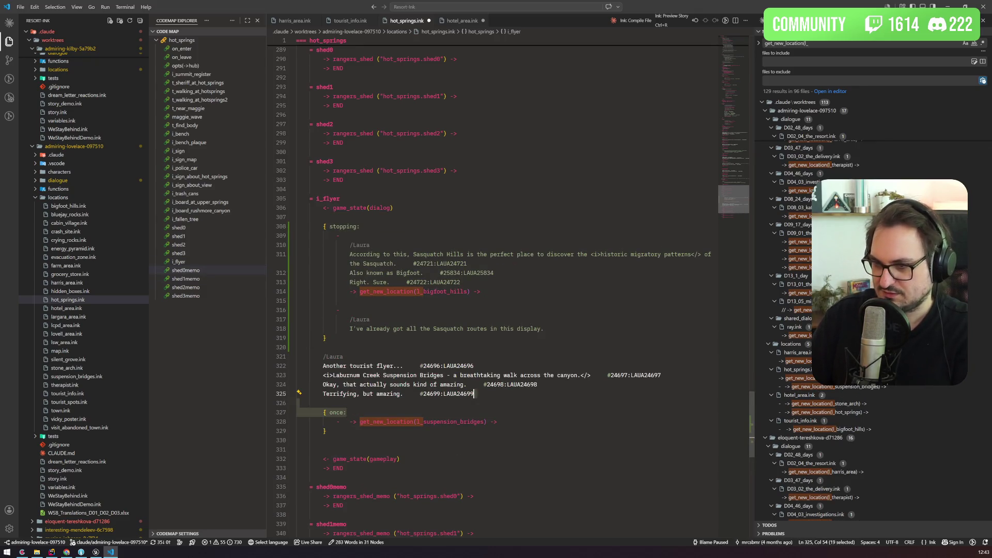
pyautogui.hotkey('ctrl', 'shift', 'k')
pyautogui.press('Down')
pyautogui.press('End')
pyautogui.hotkey('ctrl', 'shift', 'Left')
pyautogui.hotkey('ctrl', 'shift', 'Left')
pyautogui.press('BackSpace')
pyautogui.press('Home')
pyautogui.press('Delete')
pyautogui.press('Delete')
pyautogui.press('Delete')
pyautogui.press('BackSpace')
# Replace the copied Sasquatch lines with the Laburnum Creek flyer lines under the first option
pyautogui.press('End')
pyautogui.hotkey('shift', 'Up')
pyautogui.hotkey('shift', 'Up')
pyautogui.hotkey('shift', 'Up')
pyautogui.hotkey('shift', 'Home')
pyautogui.press('BackSpace')
pyautogui.press('Up')
pyautogui.press('Up')
pyautogui.press('Up')
pyautogui.hotkey('shift', 'Up')
pyautogui.hotkey('shift', 'Up')
pyautogui.hotkey('shift', 'Up')
pyautogui.hotkey('shift', 'End')
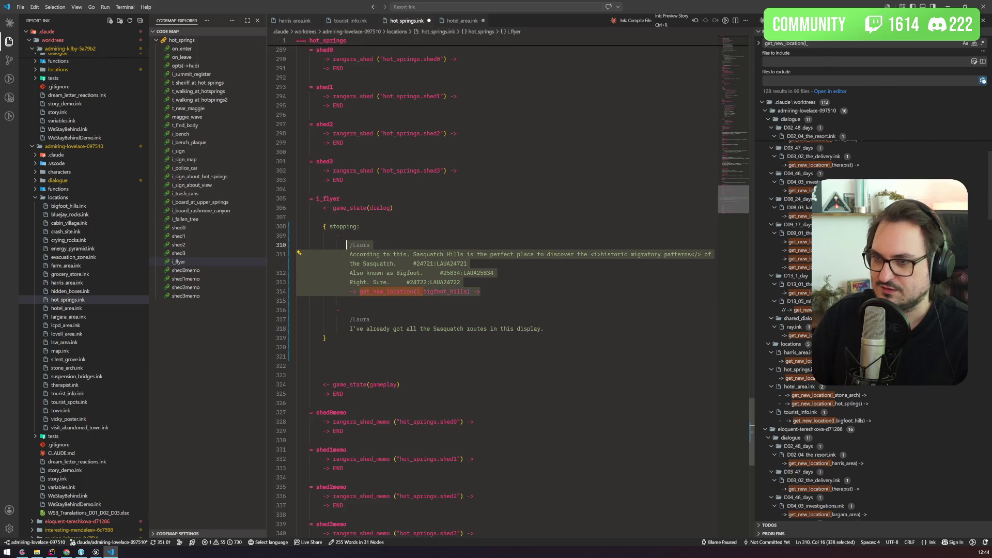
pyautogui.hotkey('ctrl', 'v')
pyautogui.hotkey('shift', 'Up')
pyautogui.hotkey('shift', 'Up')
pyautogui.hotkey('shift', 'Up')
pyautogui.hotkey('shift', 'Home')
pyautogui.hotkey('shift', 'Home')
pyautogui.hotkey('shift', 'Up')
pyautogui.press('Tab')
pyautogui.press('Tab')
# Delete the extra blank lines after the block, then open hotel_area.ink's stone_arch match
pyautogui.click(297, 347)
pyautogui.press('Delete')
pyautogui.press('Delete')
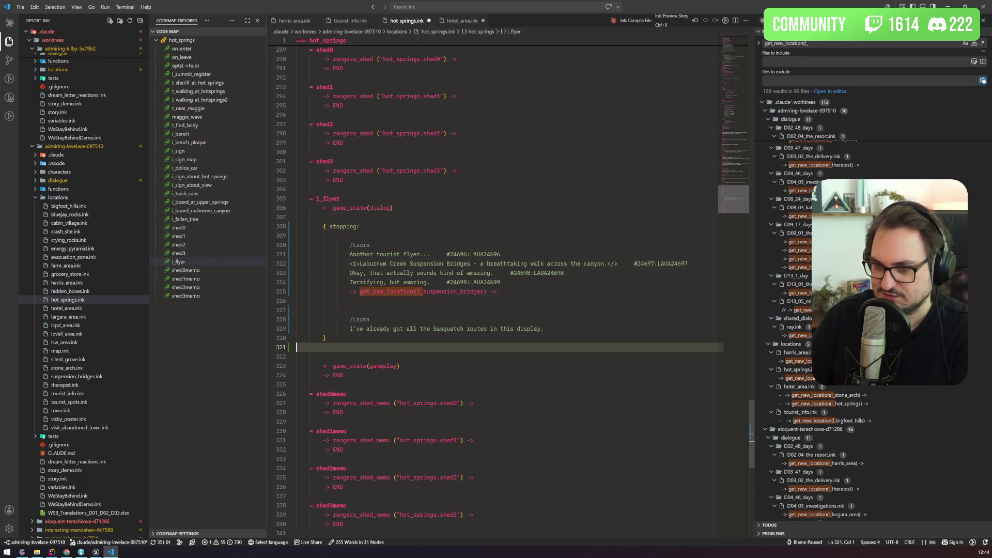
pyautogui.press('Up')
pyautogui.press('Up')
pyautogui.press('Up')
pyautogui.press('End')
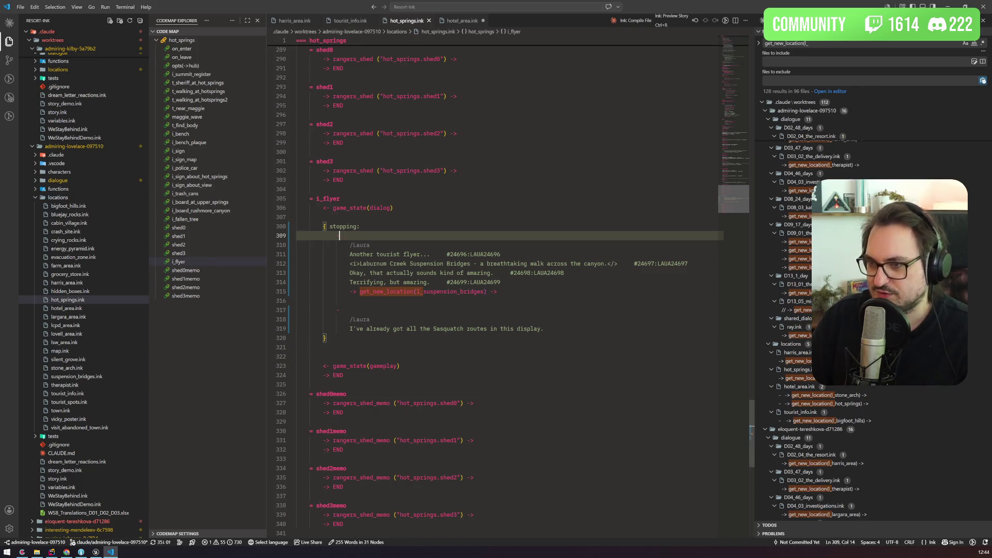
pyautogui.click(865, 397)
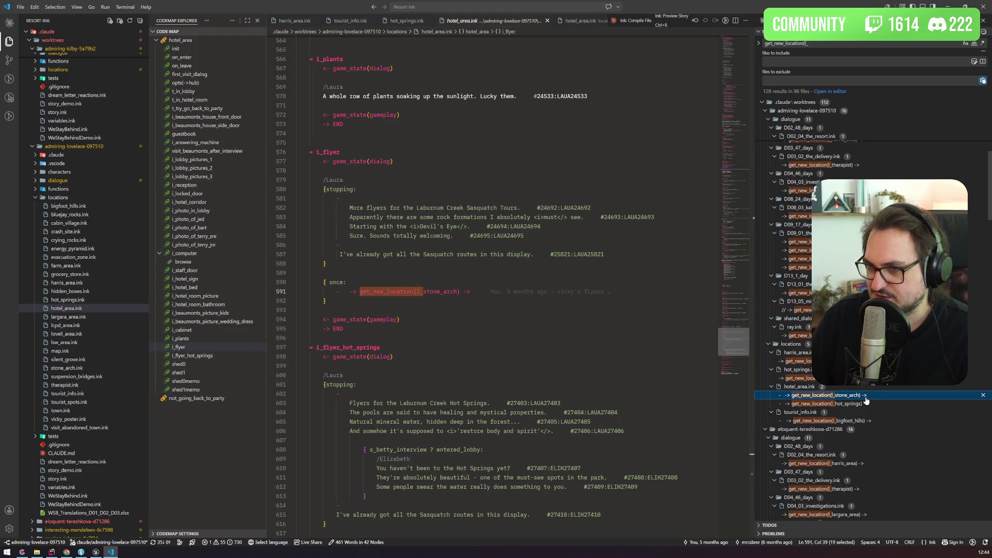
# Check the hotel_area.ink hot_springs jump, then add a line below tourist_info.ink's dialog state line
pyautogui.click(825, 405)
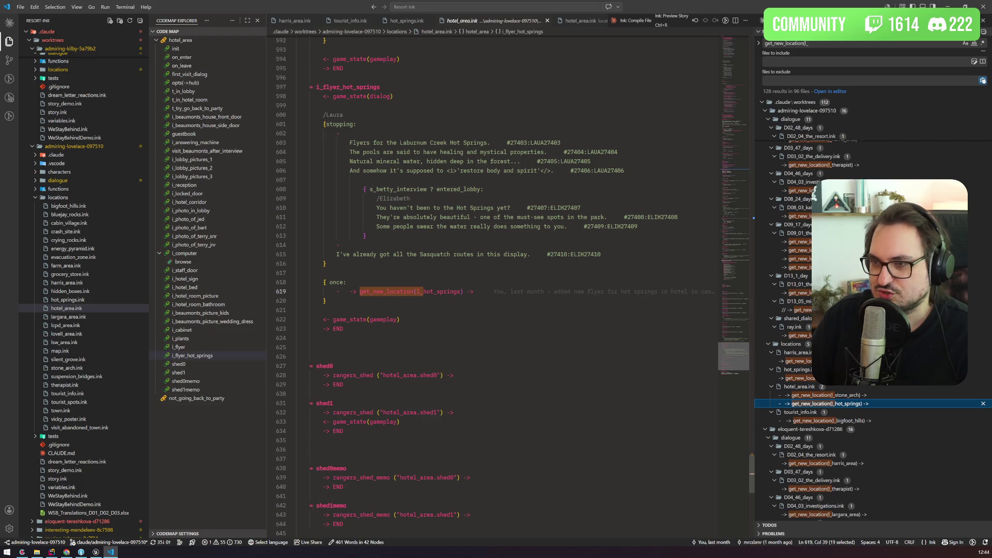
pyautogui.click(878, 420)
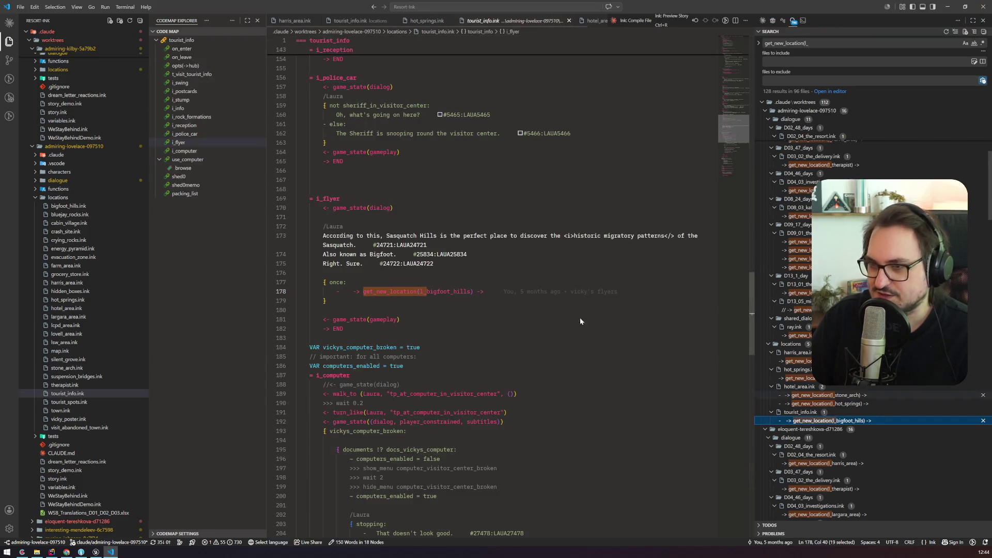
pyautogui.click(394, 207)
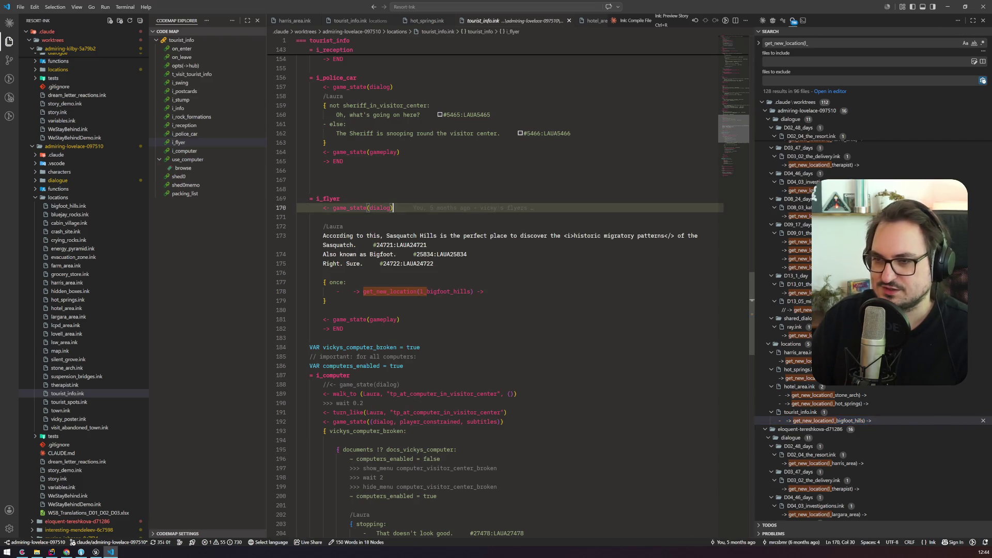
pyautogui.press('Return')
pyautogui.press('Return')
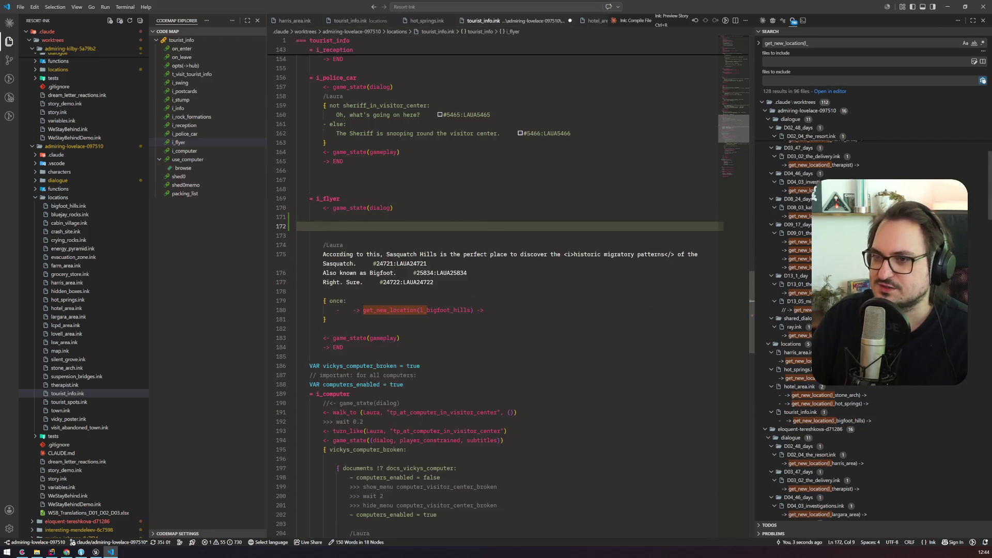
# In the main hot_springs.ink, put the stopping block over the old flyer lines 308–320
pyautogui.hotkey('alt', 'Left')
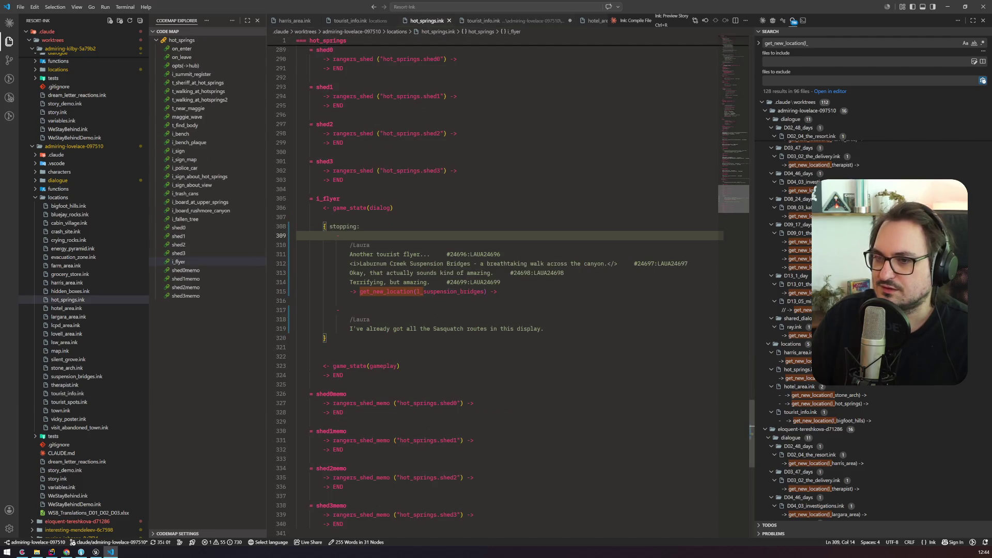
pyautogui.hotkey('shift', 'alt', 'Right')
pyautogui.hotkey('shift', 'alt', 'Right')
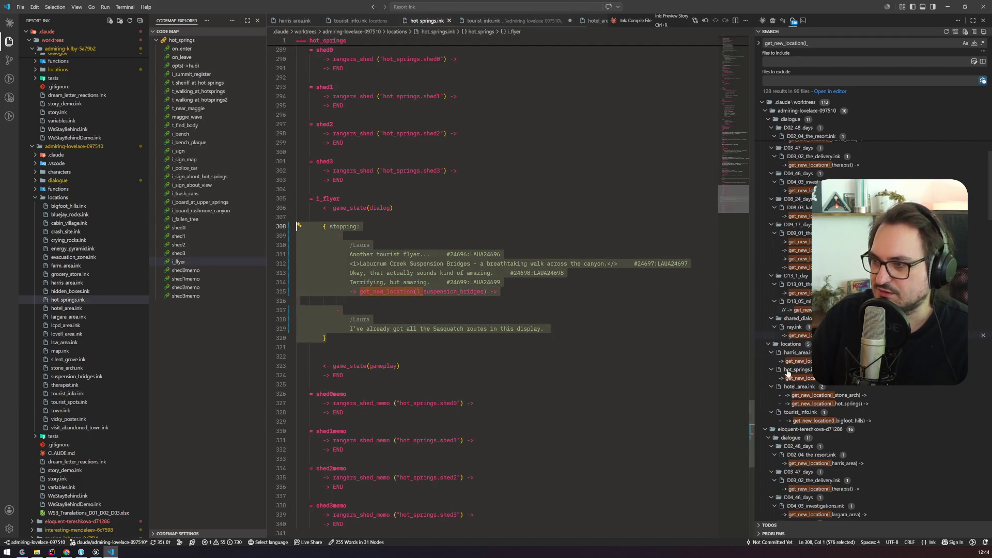
pyautogui.scroll(5, 780, 258)
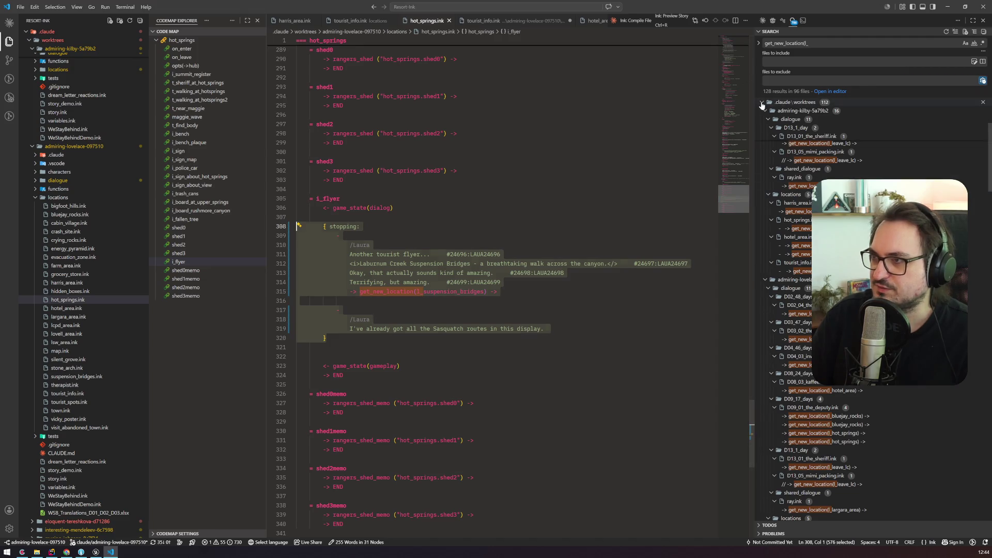
pyautogui.click(761, 103)
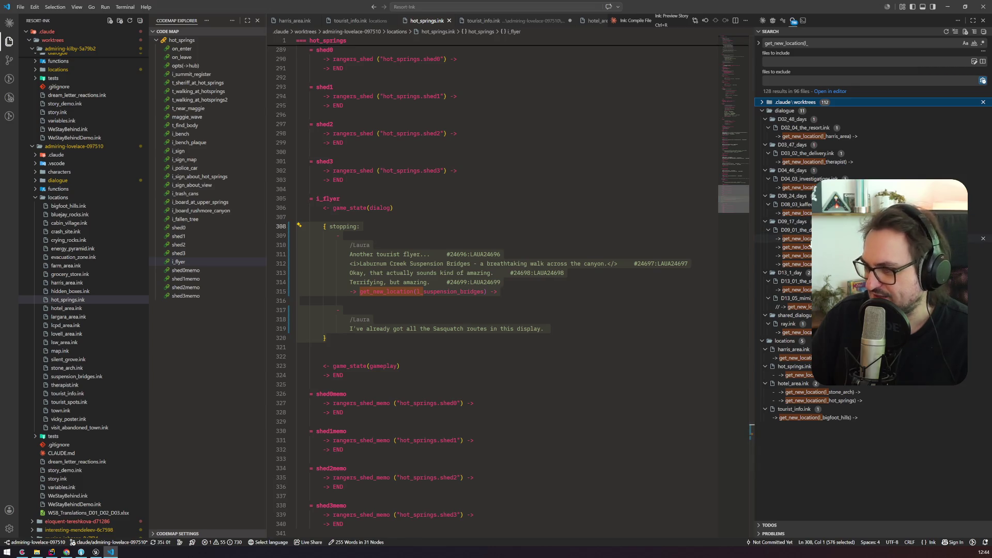
pyautogui.click(413, 282)
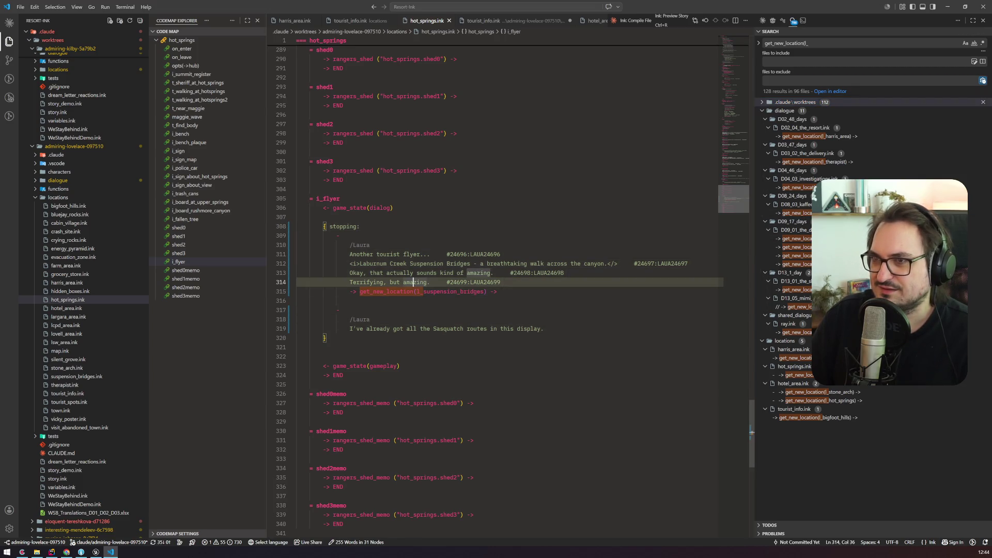
pyautogui.moveTo(331, 338)
pyautogui.mouseDown()
pyautogui.moveTo(297, 322)
pyautogui.moveTo(296, 227)
pyautogui.mouseUp()
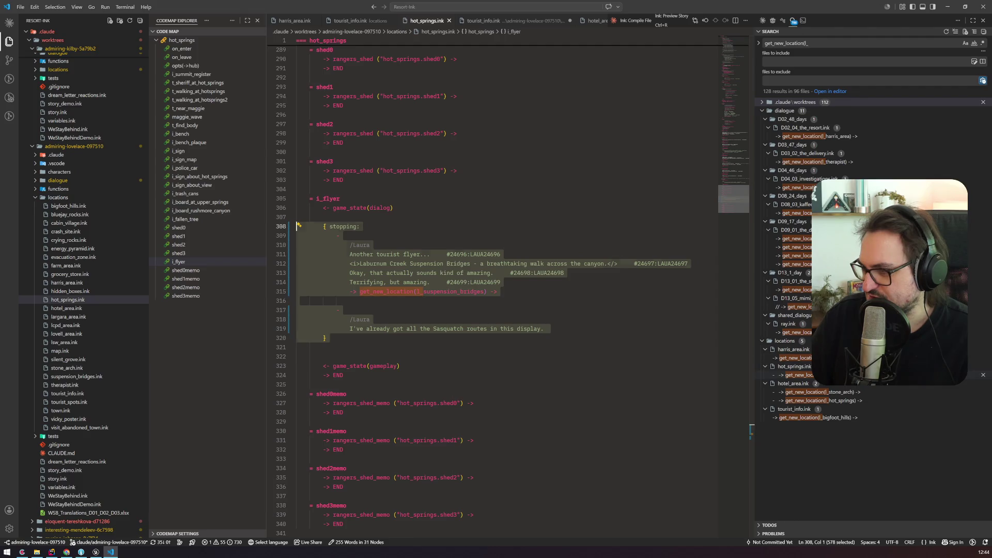
pyautogui.hotkey('ctrl', 'z')
pyautogui.hotkey('ctrl', 'z')
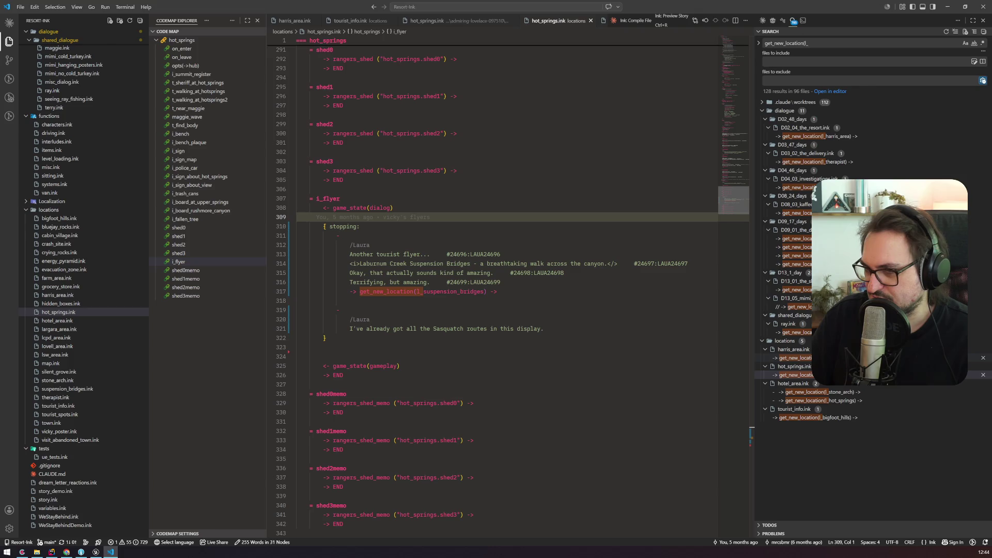
# Step through the hotel_area, tourist_info and D09_01_the_deputy get_new_location matches
pyautogui.click(841, 393)
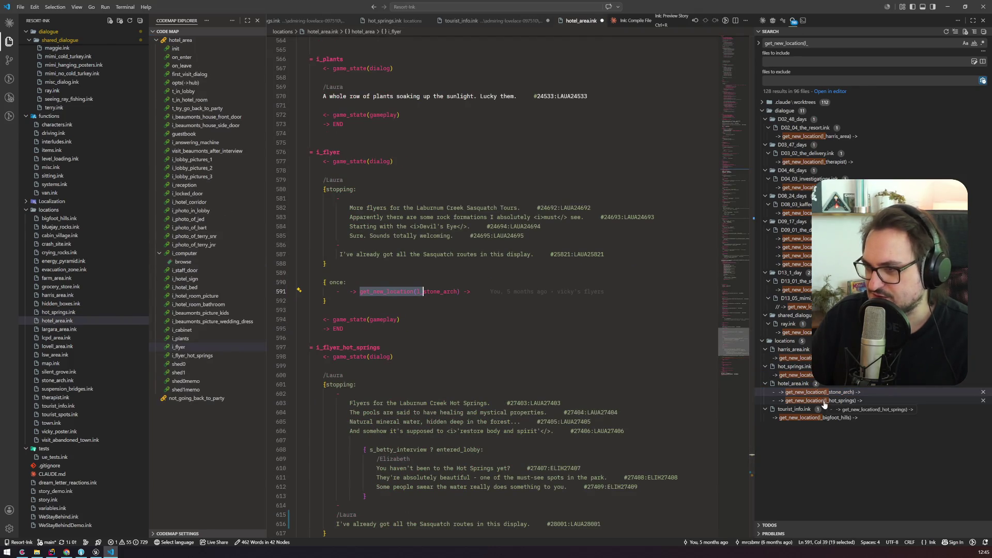
pyautogui.click(825, 401)
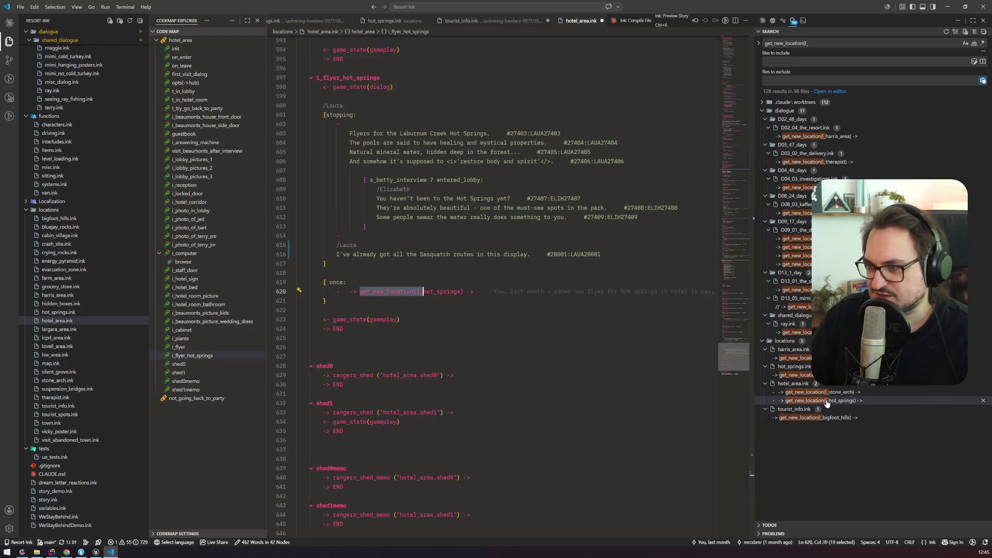
pyautogui.click(835, 418)
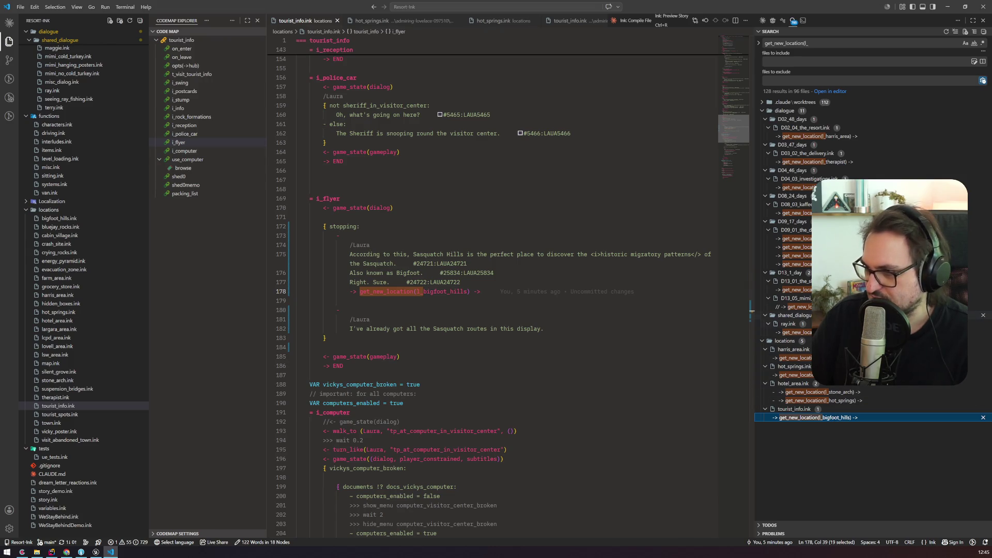
pyautogui.click(795, 247)
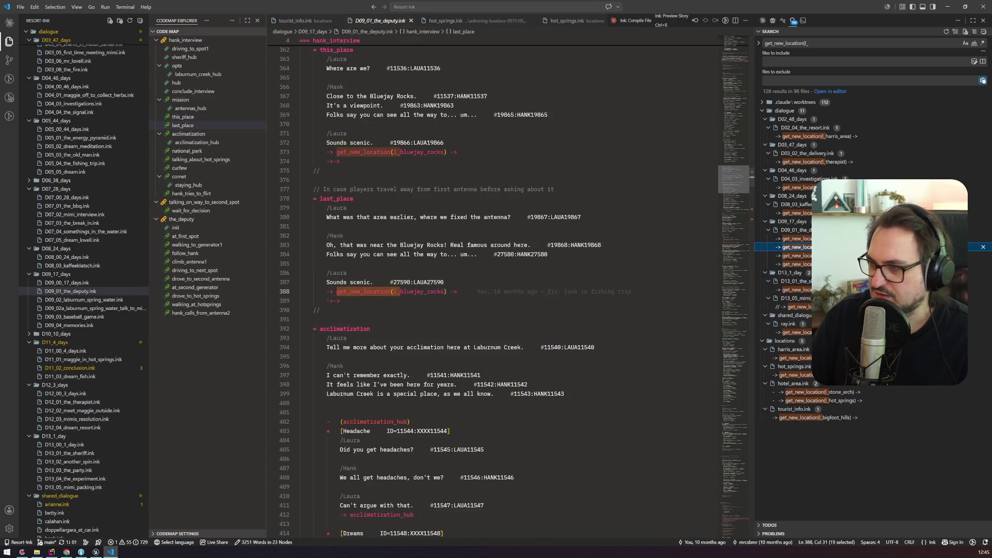
pyautogui.hotkey('alt', 'Tab')
# Mark the #05_d44 flyer card done and open the 'Notiz von Lovell an Cabin Village' card
pyautogui.click(98, 157)
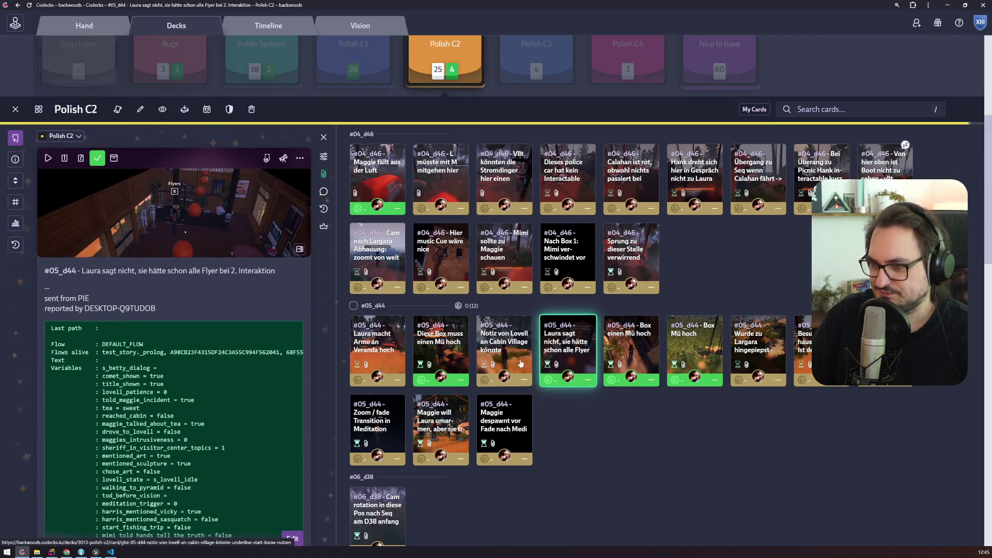
pyautogui.click(522, 354)
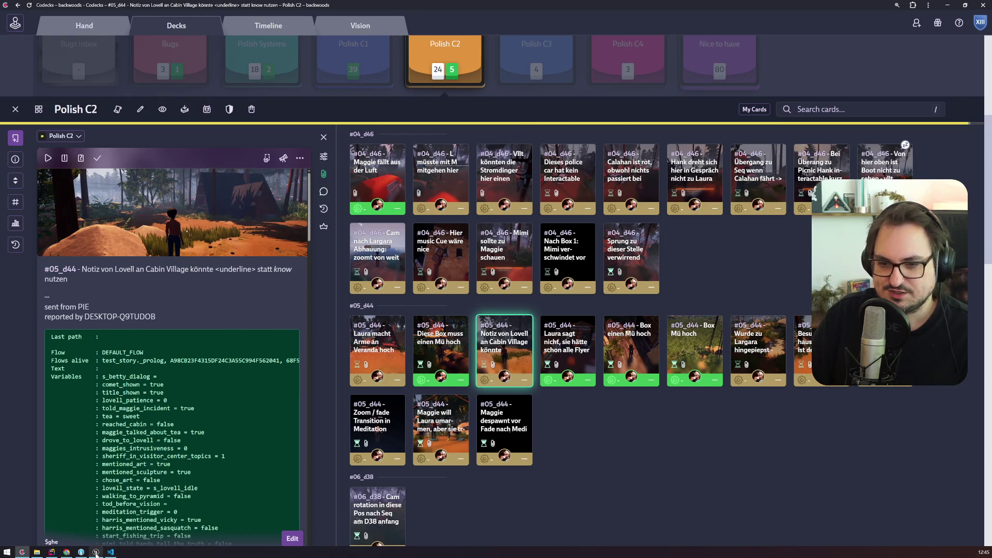
pyautogui.click(96, 552)
pyautogui.scroll(3, 322, 240)
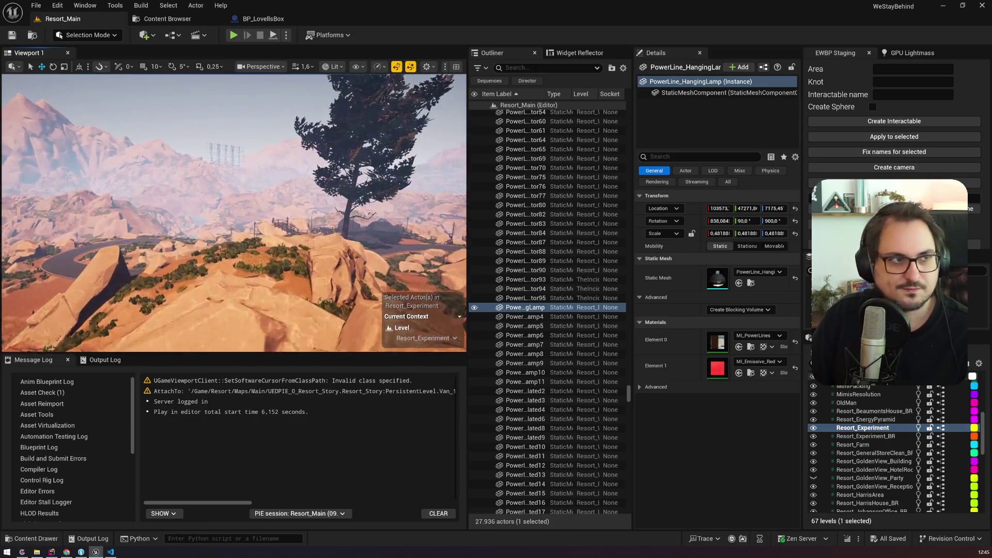
# Fly the viewport camera to ground level and select the red box on the bench
pyautogui.scroll(2, 233, 213)
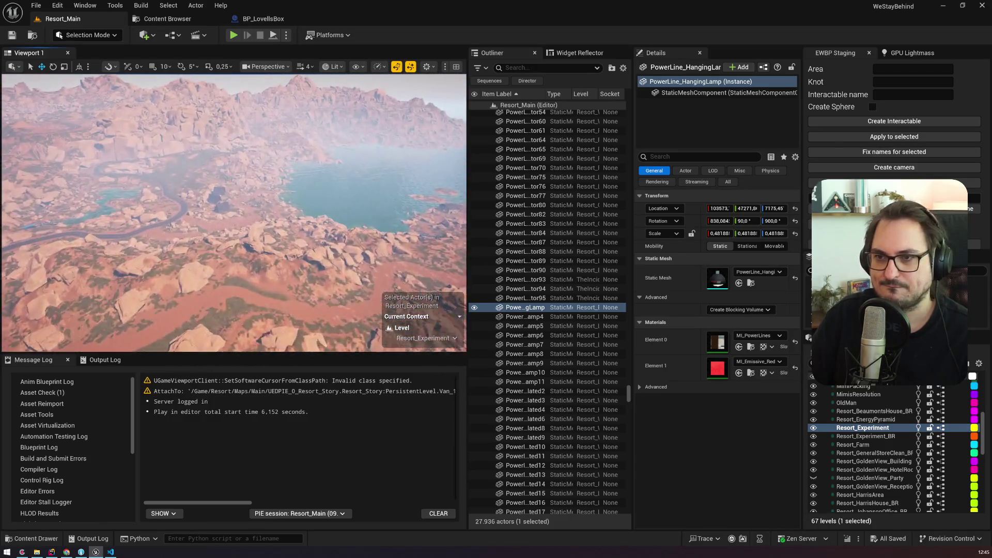
pyautogui.scroll(-1, 234, 213)
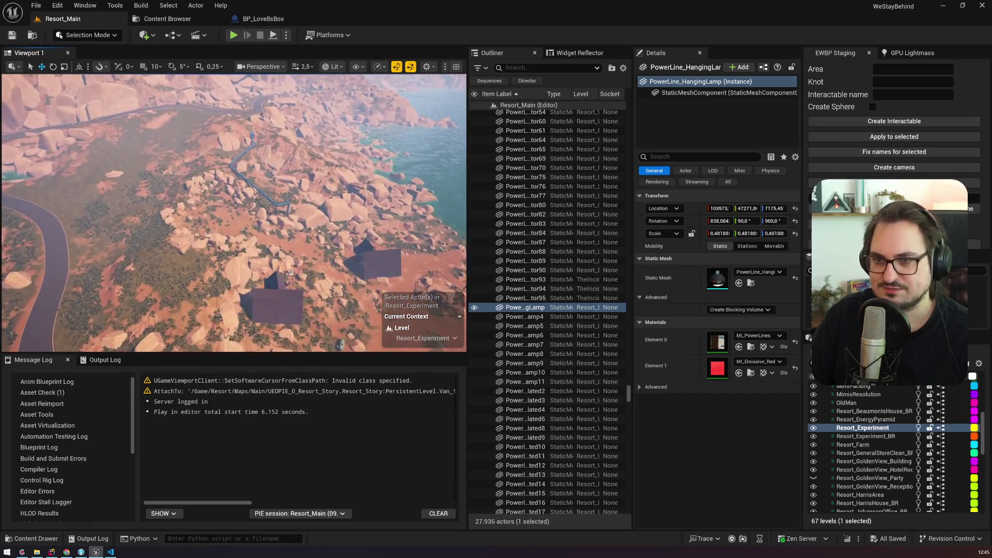
pyautogui.press('w')
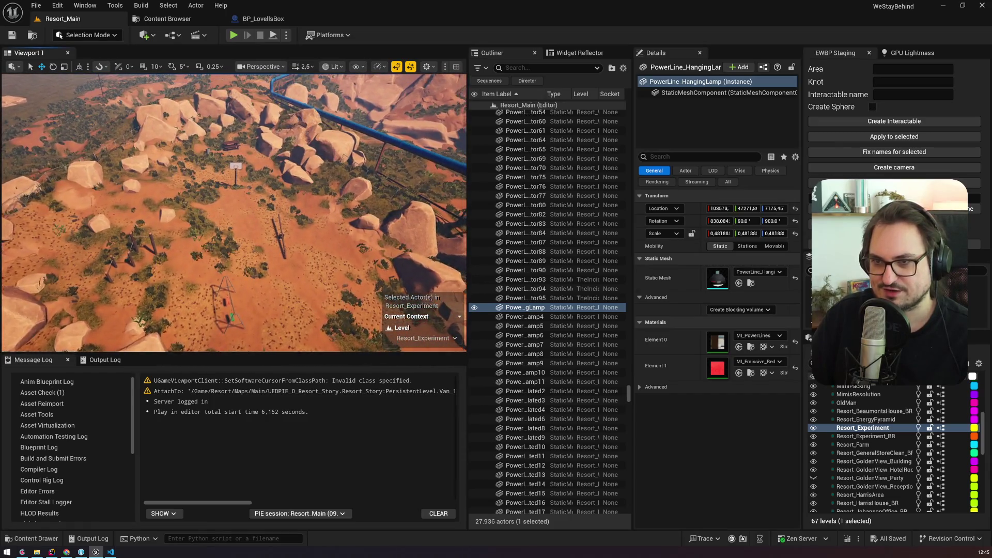
pyautogui.scroll(-1, 233, 213)
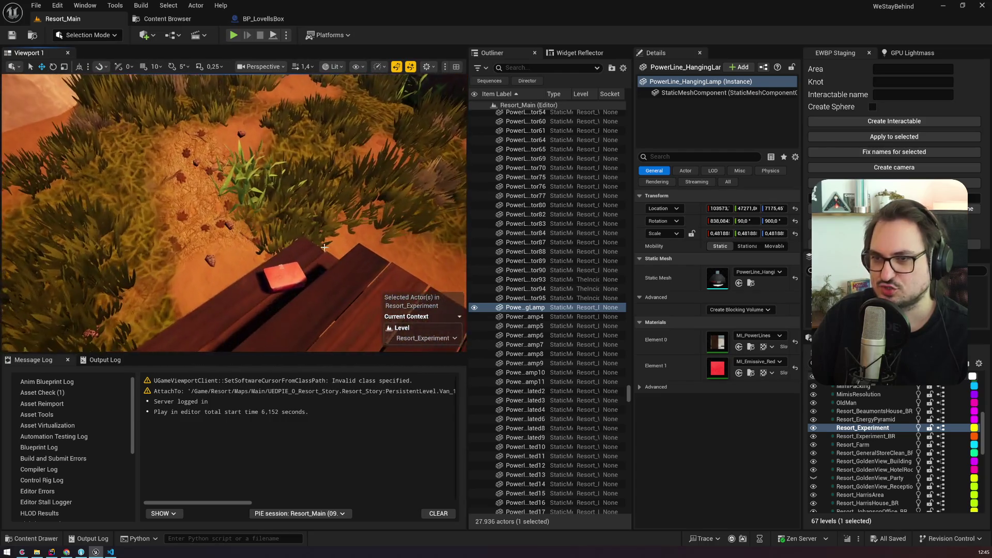
pyautogui.click(286, 277)
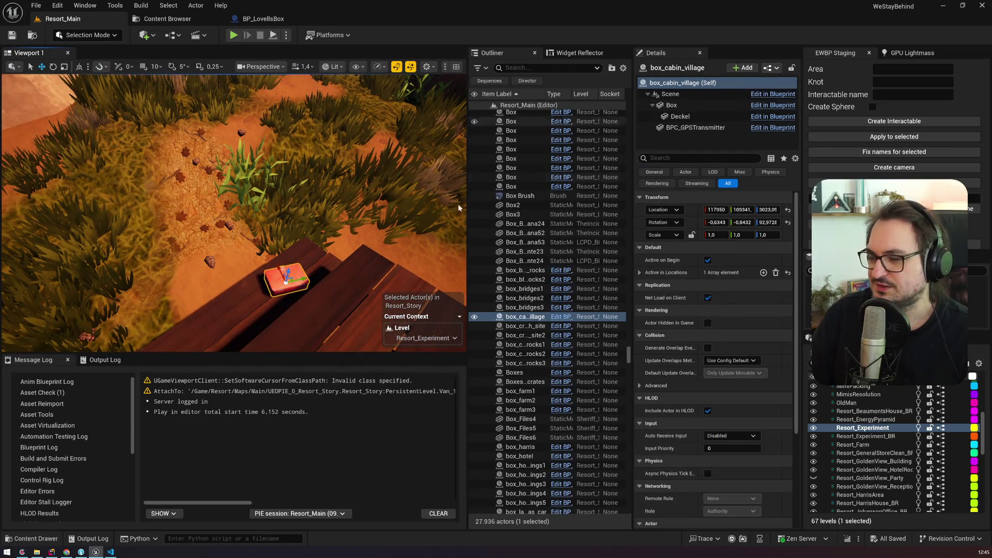
# Find box_cabin_village in hidden_boxes.ink and copy its docs_lovell_first_dream document name
pyautogui.click(110, 552)
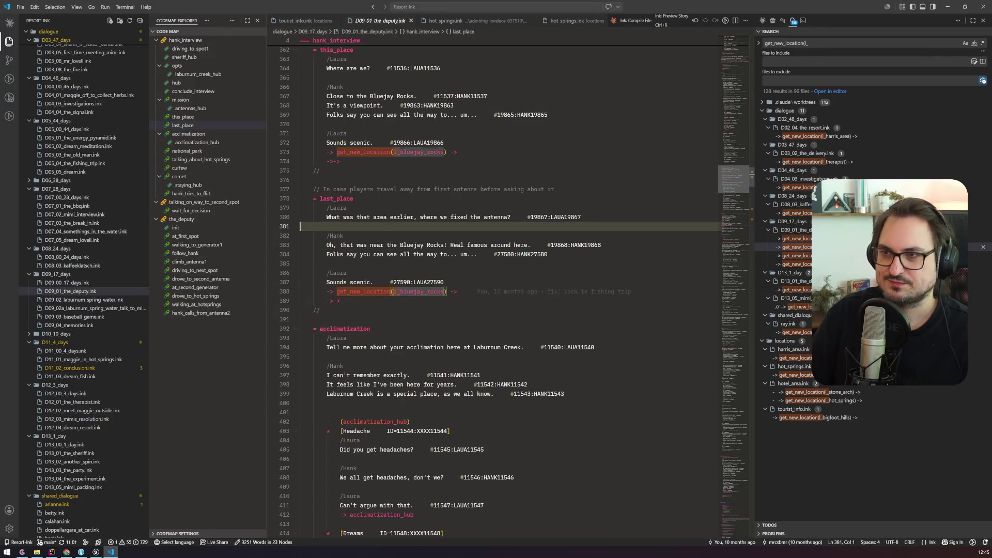
pyautogui.write('box_cabin')
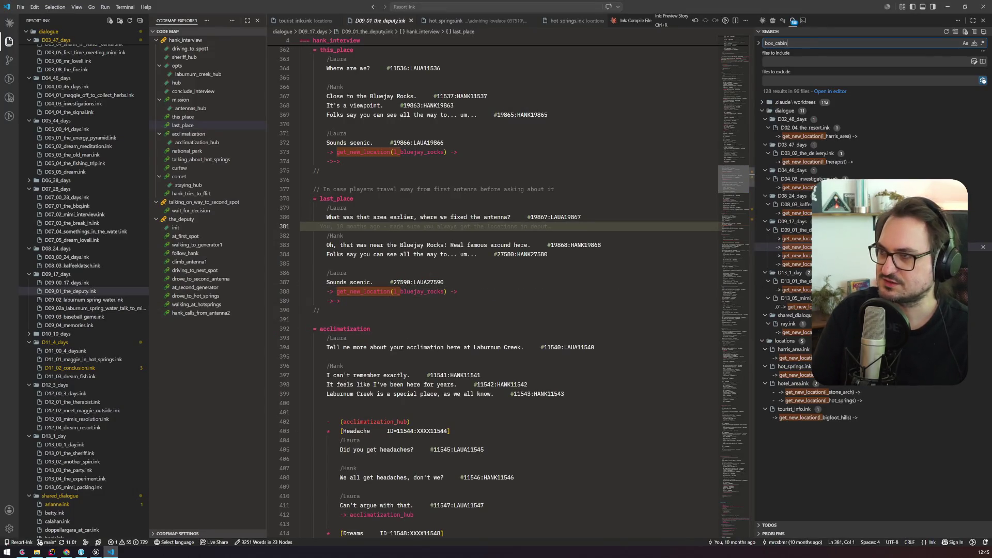
pyautogui.write('_village')
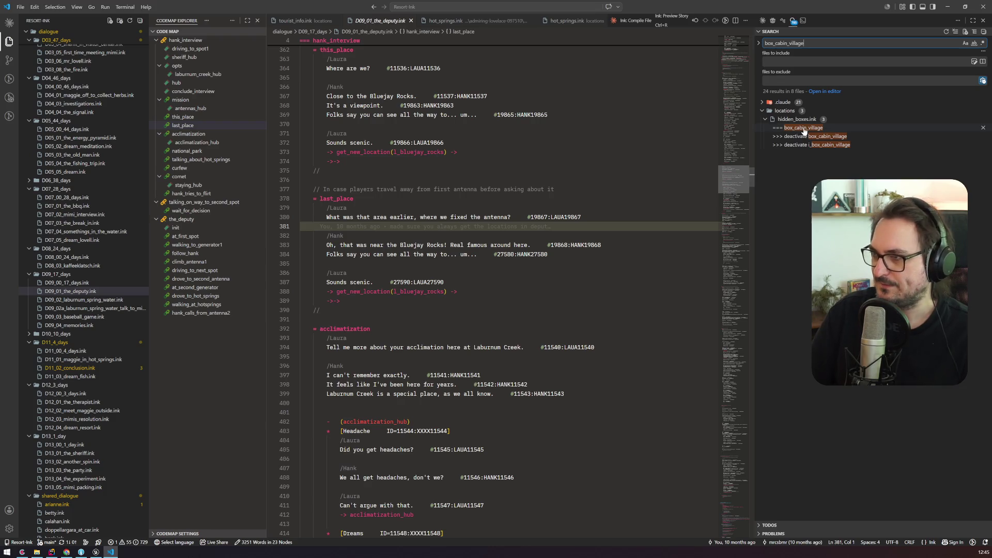
pyautogui.click(804, 128)
pyautogui.doubleClick(401, 350)
pyautogui.hotkey('ctrl', 'c')
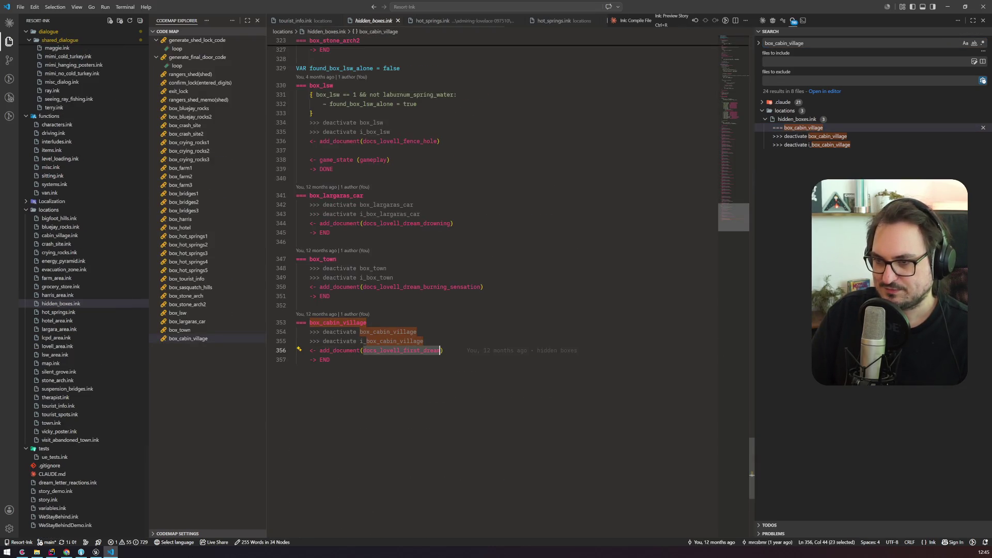
pyautogui.hotkey('alt', 'Tab')
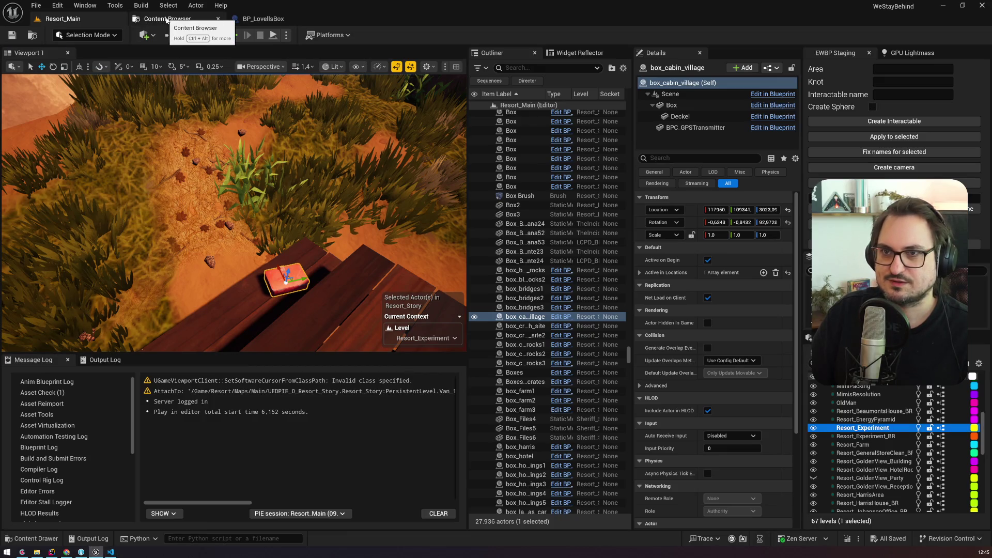
# Filter the Content Browser by docs_lovell_first_dream and open the WBP_docs_lovell_first_dream widget blueprint
pyautogui.click(161, 19)
pyautogui.click(20, 123)
pyautogui.click(310, 48)
pyautogui.hotkey('ctrl', 'v')
pyautogui.doubleClick(273, 123)
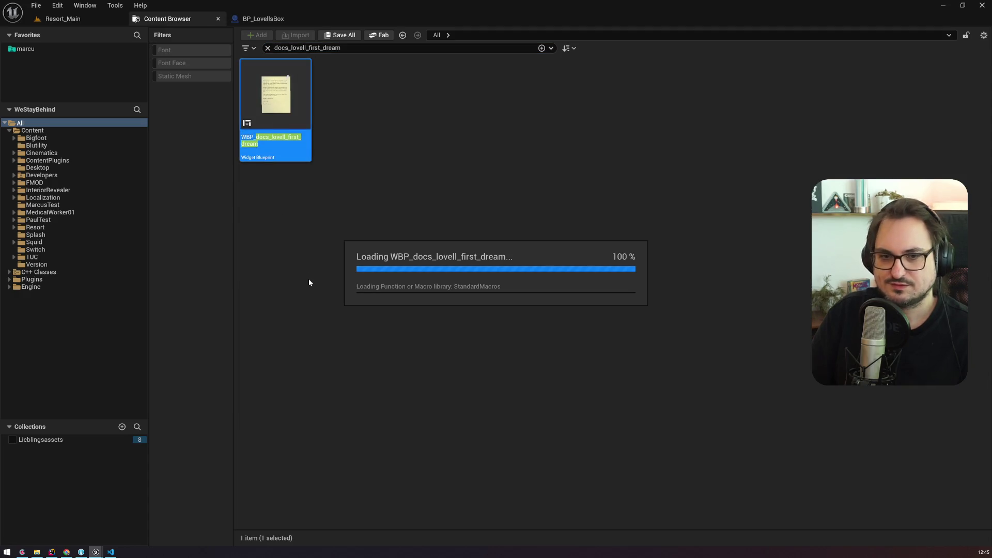